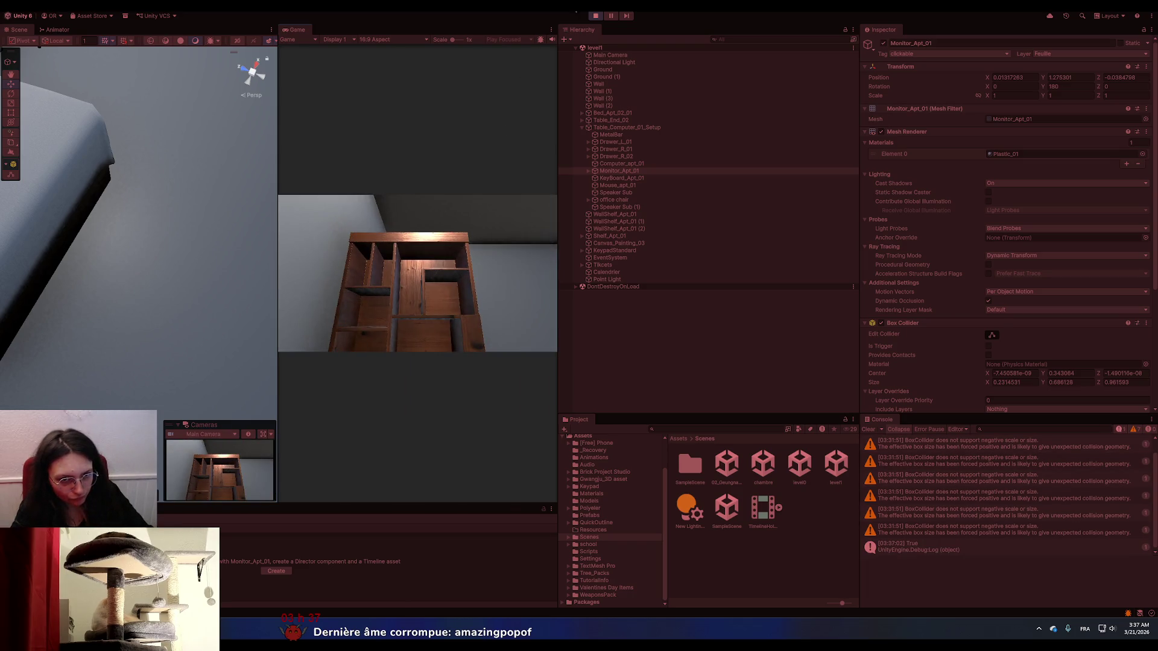
left_click(551, 29)
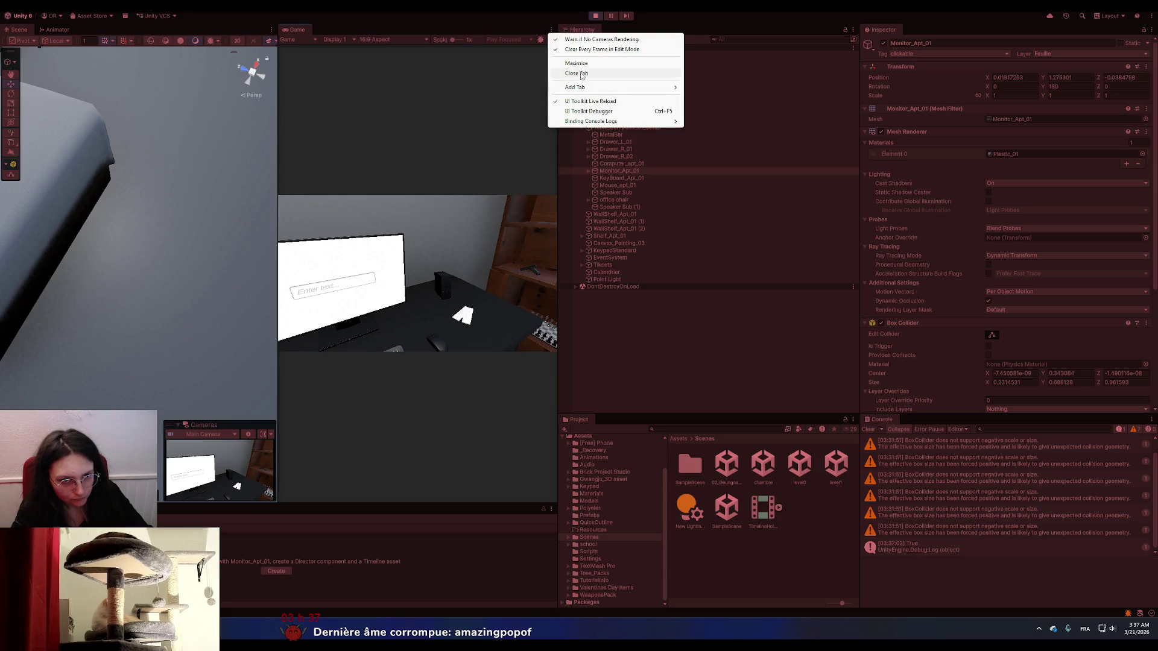
left_click(578, 63)
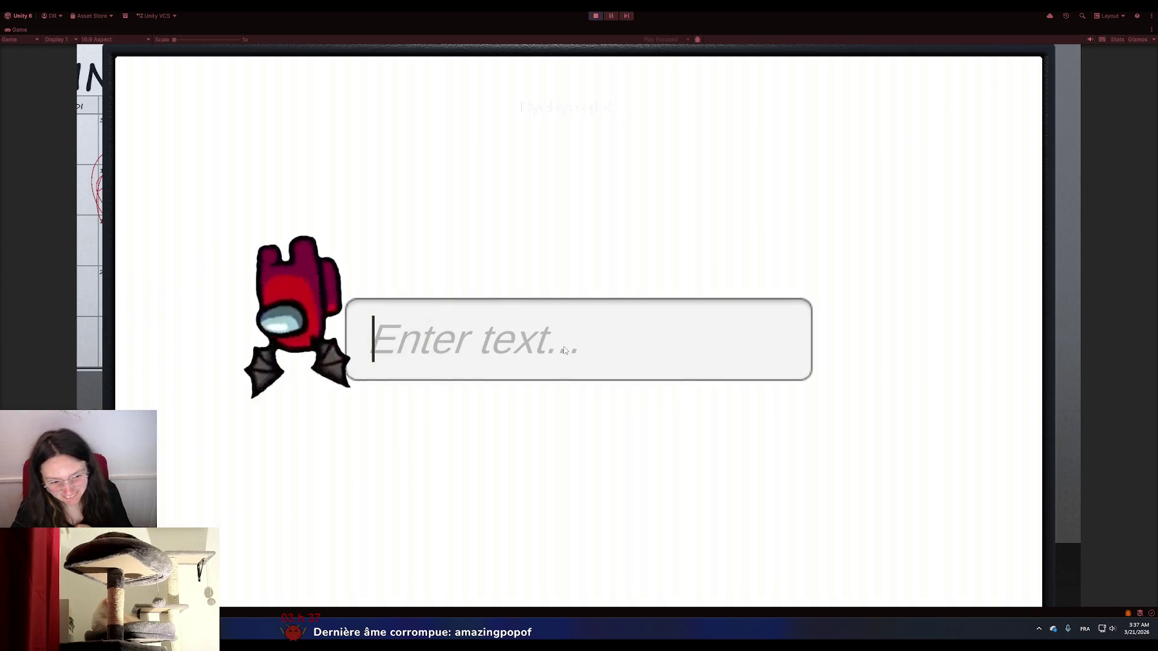
type("1")
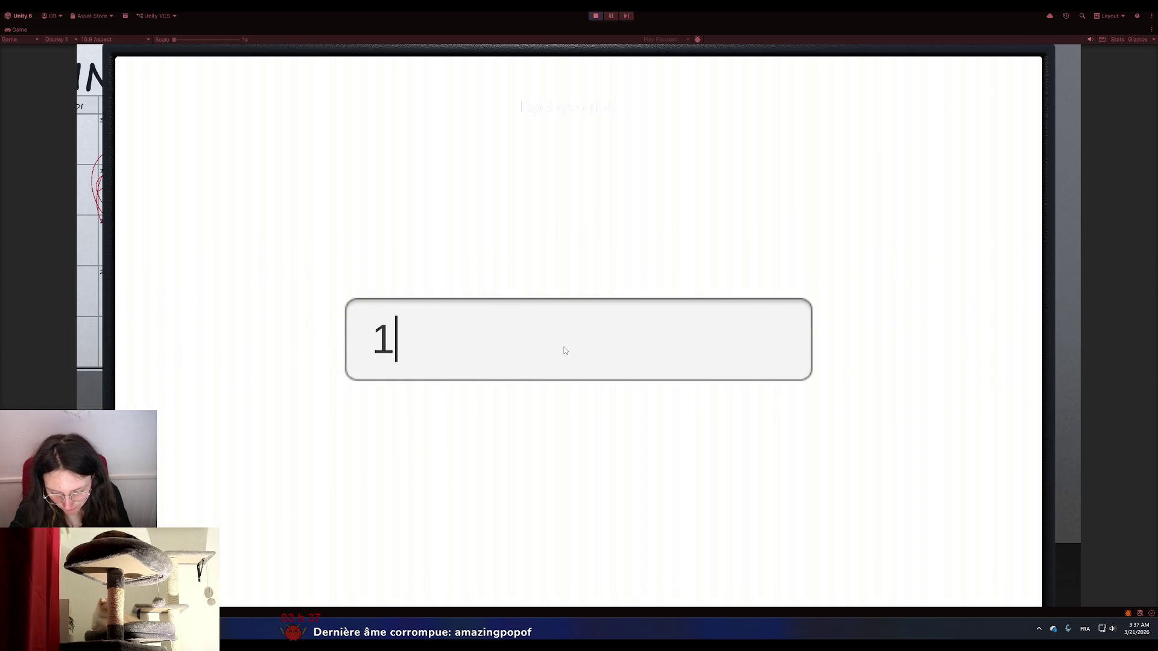
type("0062")
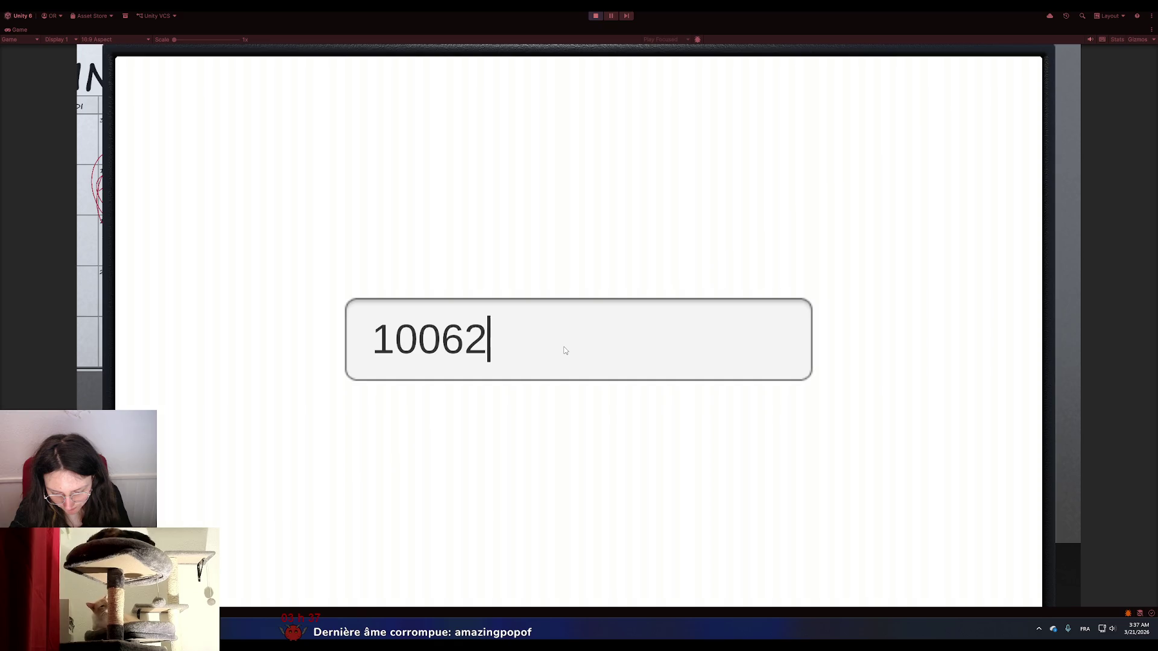
type("555")
key("Return")
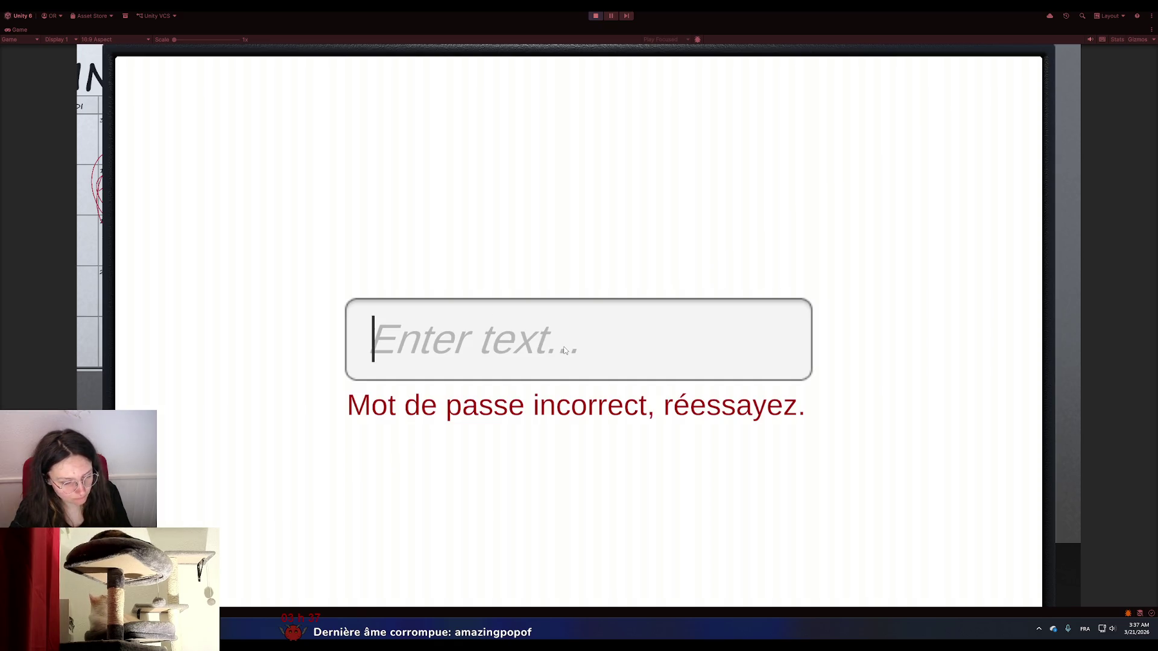
type("1004")
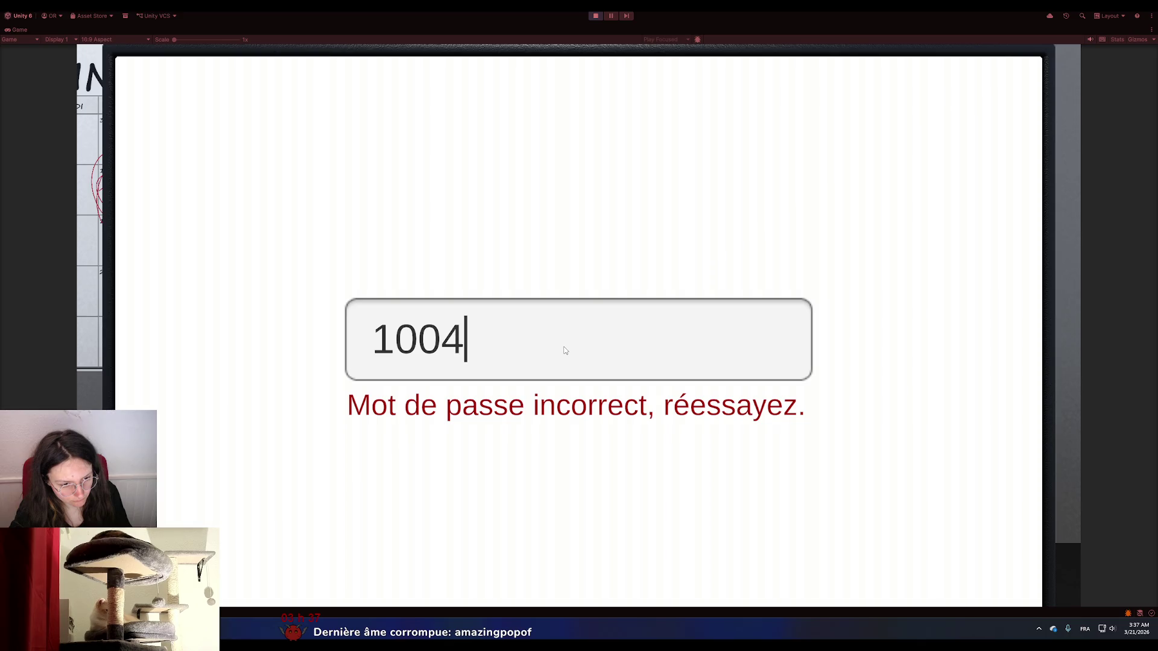
type("25")
key("Return")
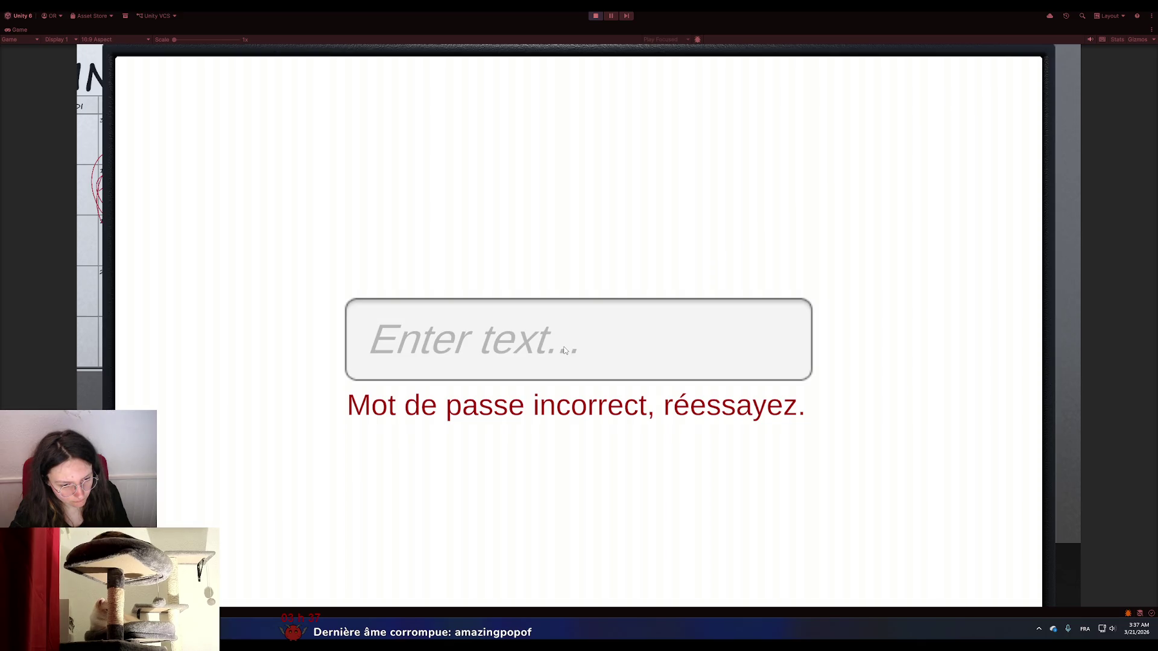
type("100")
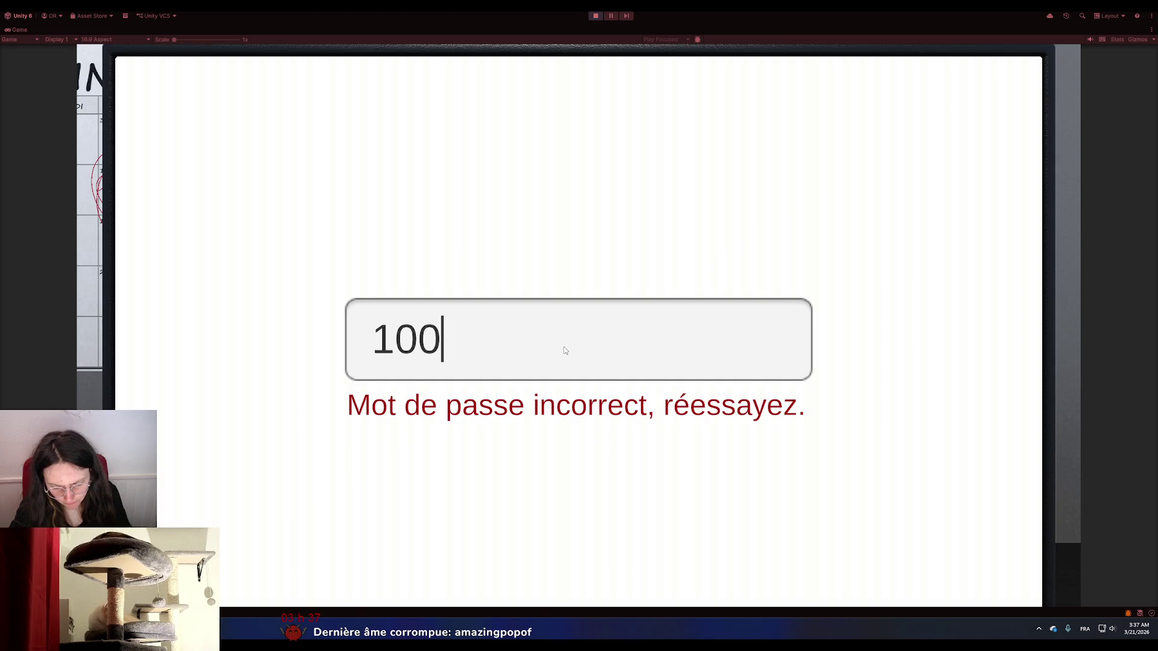
type("6255")
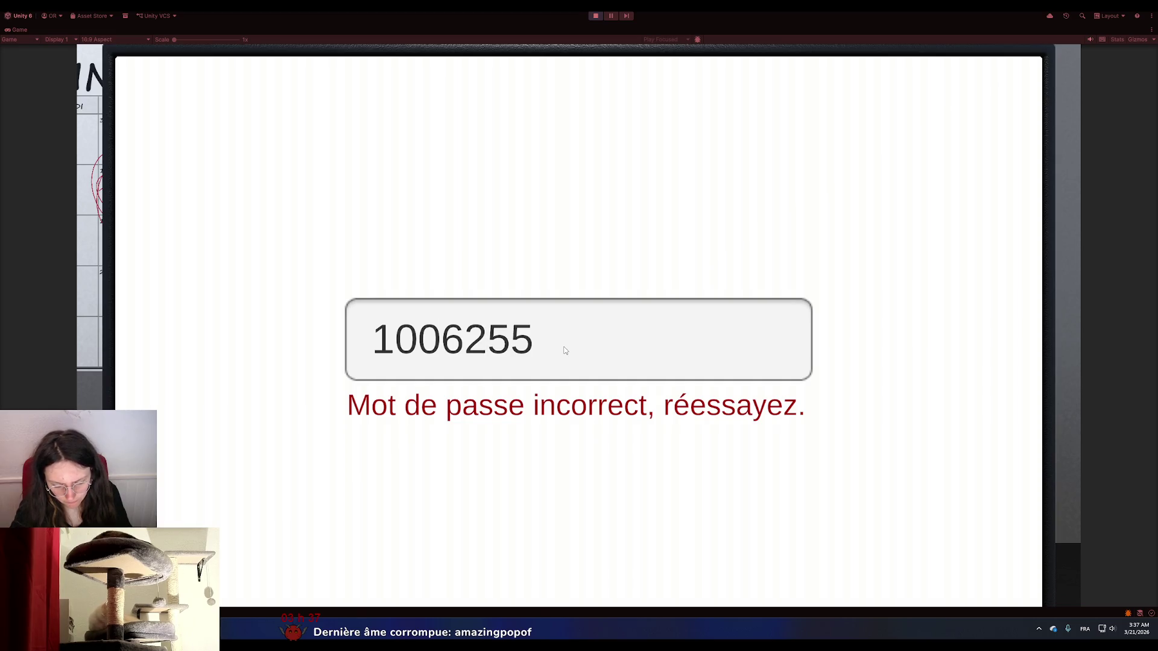
key("Return")
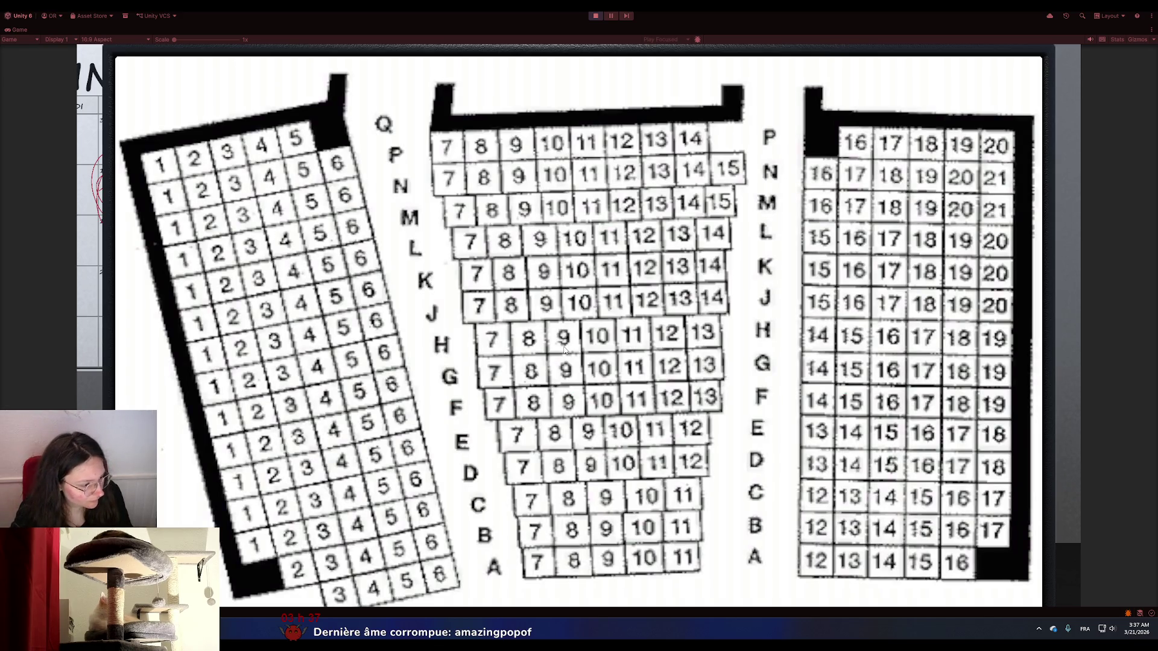
key("Escape")
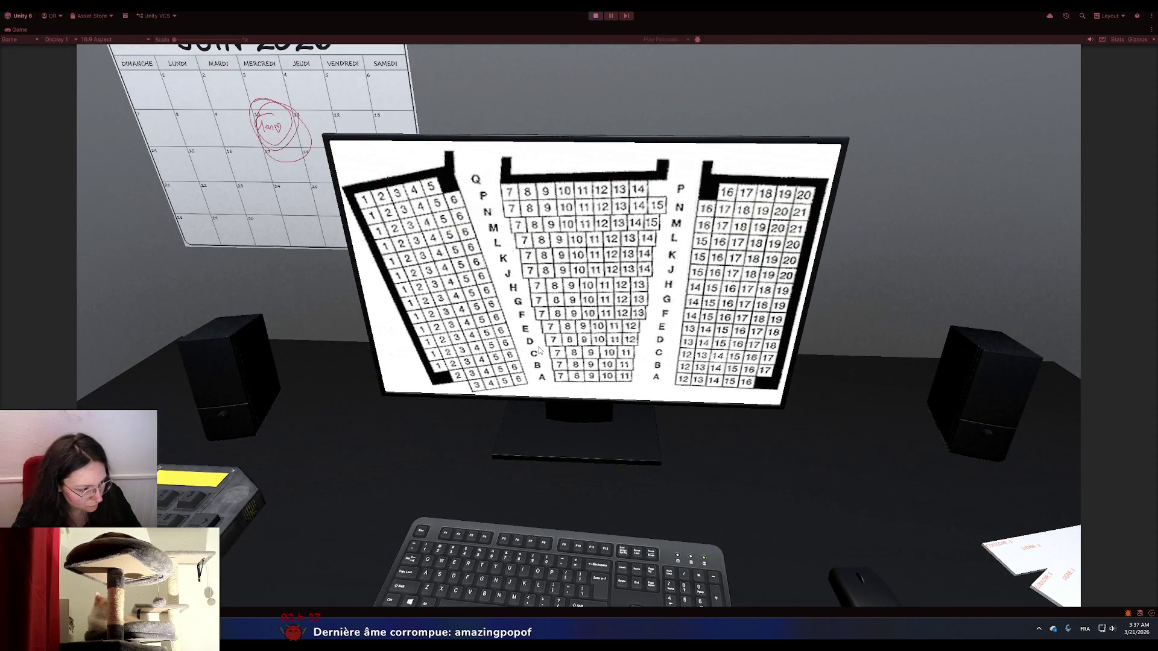
key("alt+Tab")
key("alt+Tab")
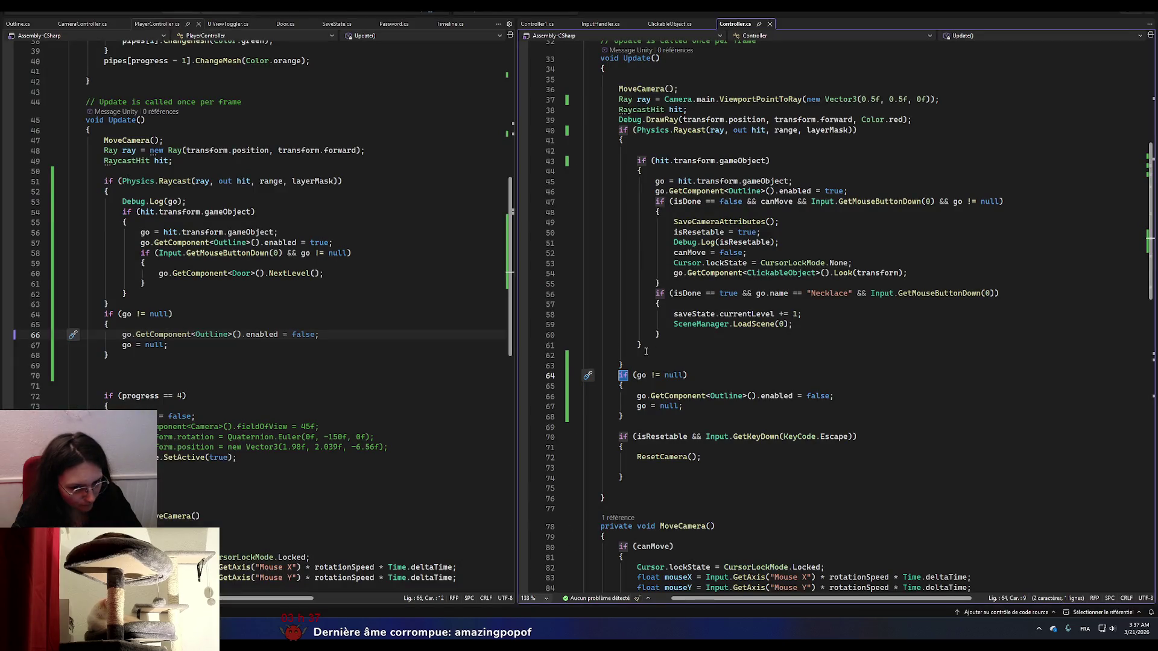
Go to the null check on line 64 of Controller.cs and start prefixing it with 'else'
left_click(702, 324)
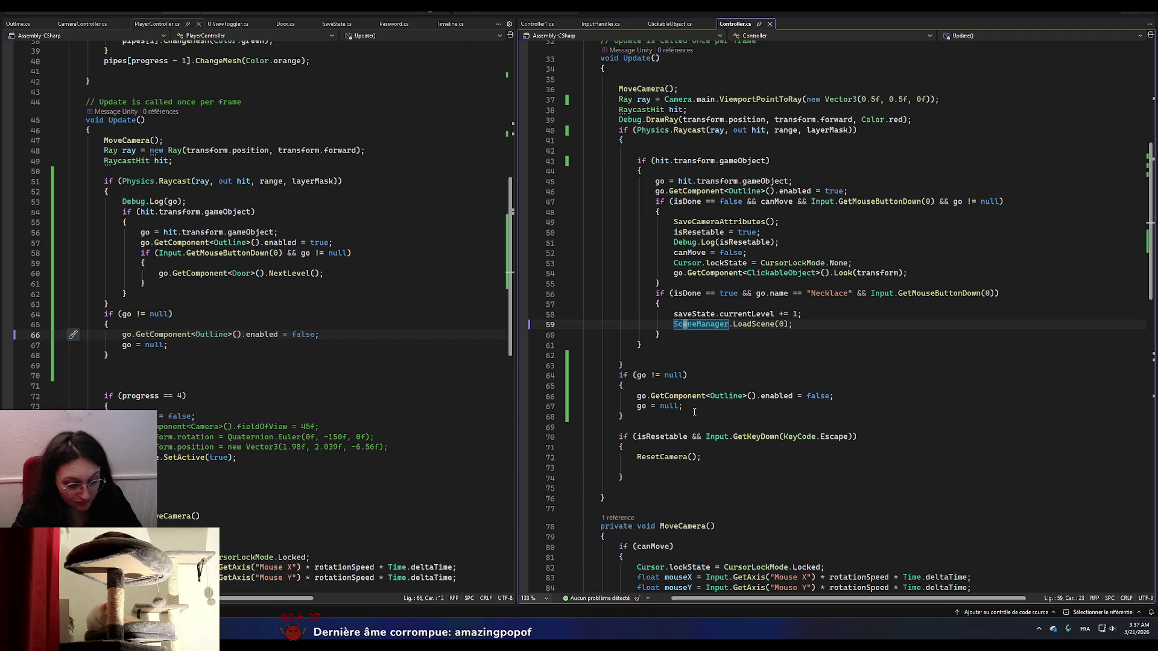
left_click(691, 375)
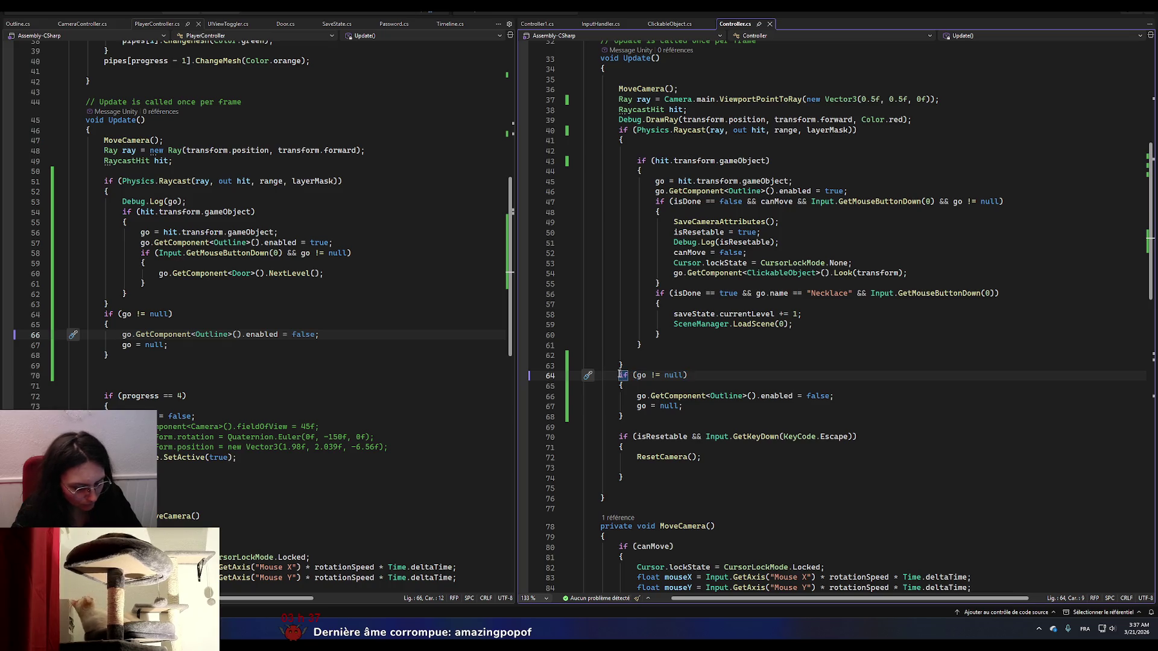
type("else")
key("Delete")
key("Delete")
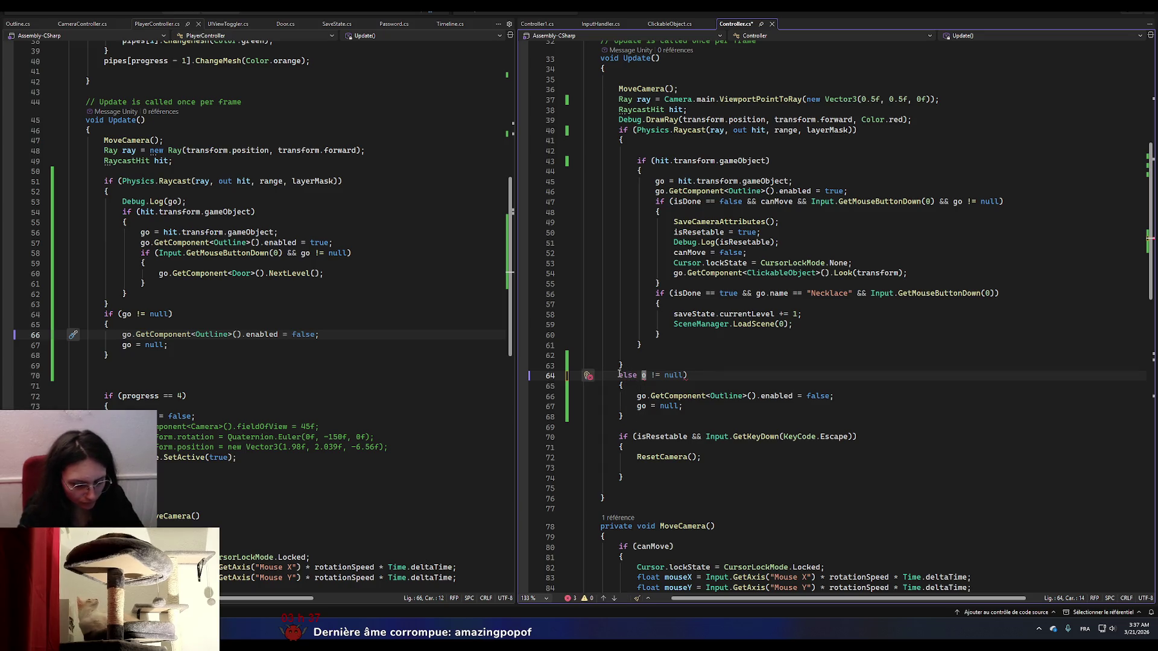
key("Insert")
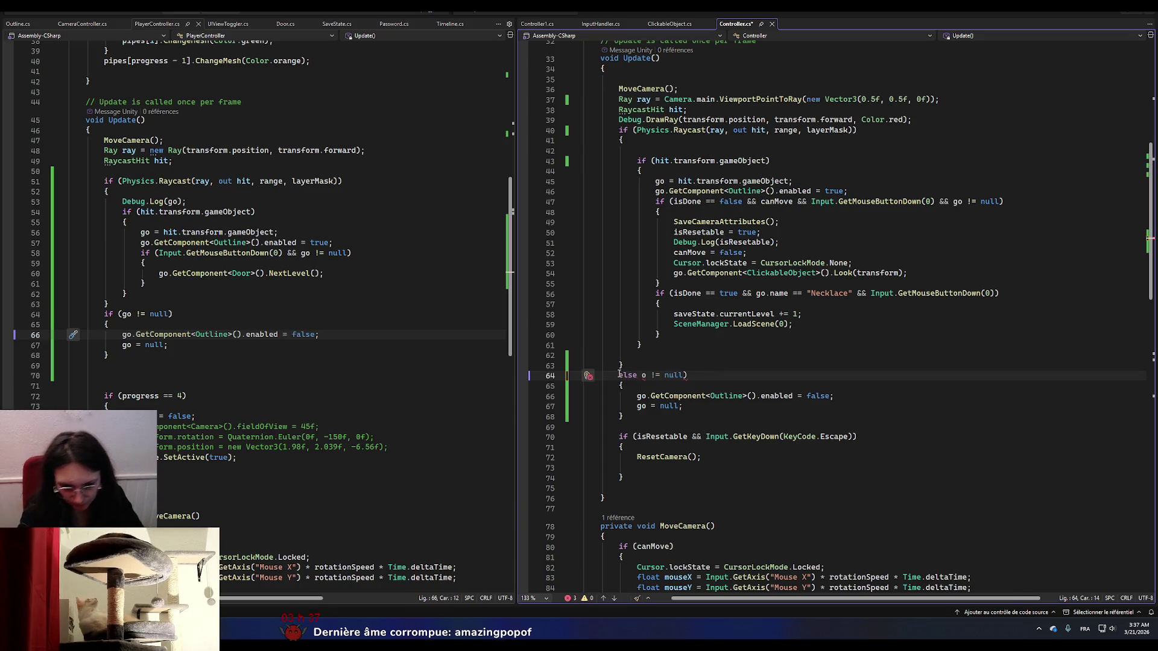
key("Delete")
type("if")
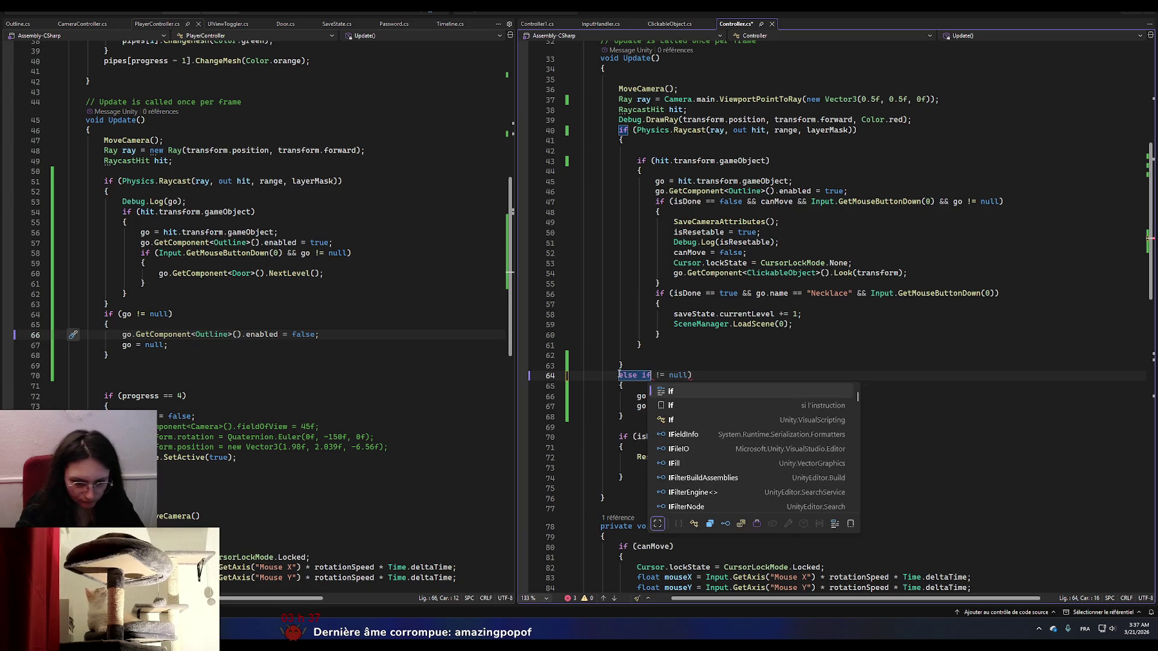
left_click(801, 358)
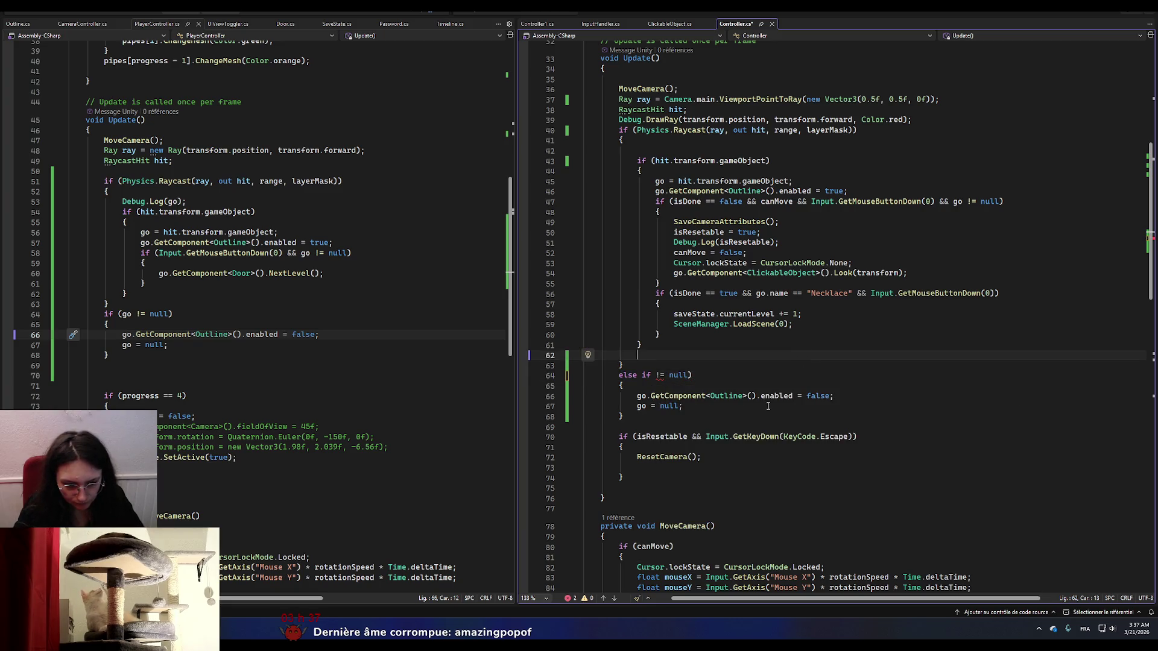
Fix line 64 to read 'else if (go != null)' and check the change in the running game
left_click(655, 375)
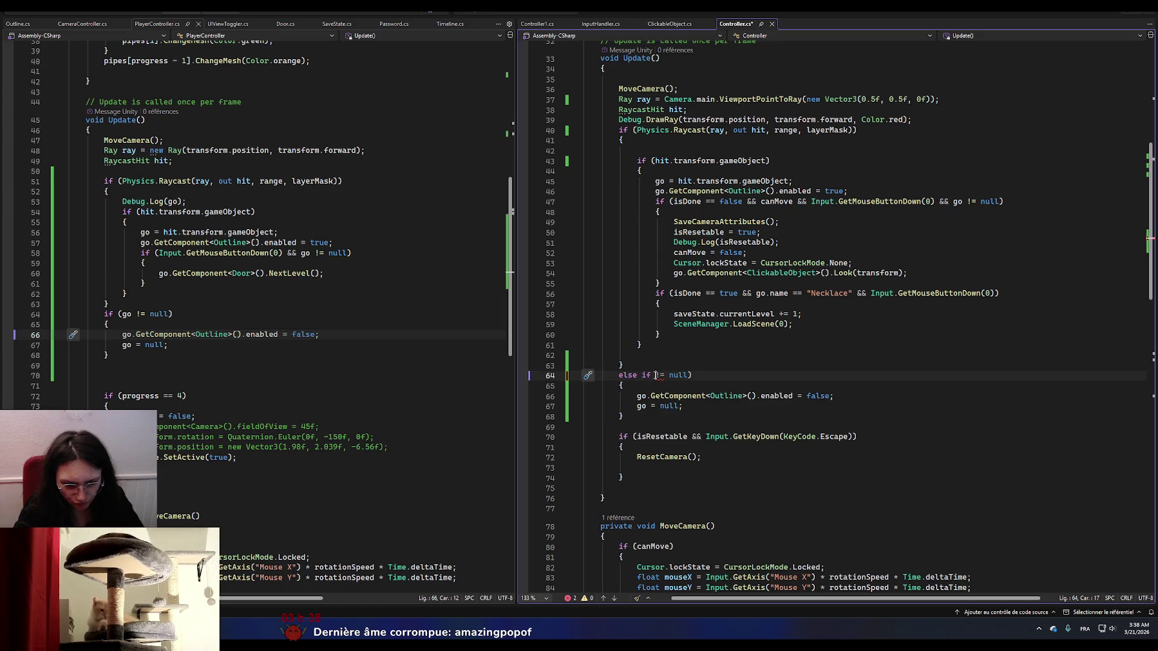
type("(go")
key("Home")
key("Delete")
key("Delete")
key("Delete")
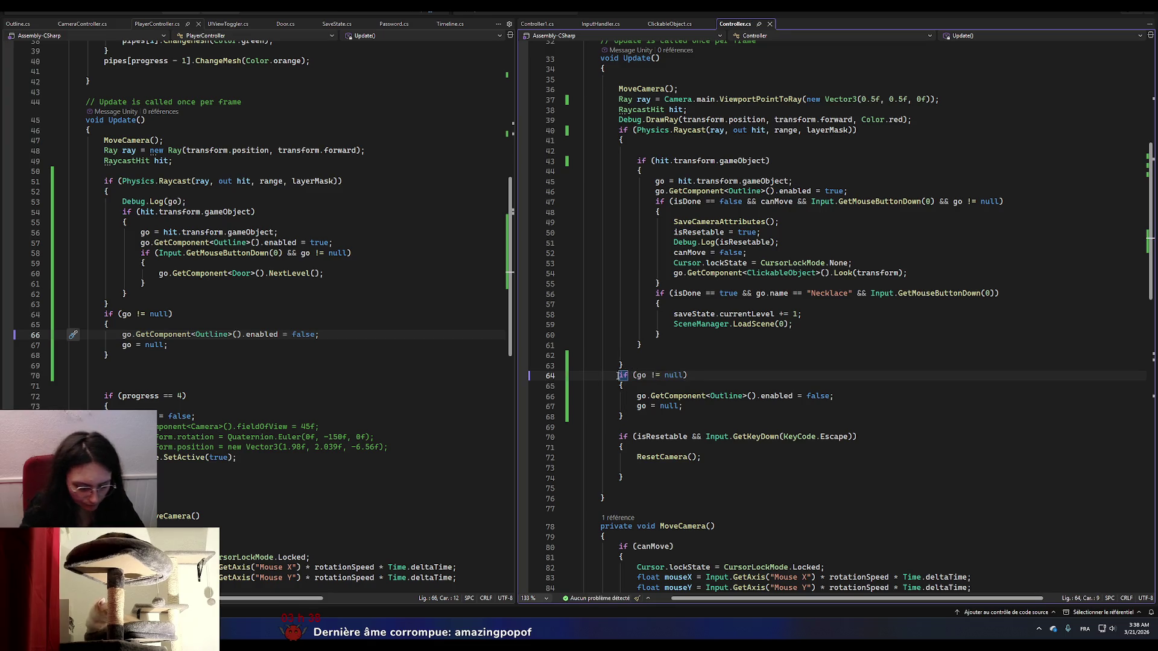
type("else")
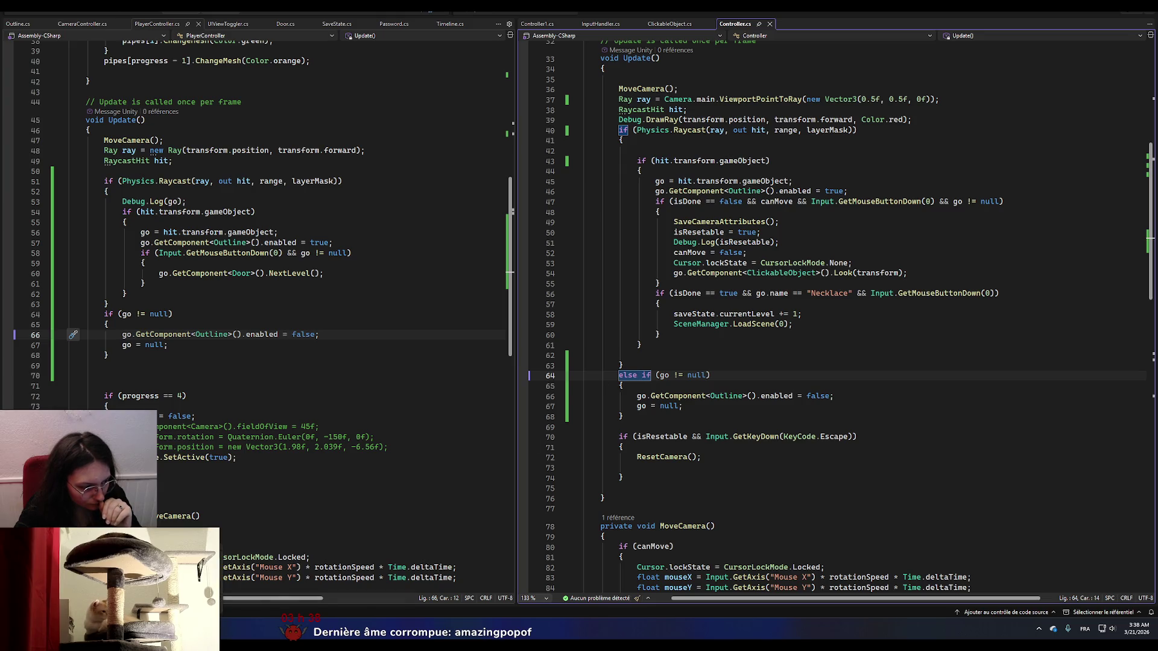
key("alt+Tab")
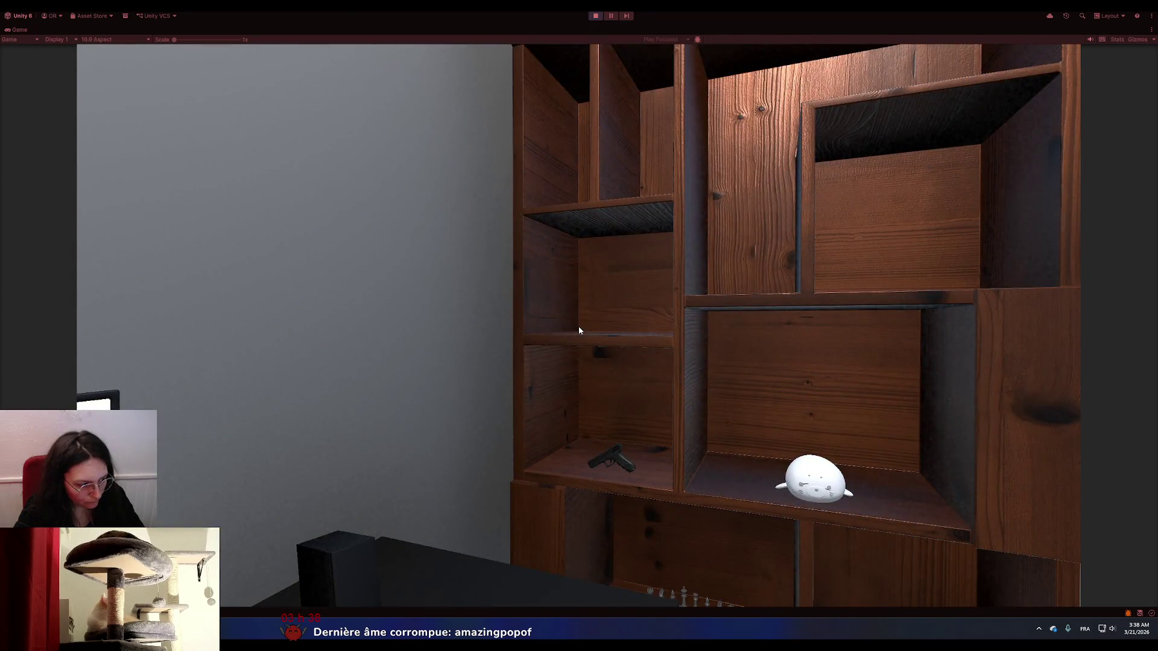
key("alt+Tab")
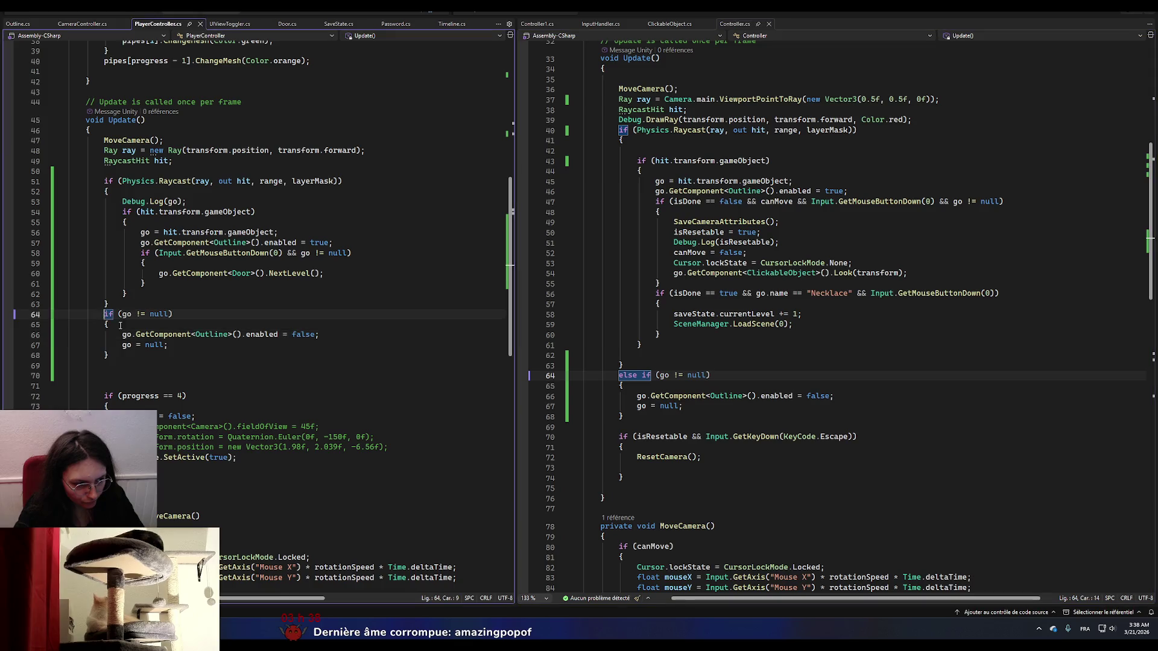
Prefix line 64 of PlayerController.cs with 'else', save it, and bring the game window back
left_click(104, 314)
type("else")
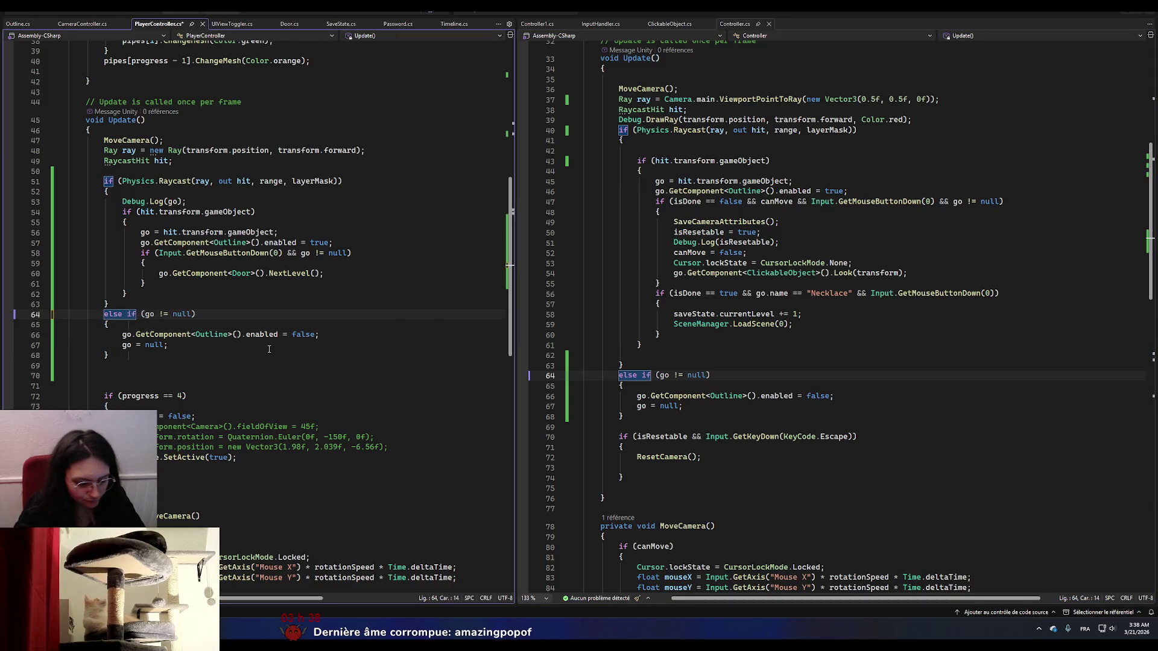
key("ctrl+s")
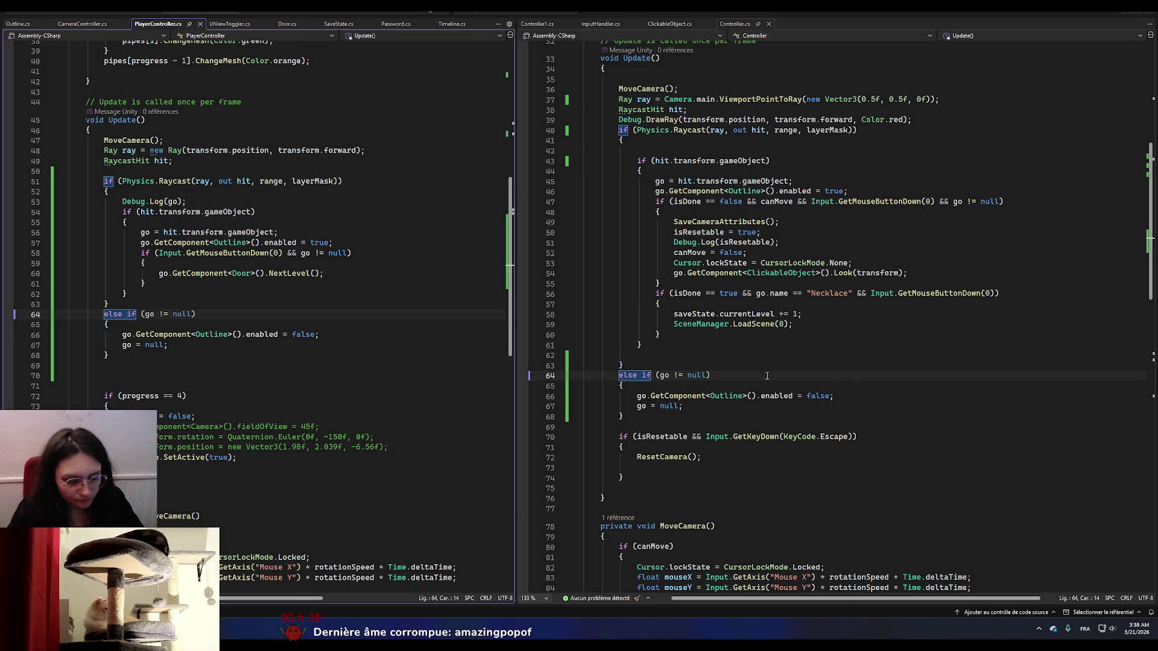
key("alt+Tab")
key("alt+Tab")
key("Tab")
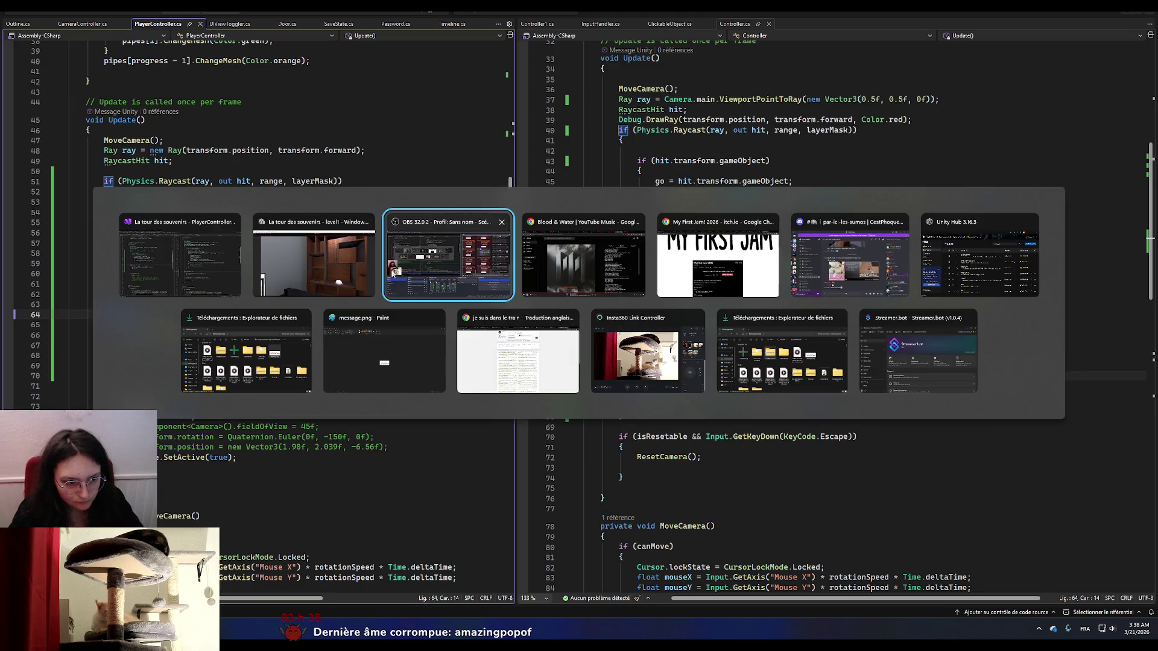
key("alt+shift+Tab")
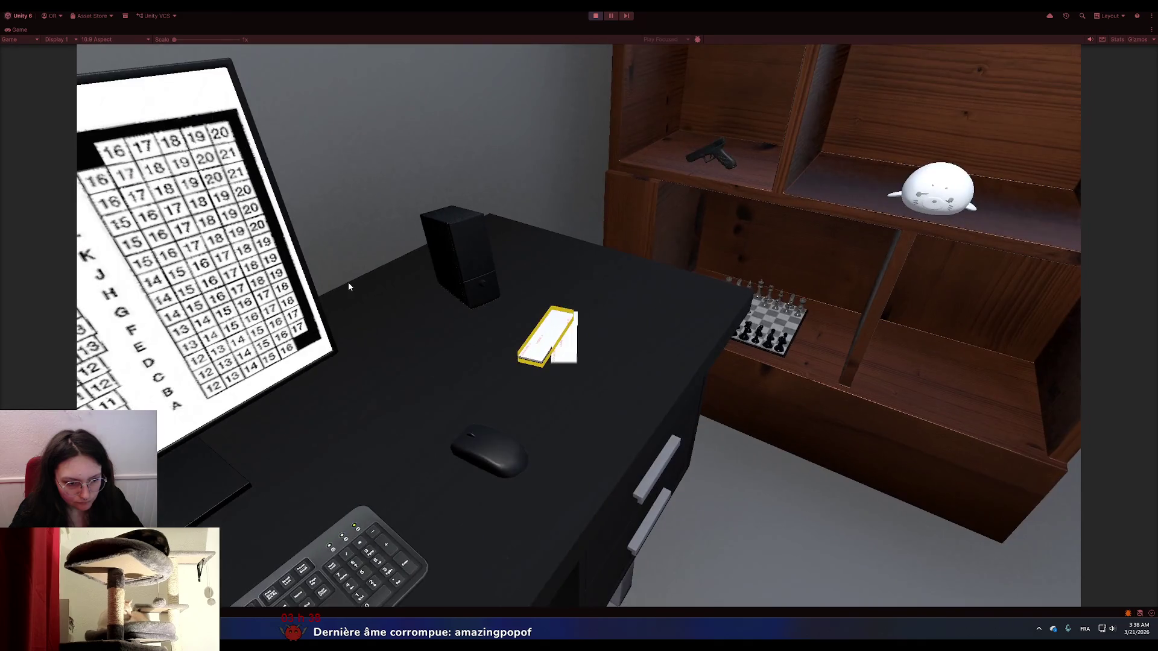
Inspect the seat ticket and the monitor's seating chart in close-up
left_click(579, 326)
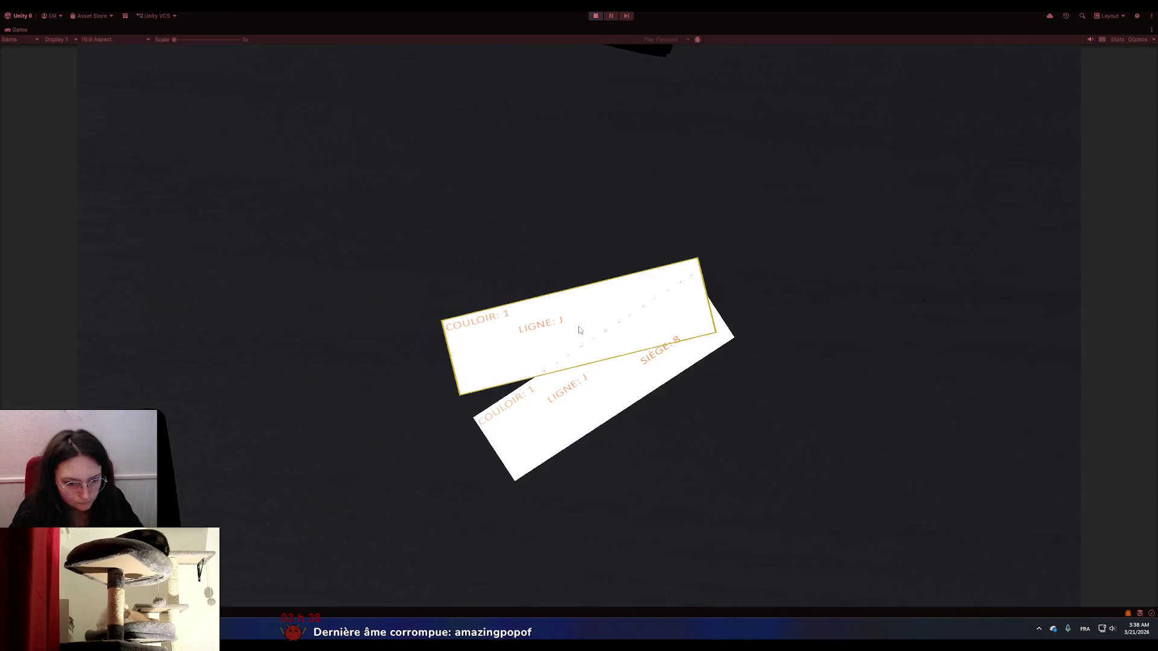
left_click(628, 372)
left_click(551, 346)
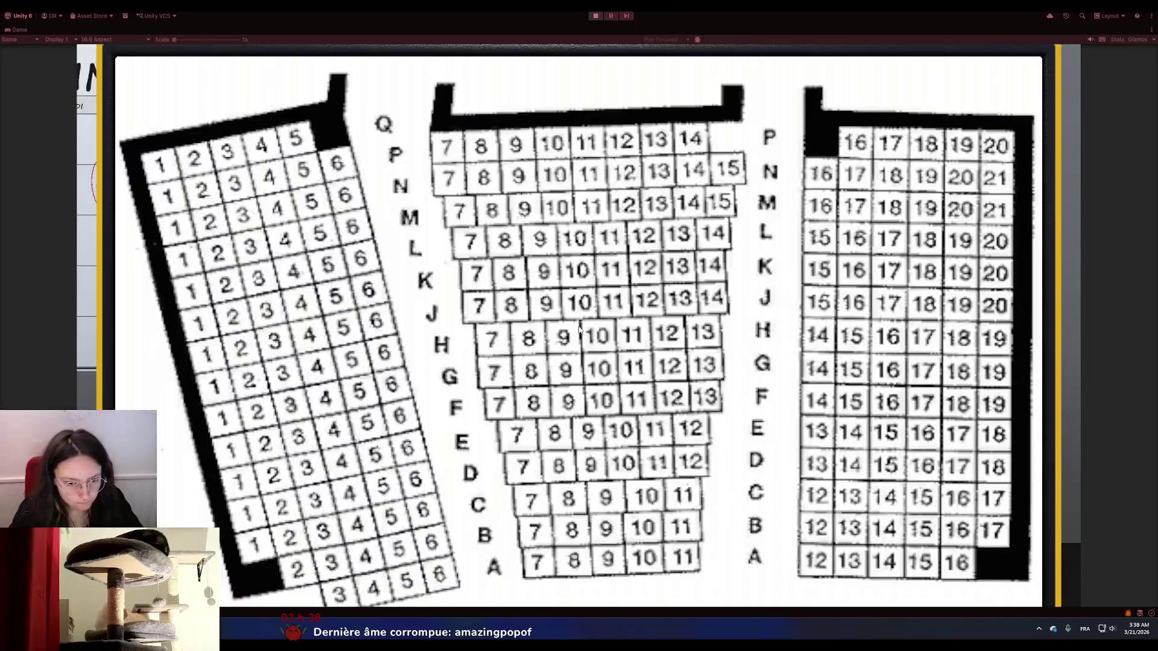
left_click(537, 349)
left_click(536, 350)
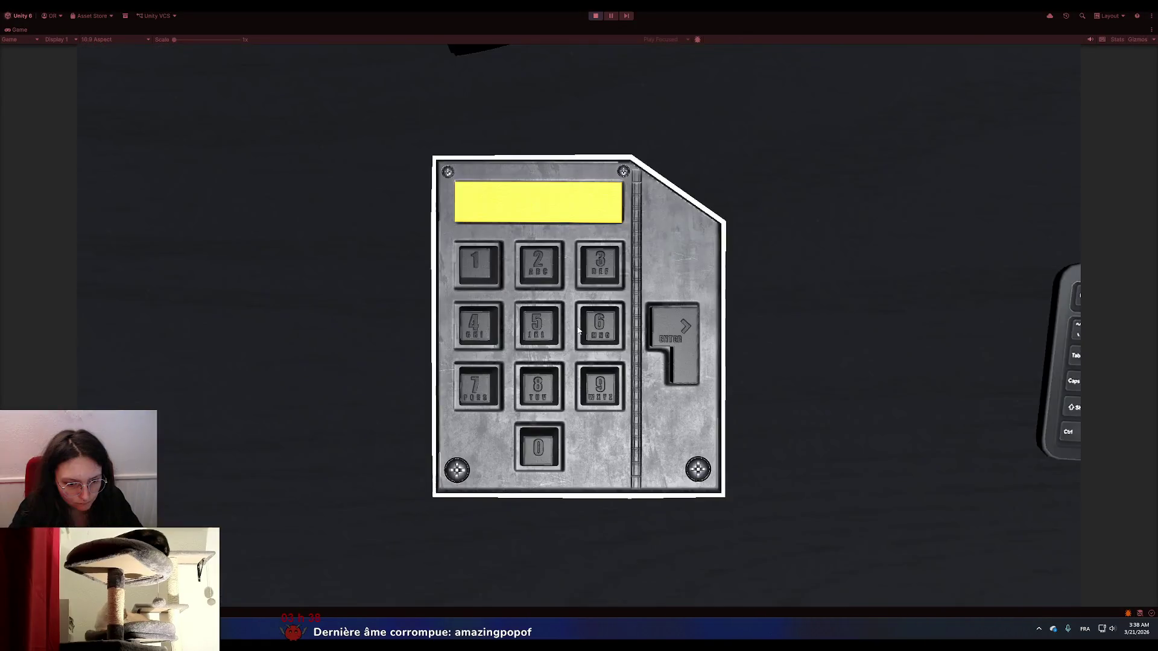
left_click(534, 356)
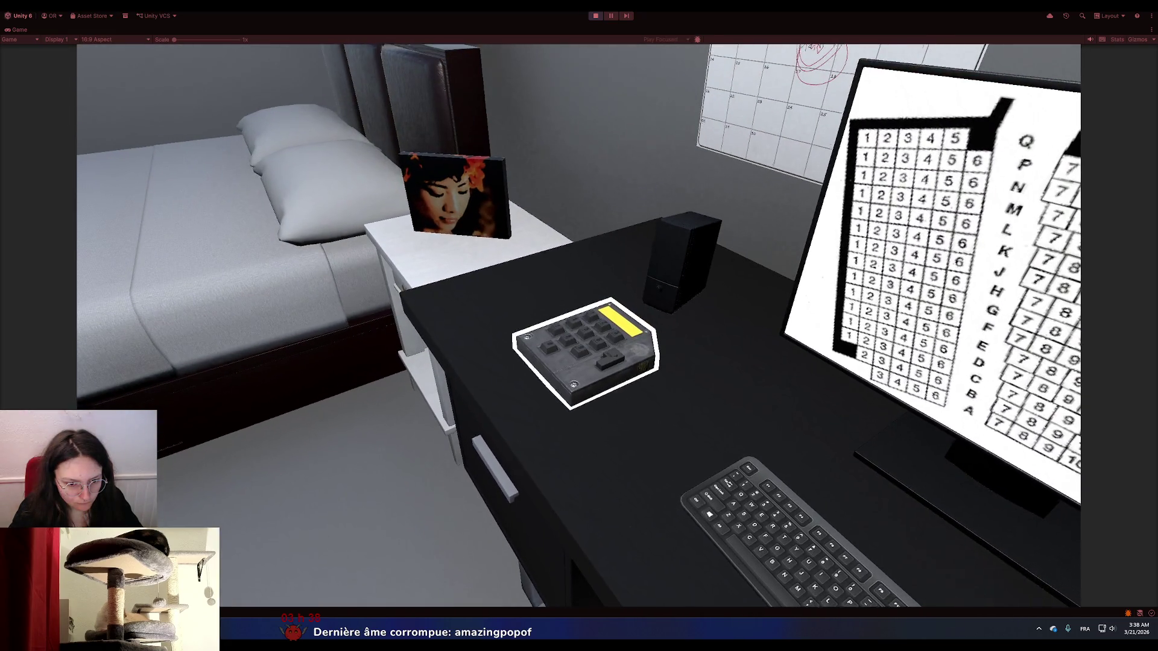
Enter the four-digit seat code on the desk keypad, then exit Play mode
left_click(580, 329)
left_click(495, 269)
left_click(600, 265)
left_click(478, 265)
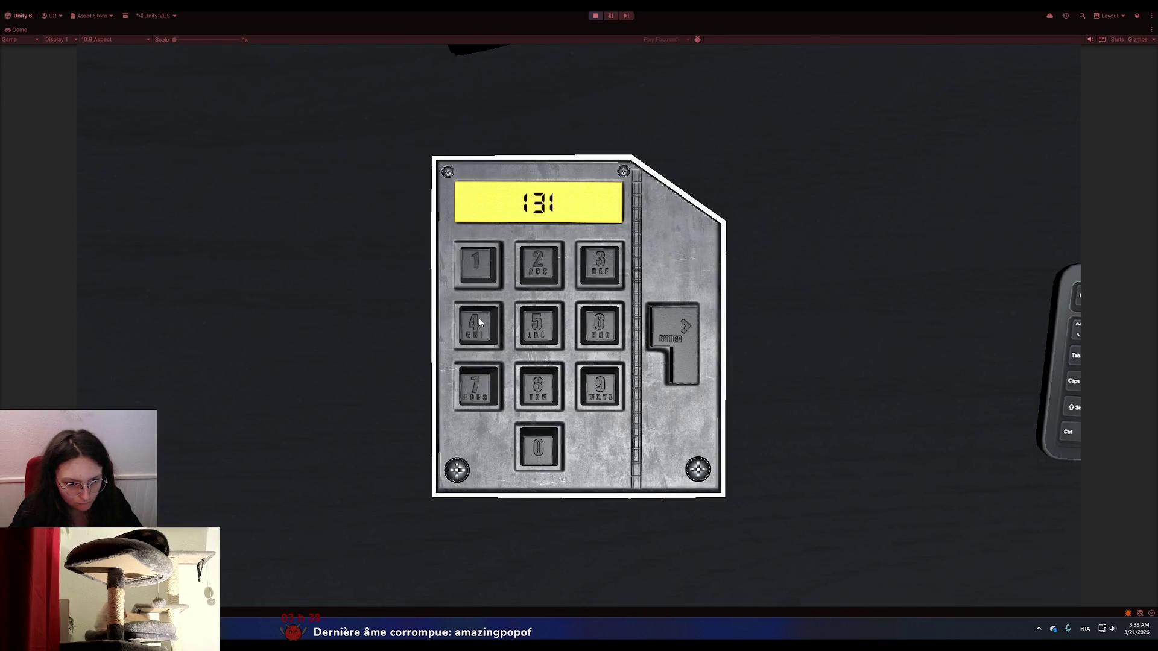
left_click(477, 325)
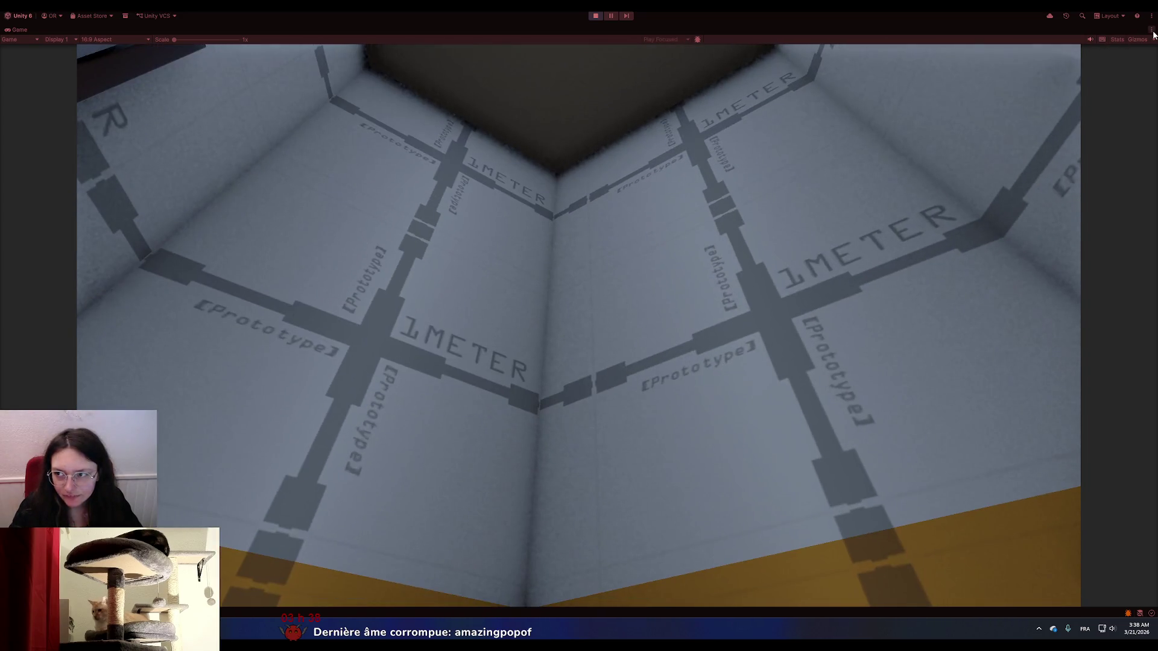
left_click(1152, 29)
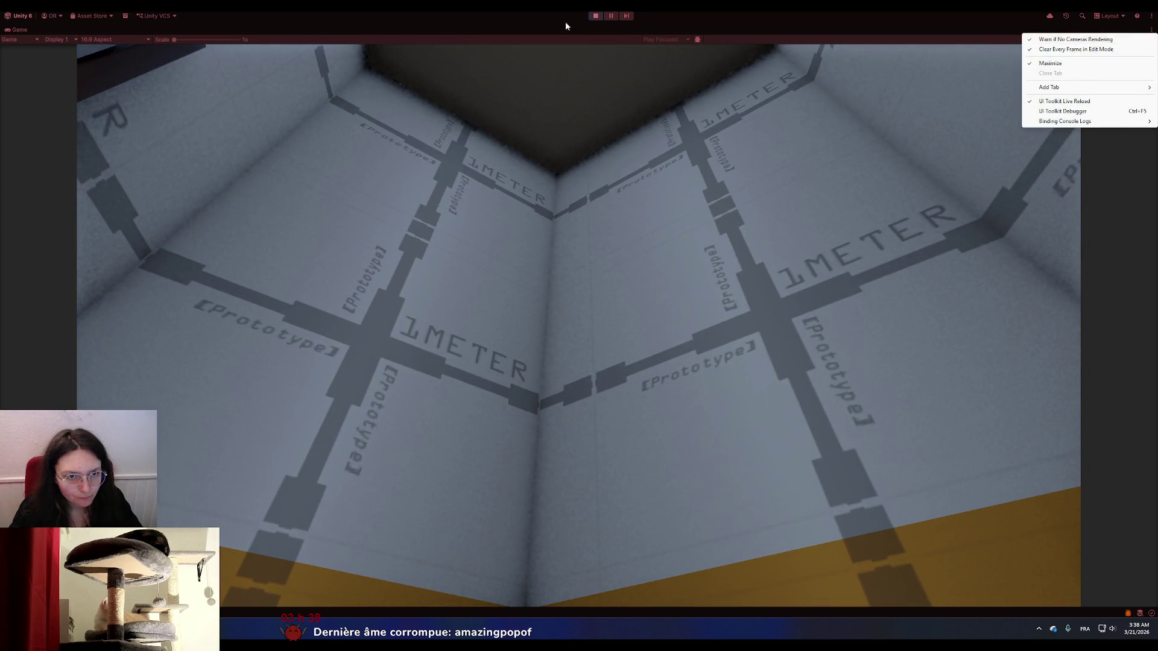
key("ctrl+p")
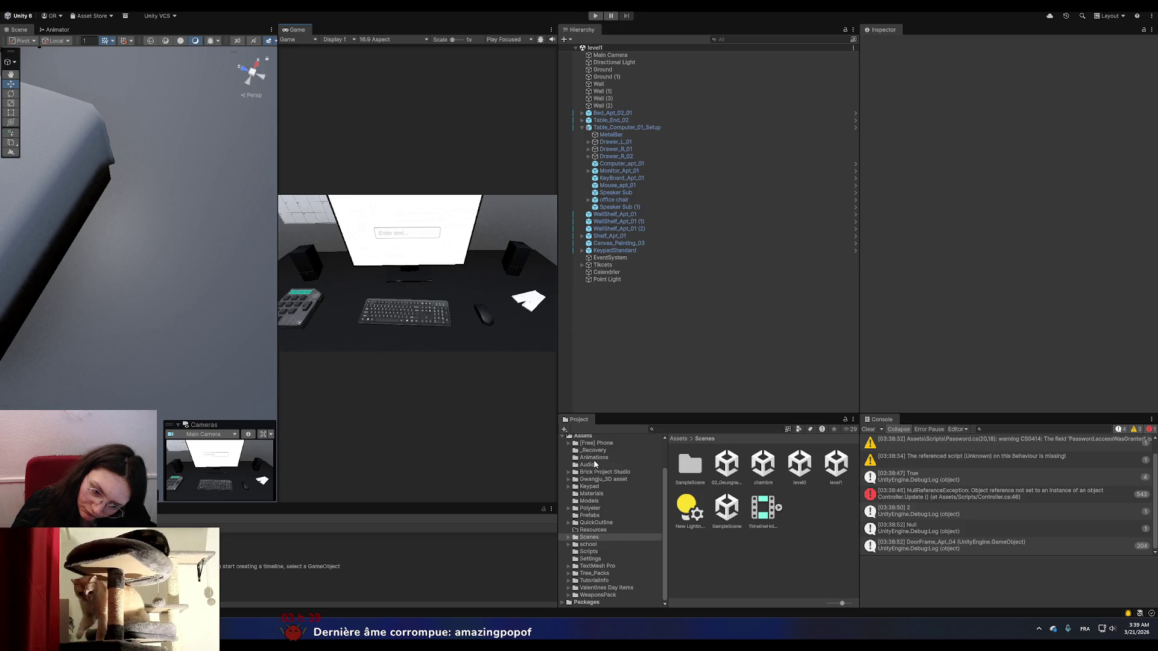
Select the SaveState asset in Assets and change its Current Level to 1
scroll(587, 478, "up", 2)
left_click(585, 474)
scroll(766, 519, "down", 5)
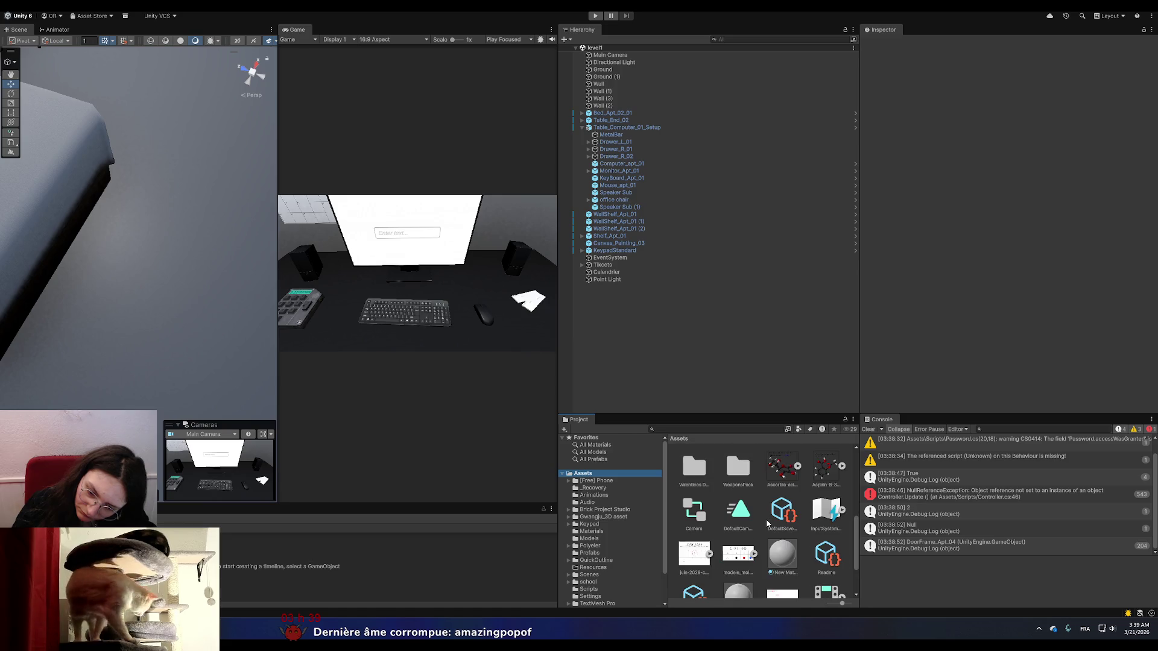
scroll(766, 521, "down", 2)
left_click(694, 572)
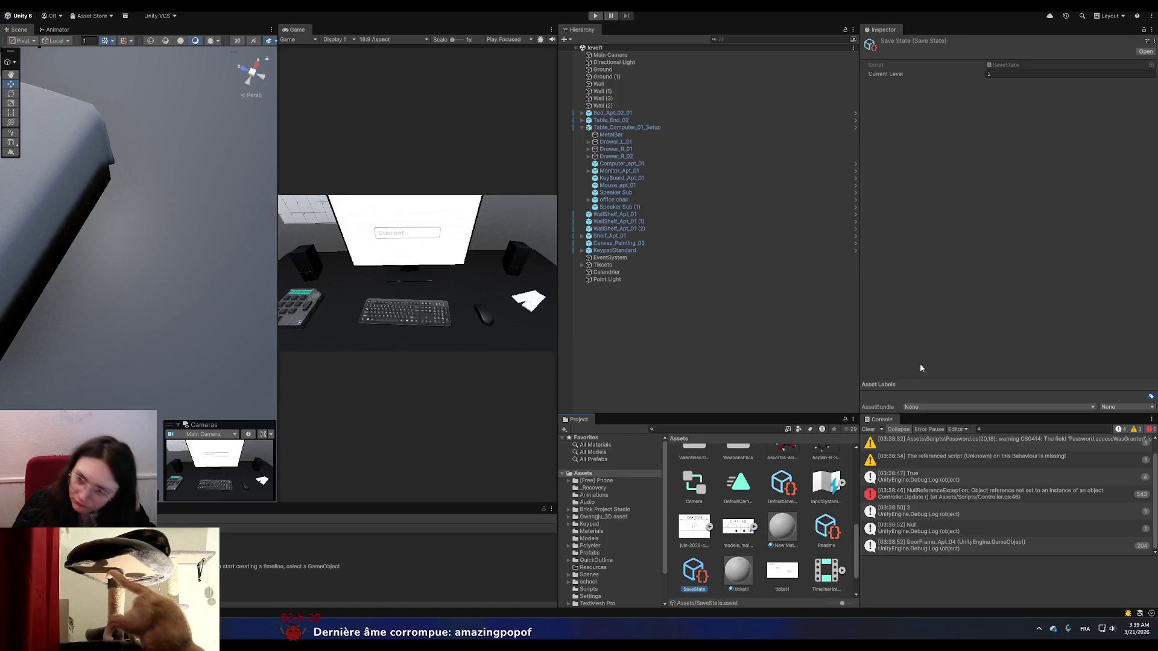
left_click(1009, 74)
type("1")
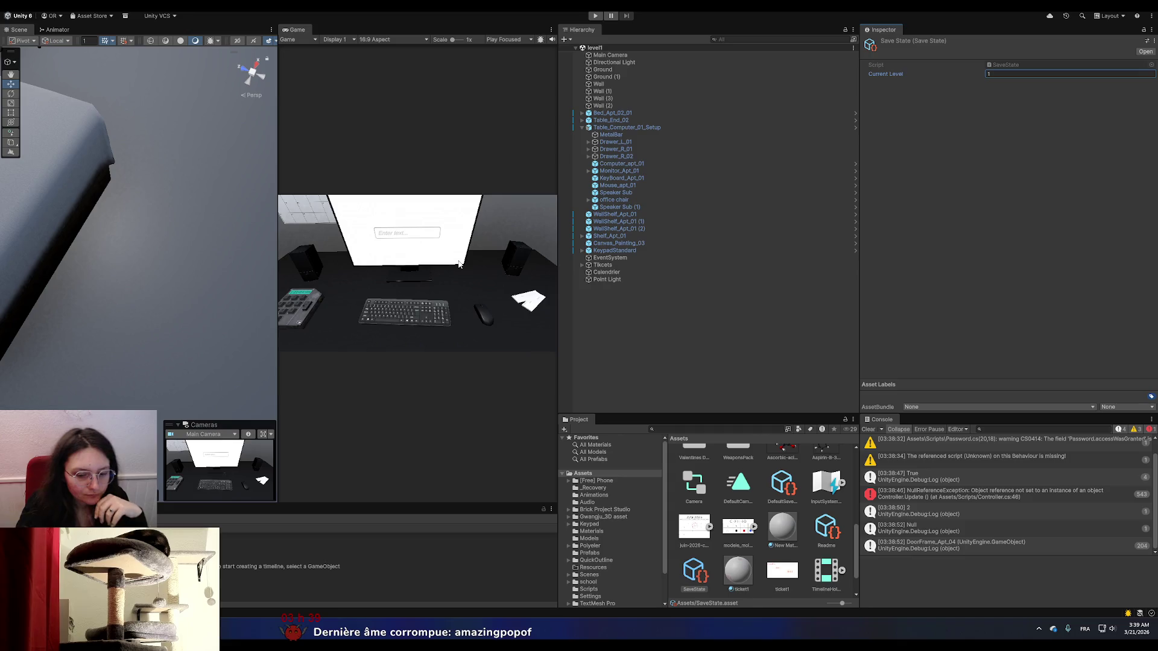
scroll(779, 468, "up", 3)
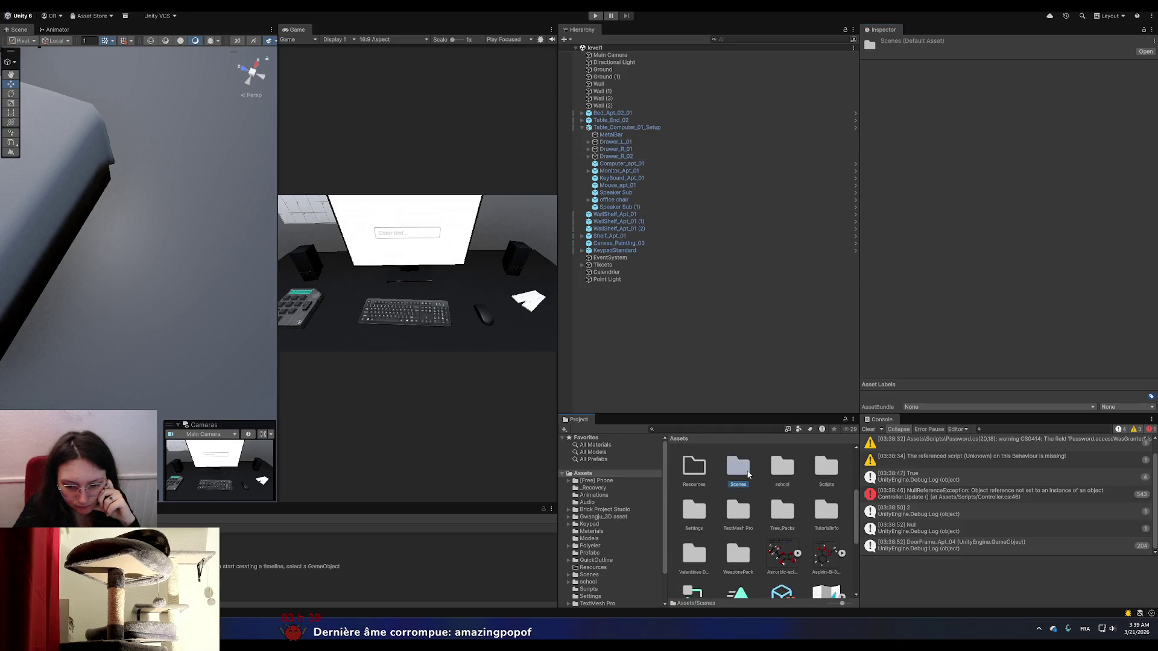
Open SampleScene from Assets > Scenes and enter Play mode
double_click(738, 463)
double_click(727, 511)
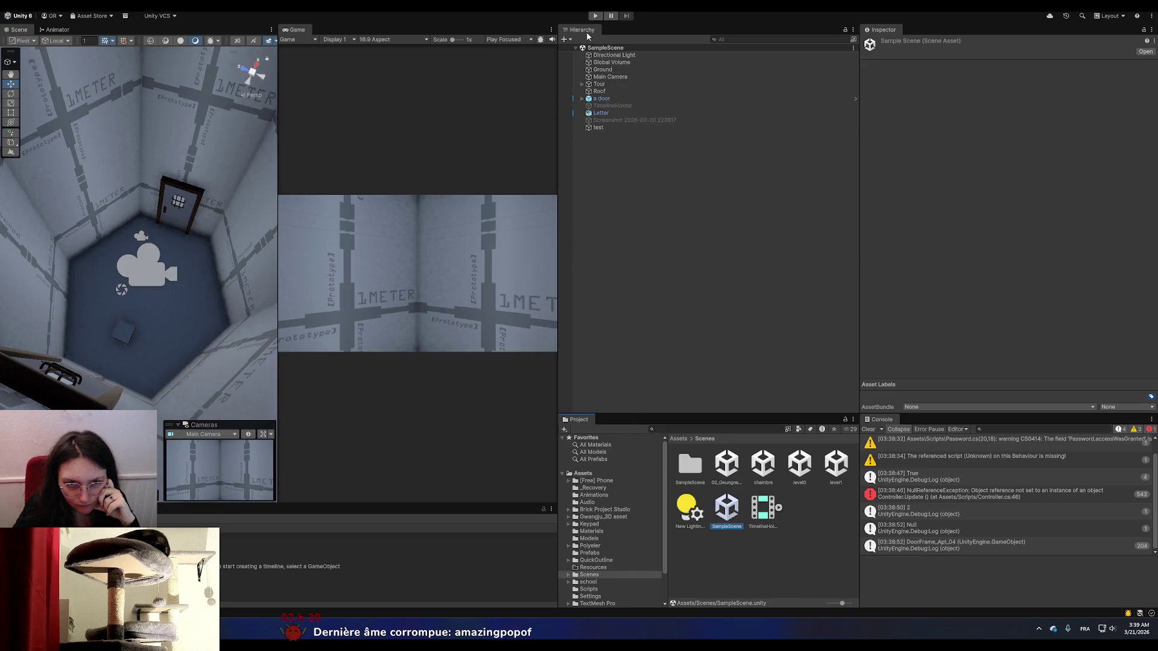
key("ctrl+p")
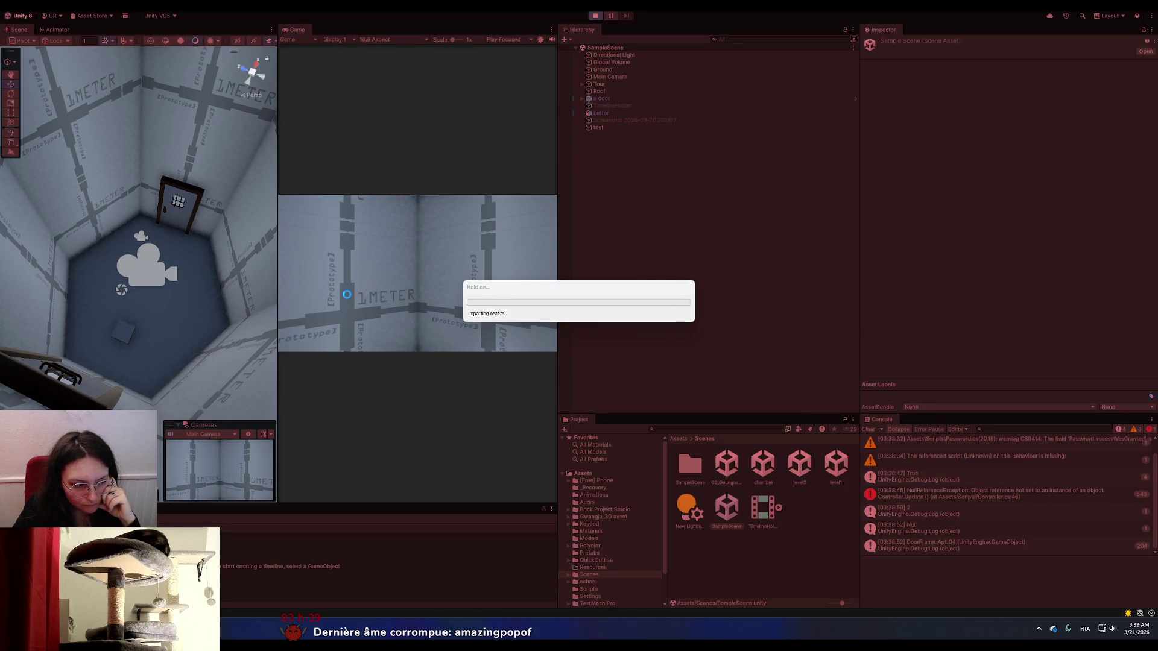
Look around in-game, stop, select the test object, and play the scene again
left_click(379, 289)
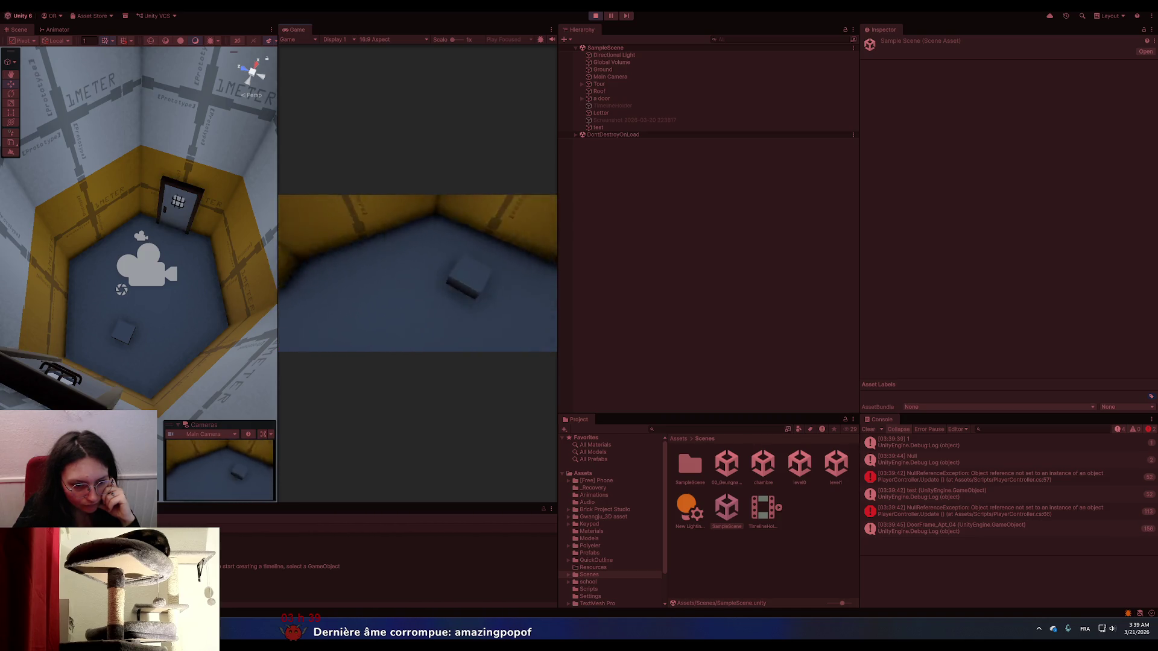
key("Escape")
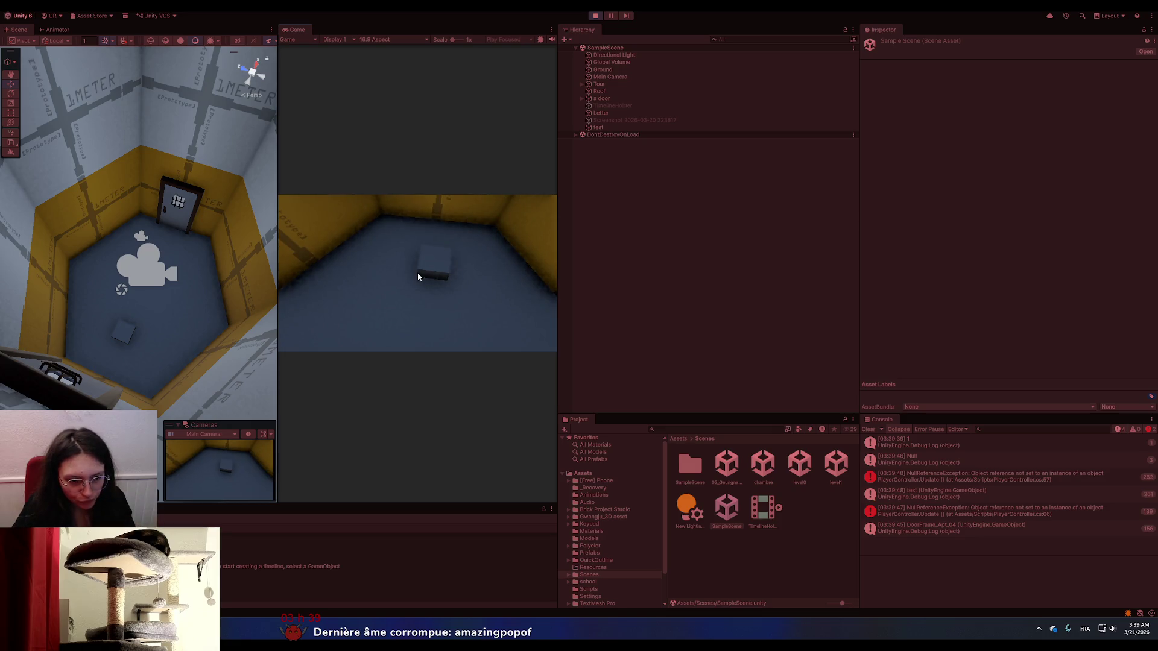
left_click(595, 16)
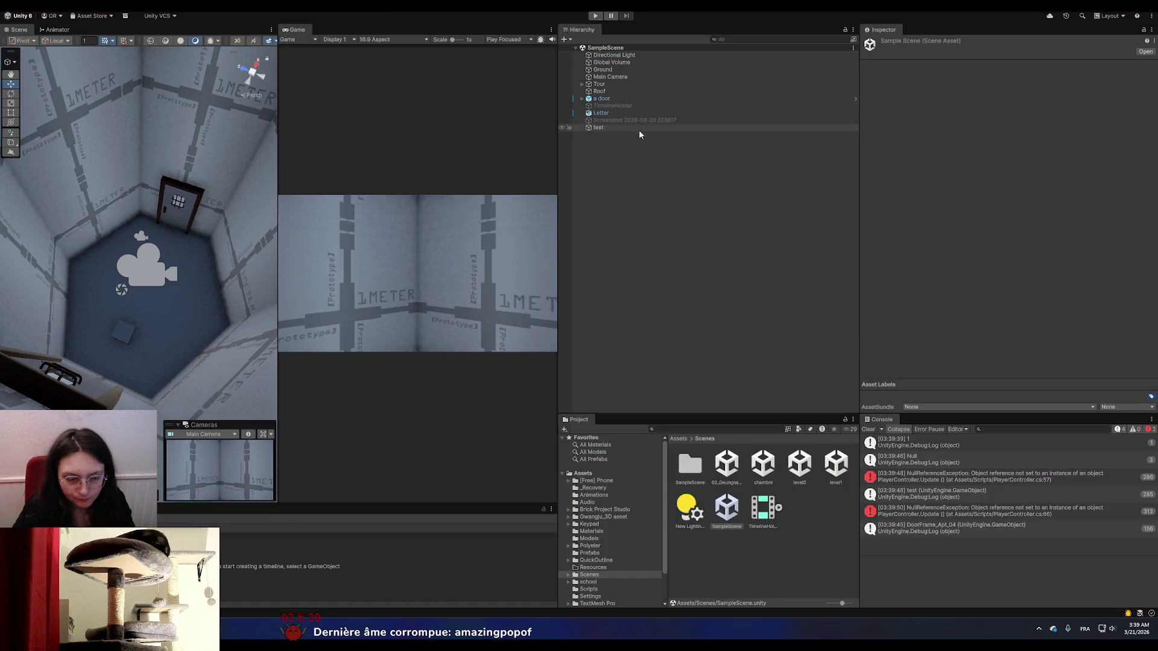
left_click(624, 128)
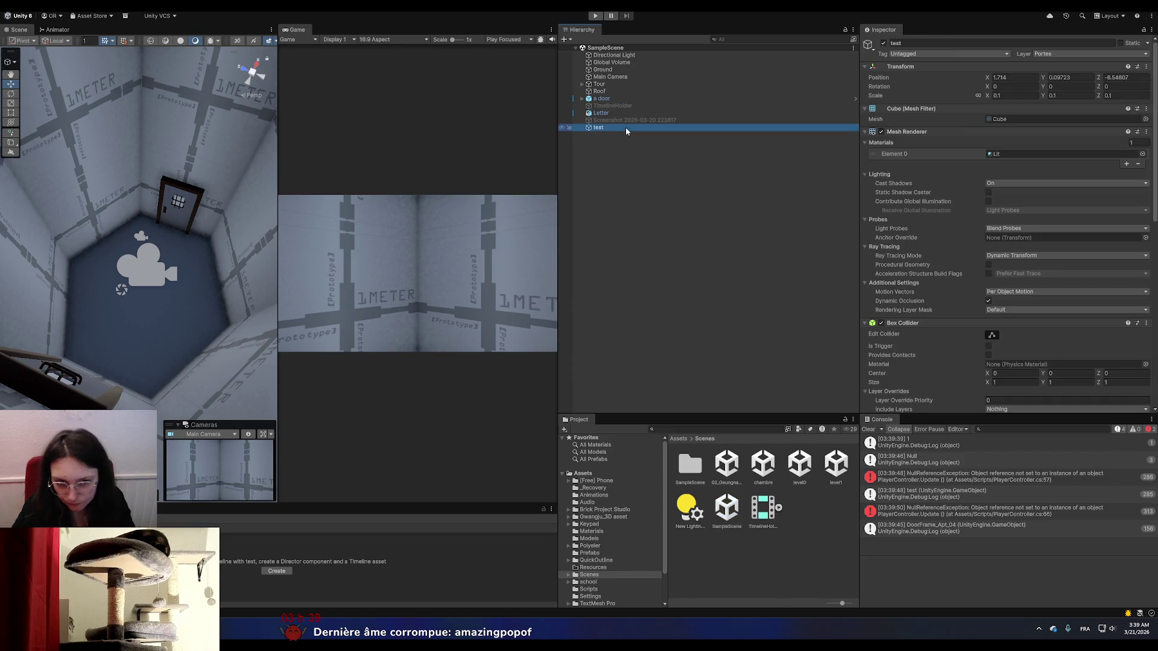
left_click(595, 16)
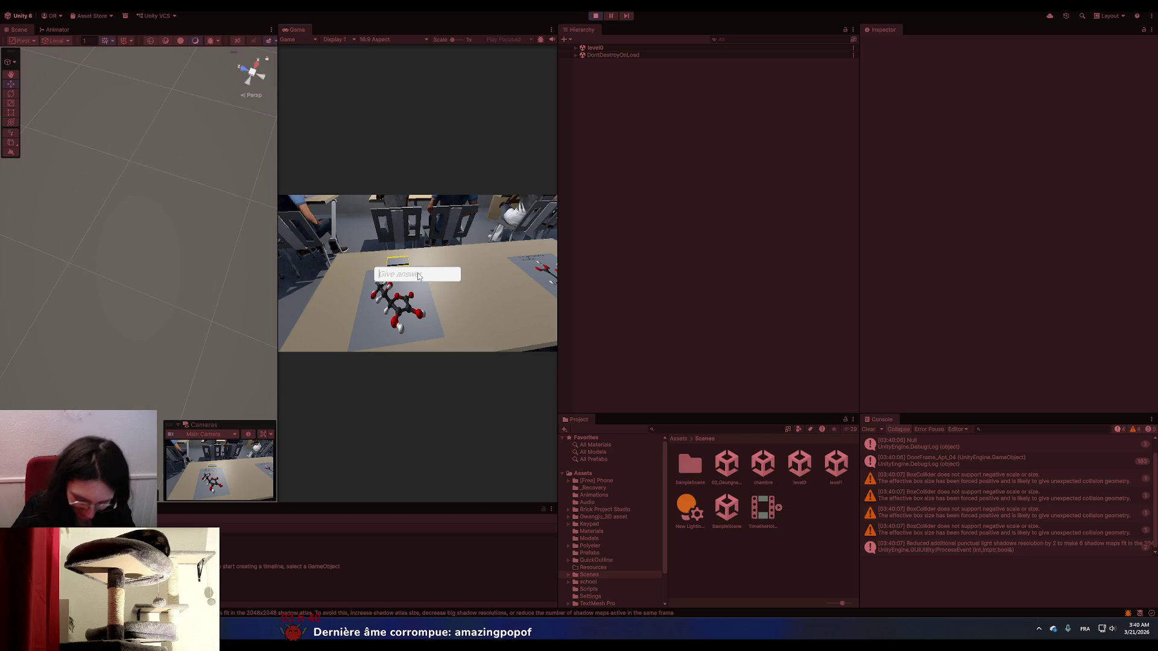
Answer 'd' in the classroom, click the desk papers, and open the NullReferenceException's source in Controller.cs
type("d")
type("c9h8o4")
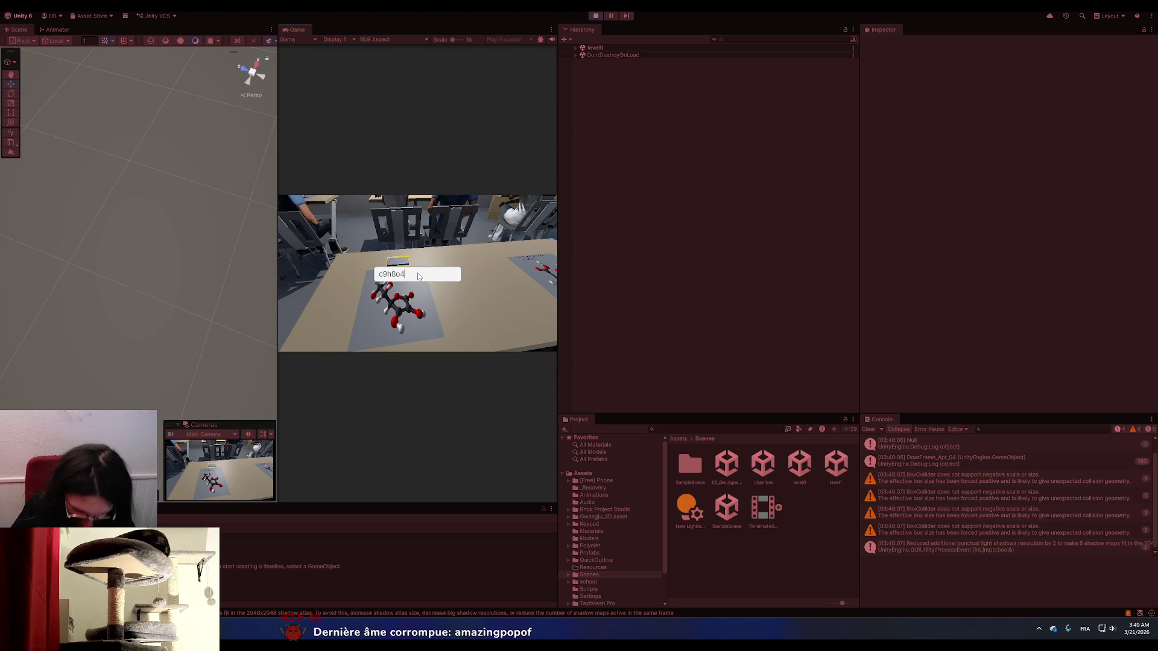
key("Return")
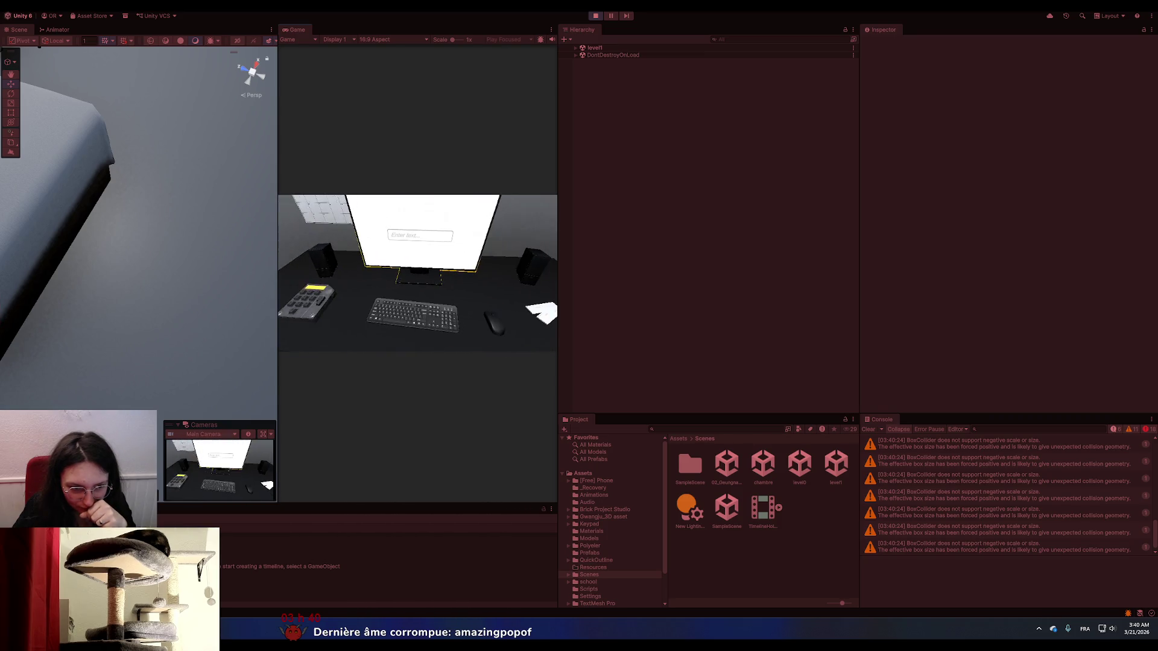
left_click(418, 275)
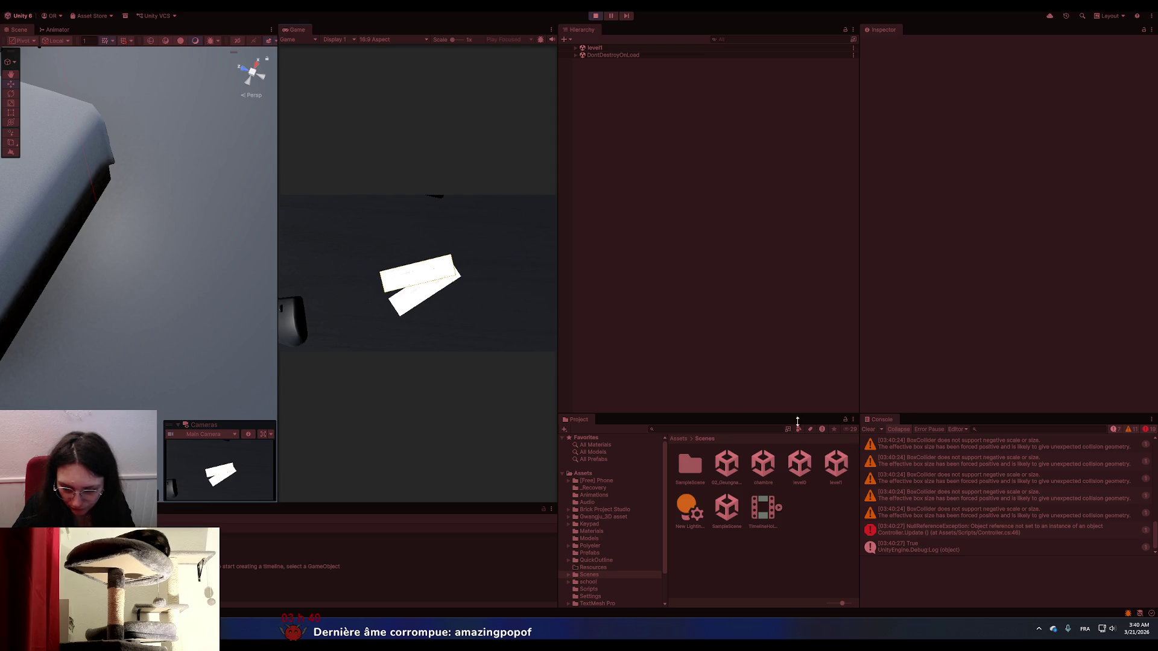
double_click(975, 527)
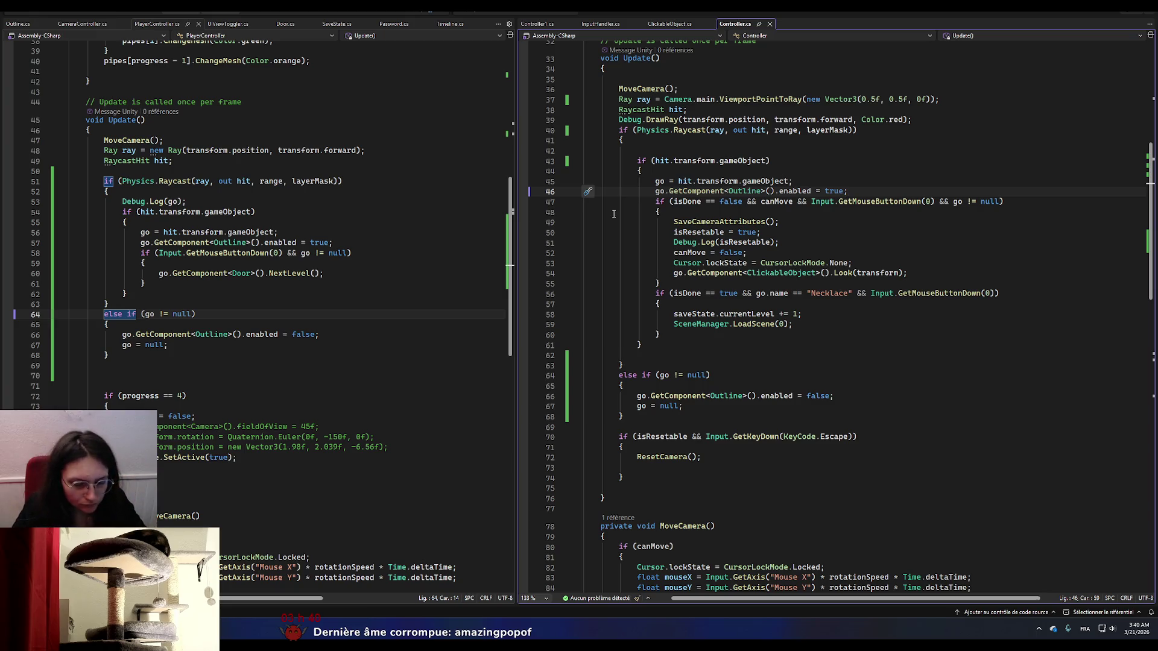
key("alt+Tab")
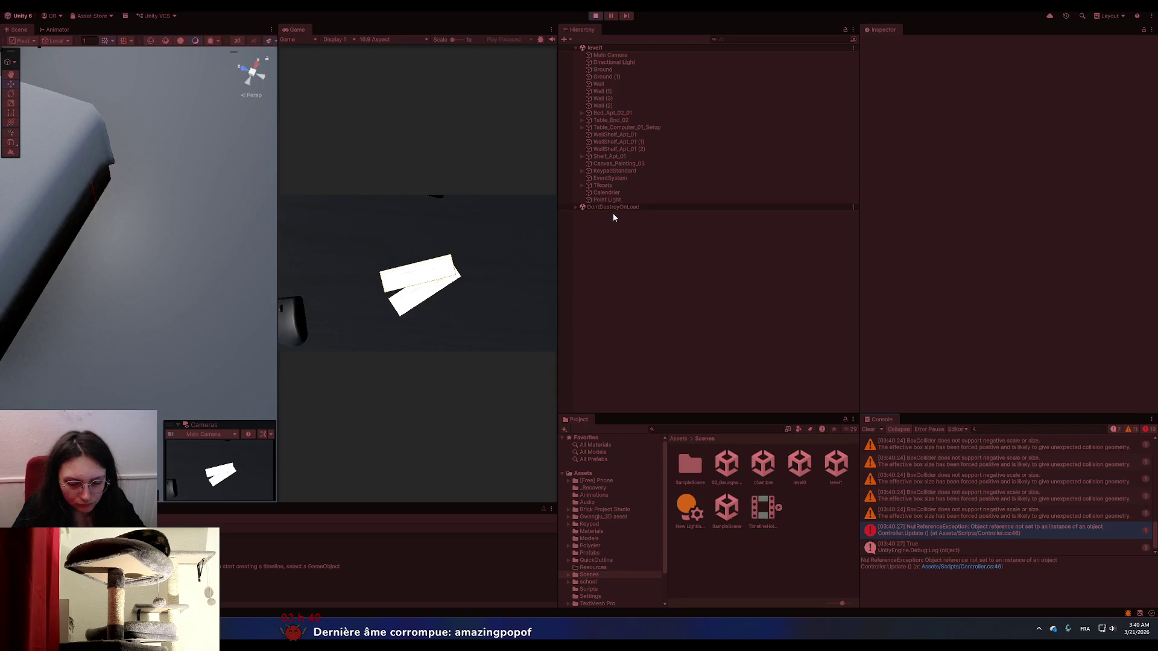
Stop the play-test and open the level1 scene from Assets > Scenes
left_click(442, 243)
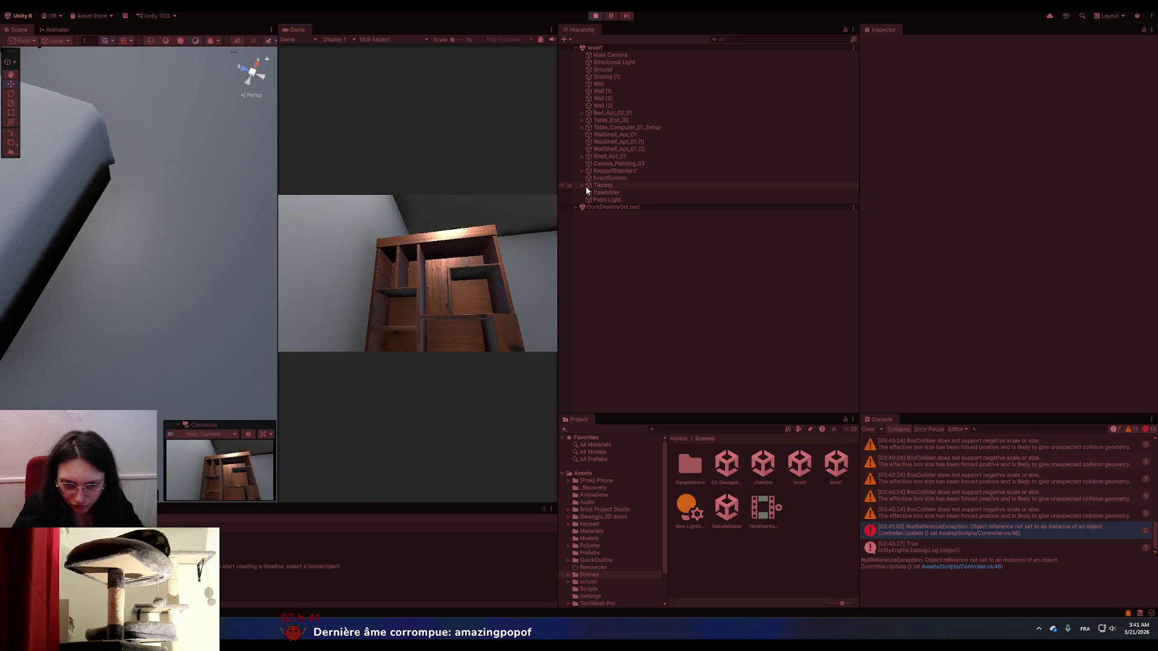
left_click(595, 16)
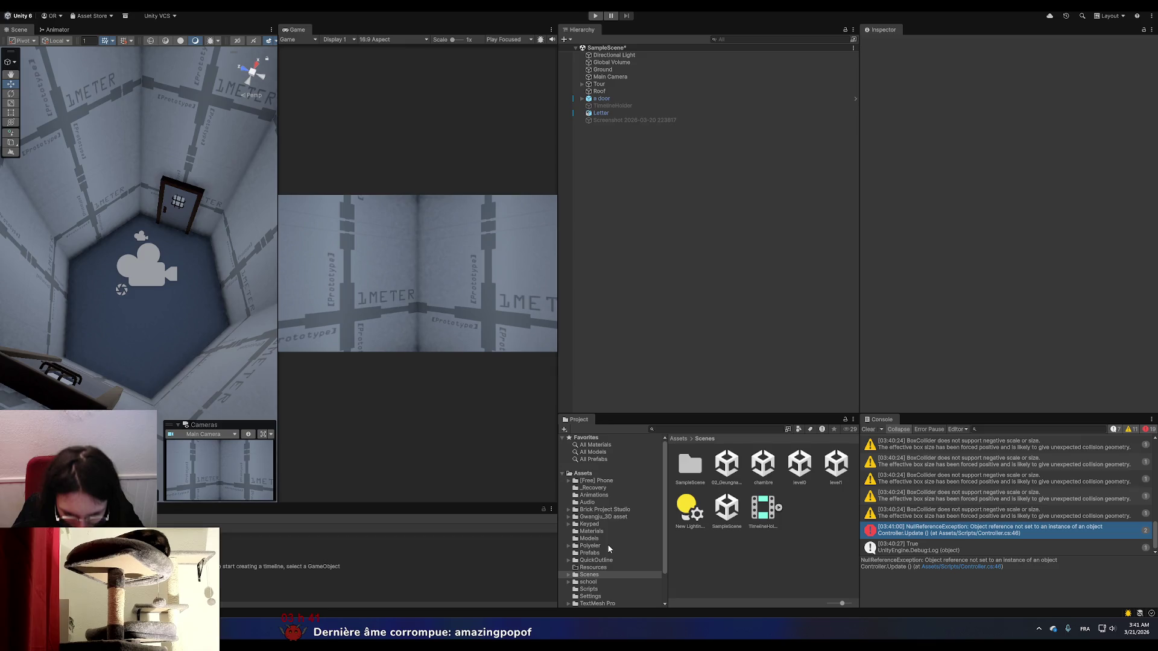
double_click(689, 464)
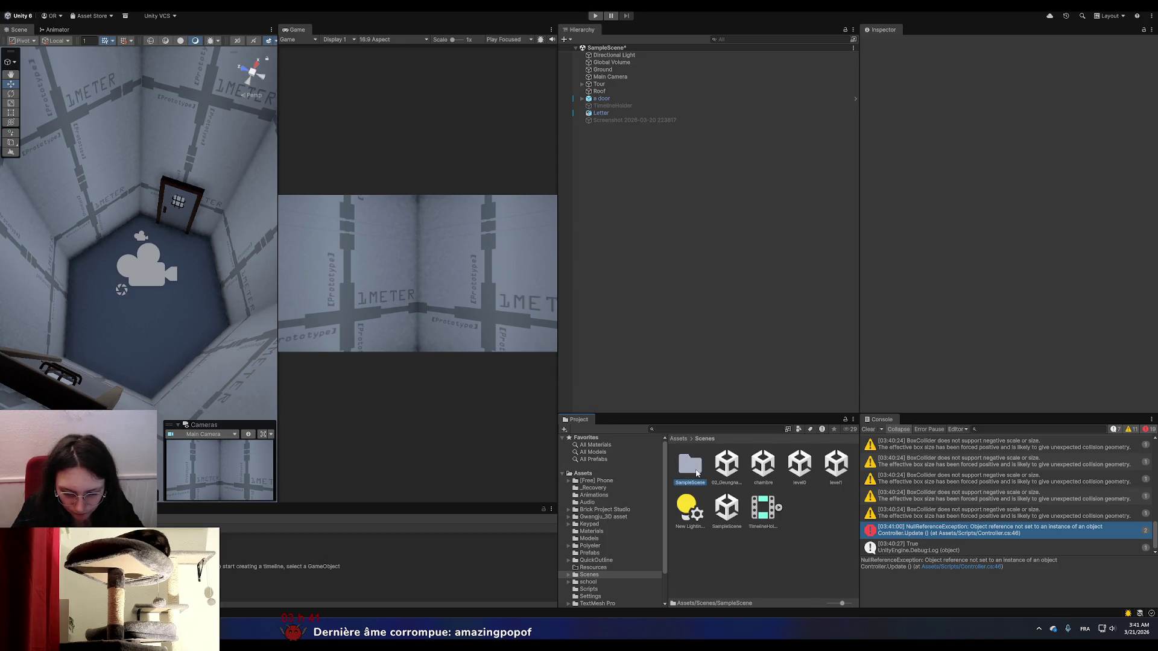
left_click(582, 473)
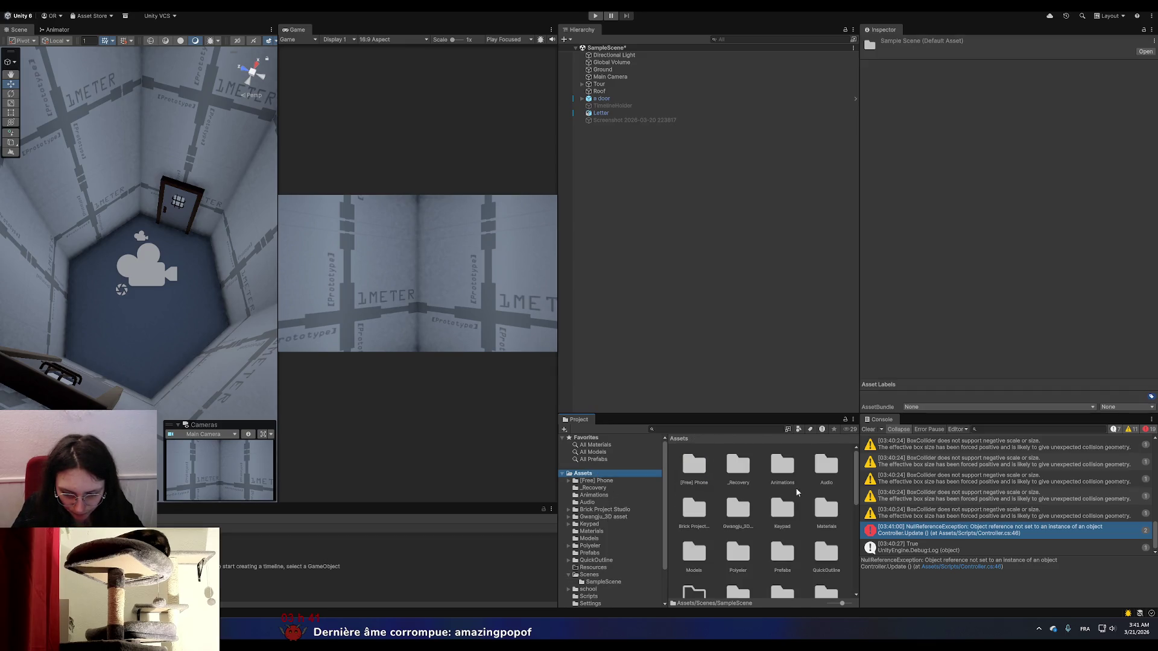
scroll(801, 540, "down", 1)
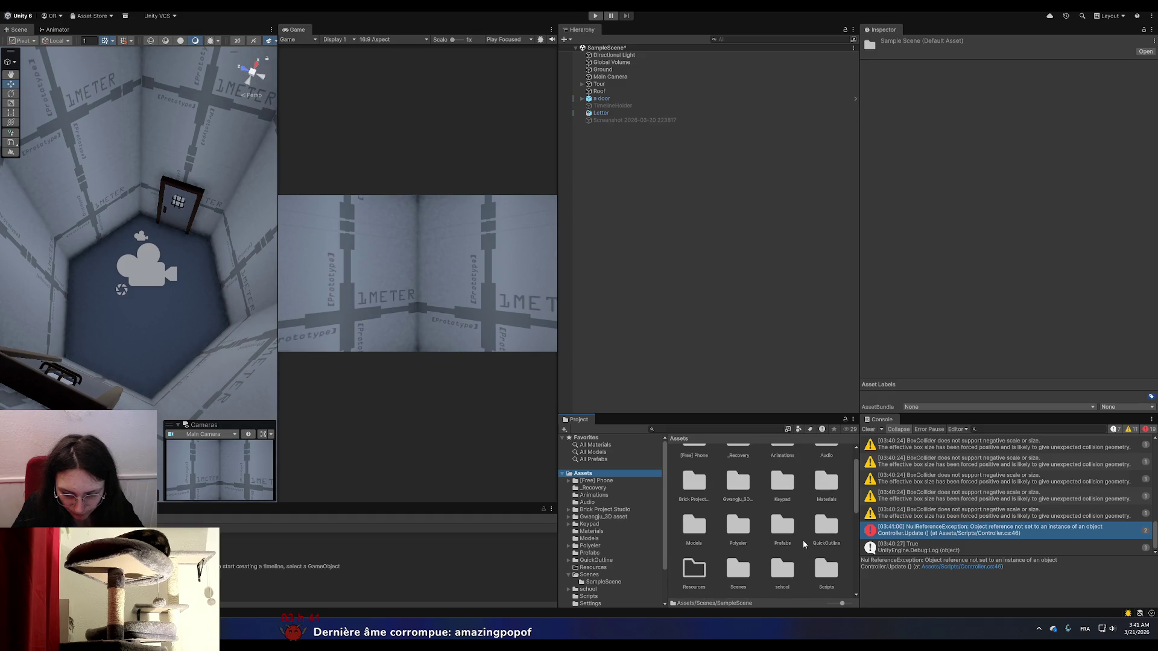
double_click(738, 568)
double_click(836, 464)
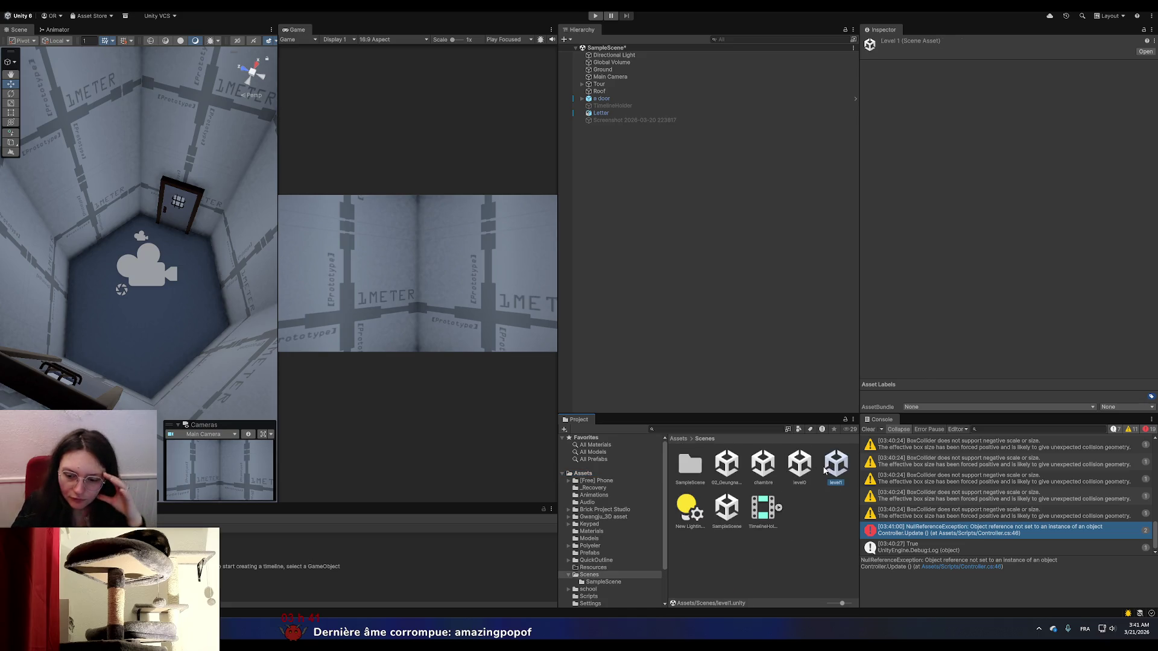
Load level1 and put the Tikcets object alone on the Default layer
left_click(556, 326)
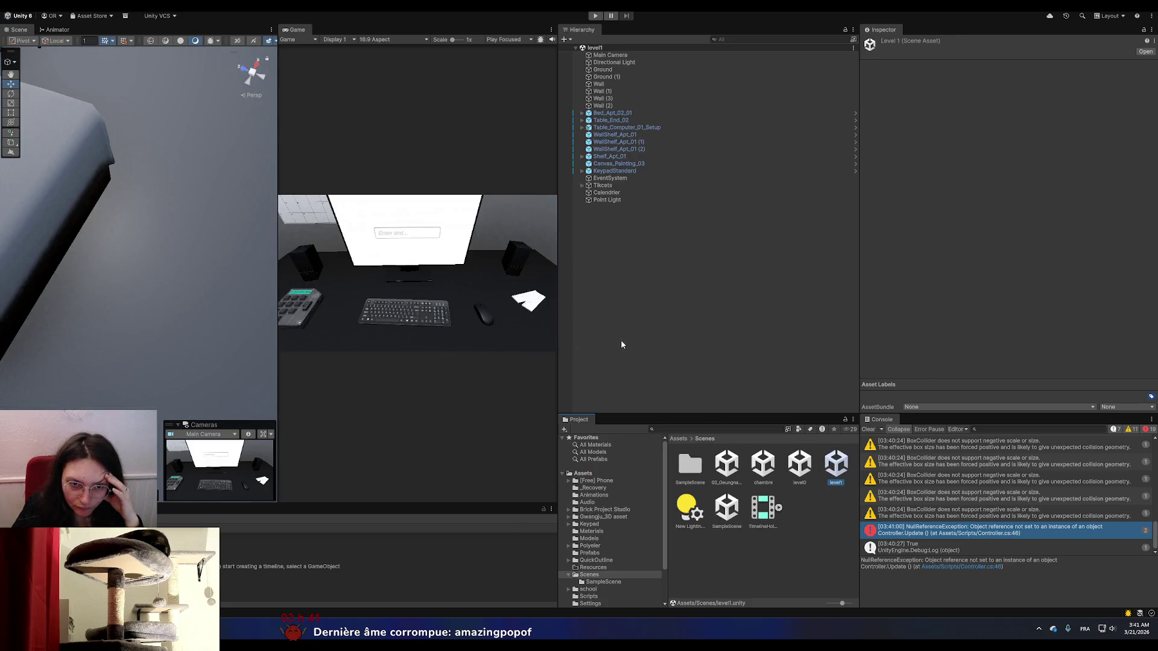
left_click(592, 186)
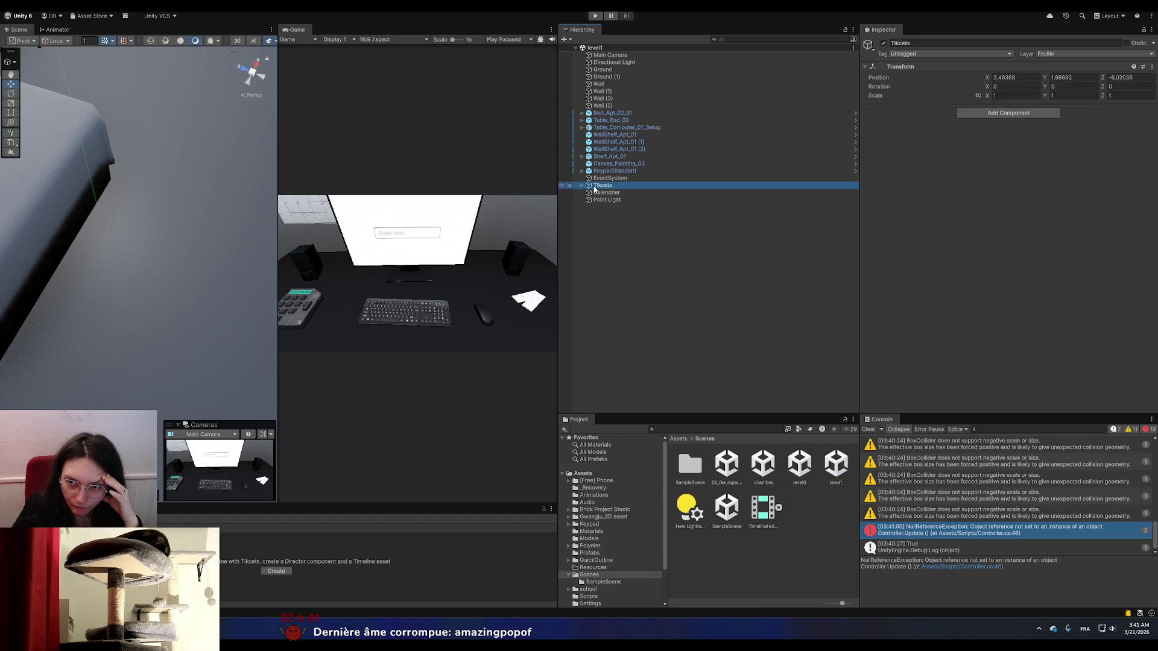
left_click(1041, 55)
left_click(1065, 63)
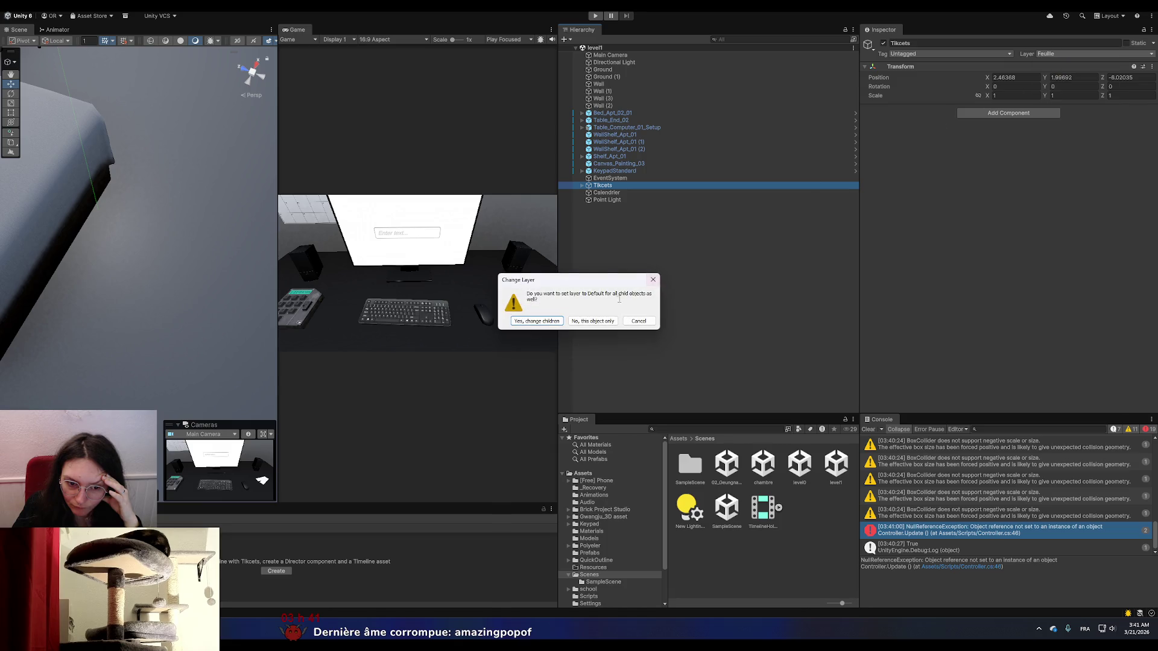
left_click(597, 324)
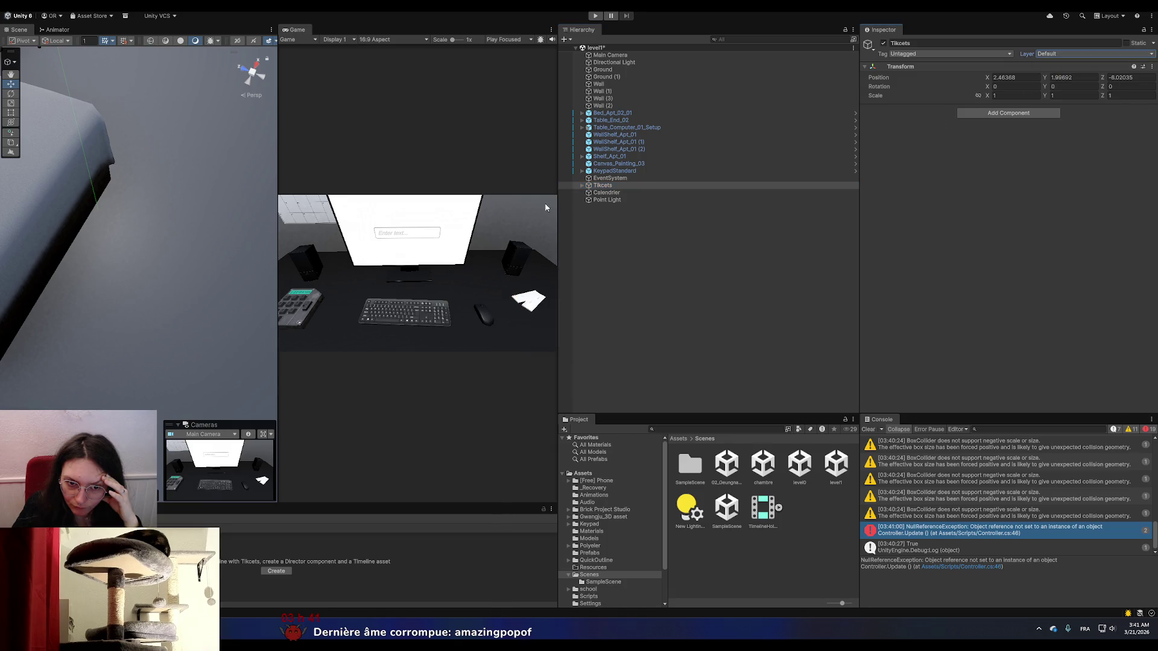
Move Ticket_2 to the Default layer and play-test level1
left_click(582, 185)
left_click(610, 201)
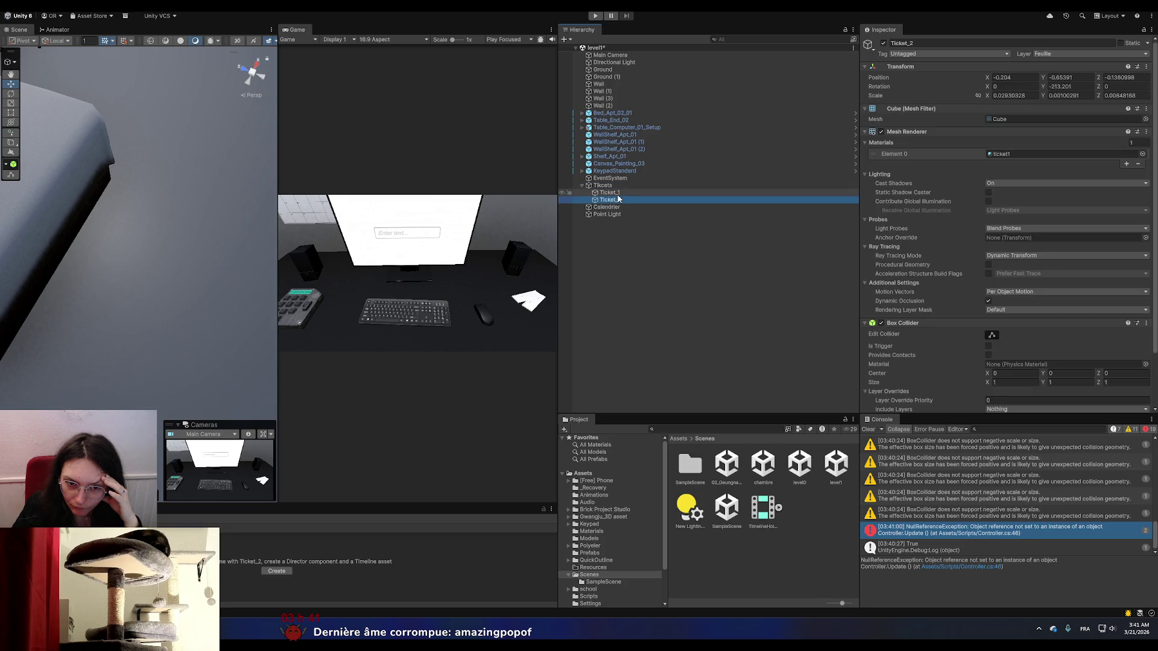
left_click(1052, 54)
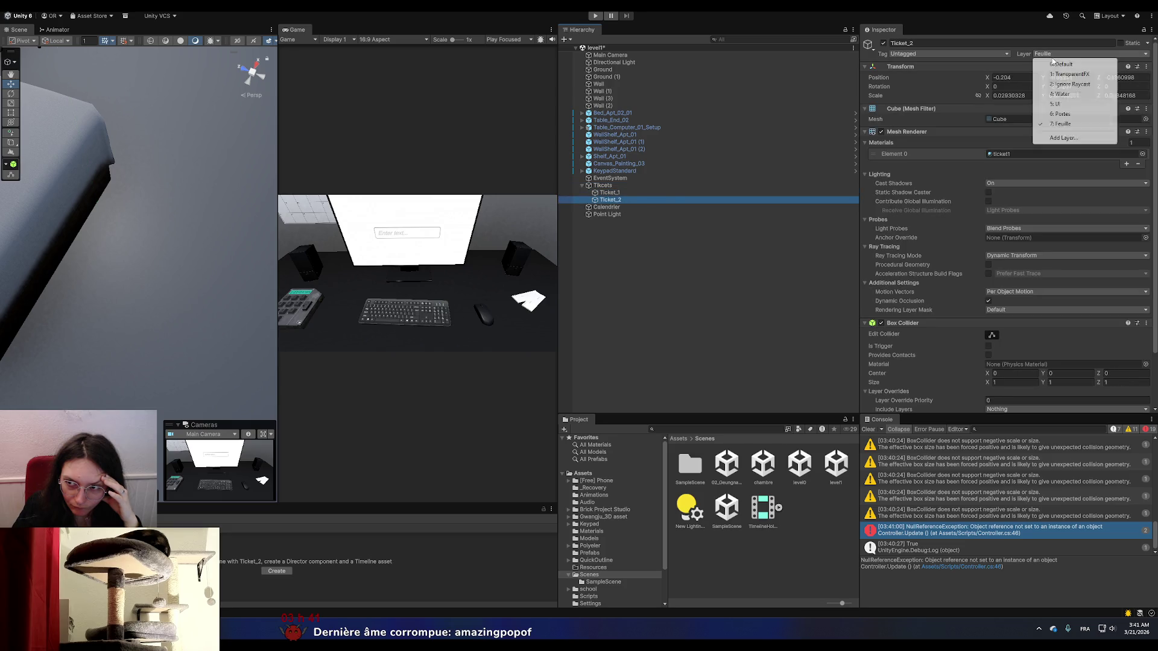
left_click(1061, 65)
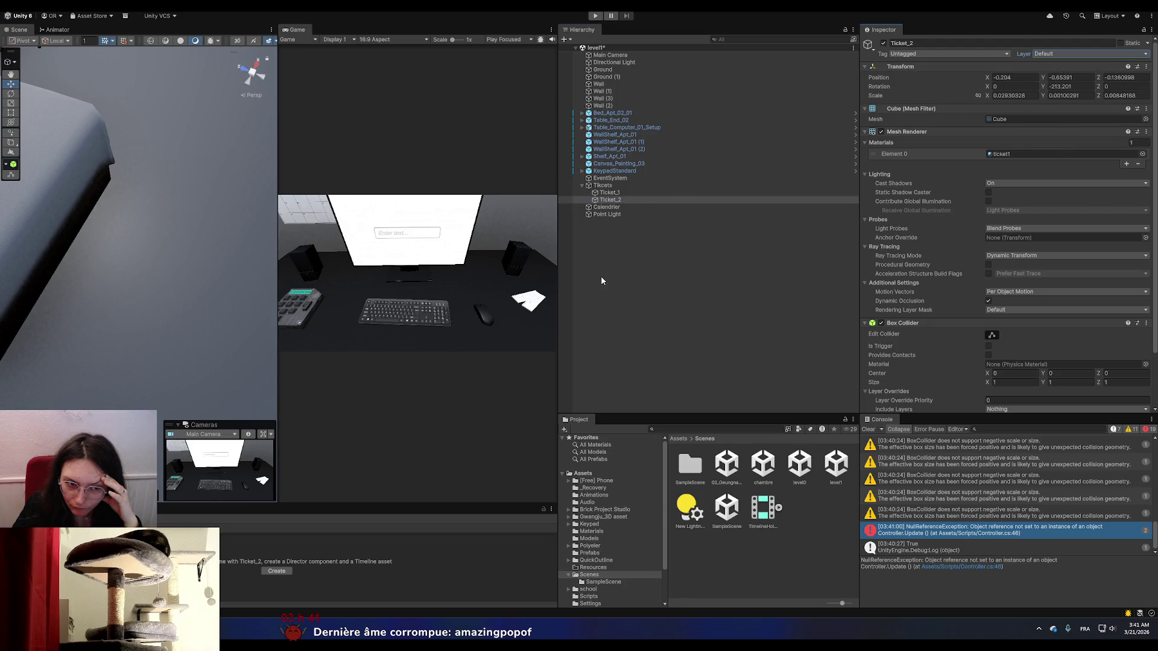
left_click(595, 16)
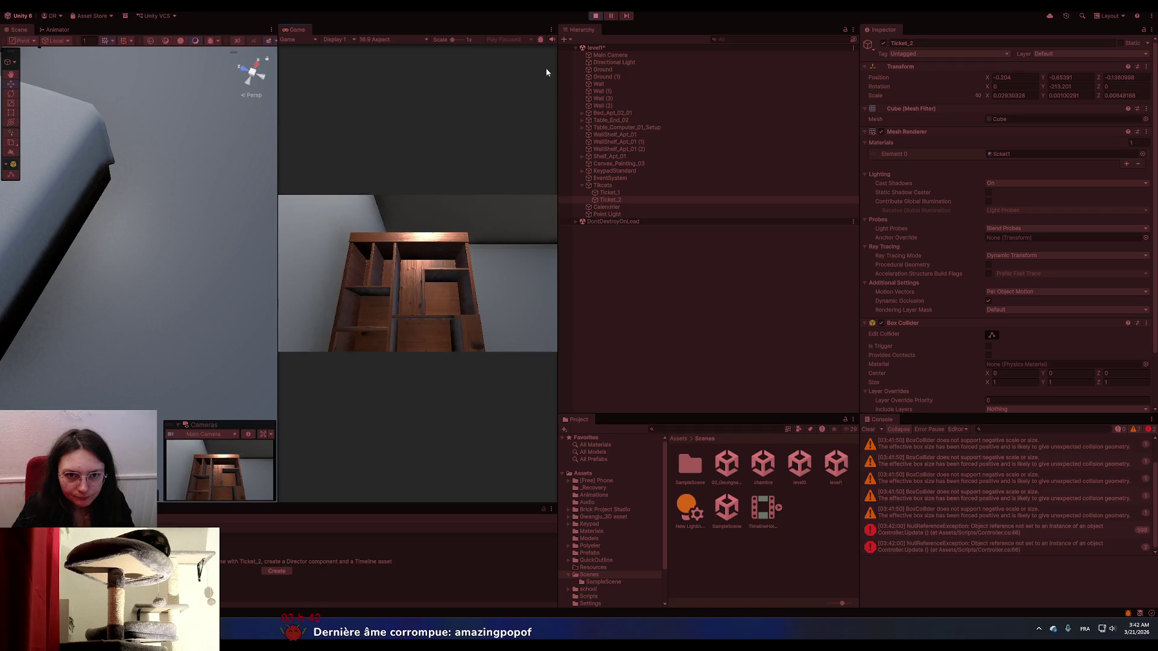
Stop the game and move KeypadStandard alone to the Default layer
left_click(592, 16)
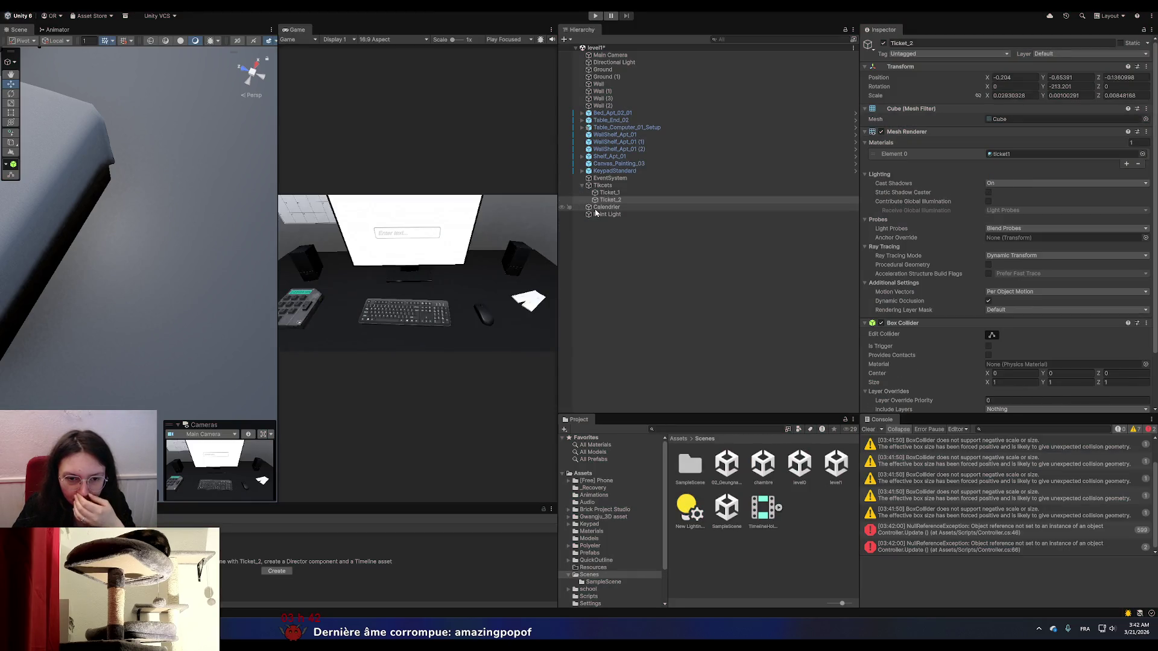
left_click(609, 171)
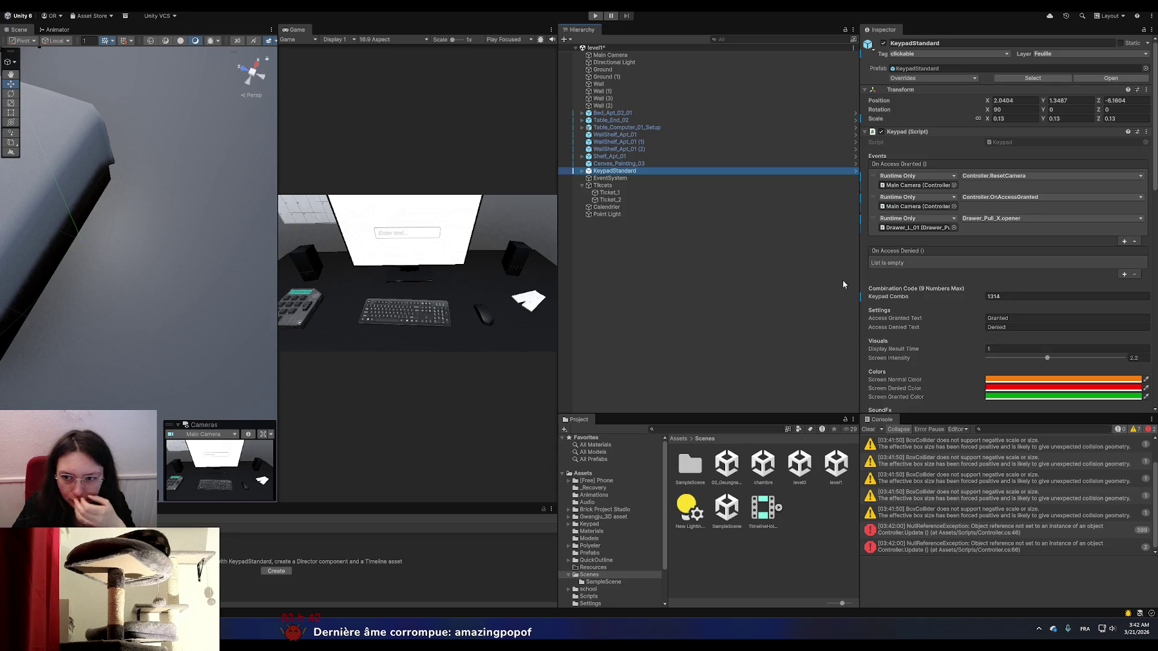
left_click(1060, 56)
left_click(1060, 64)
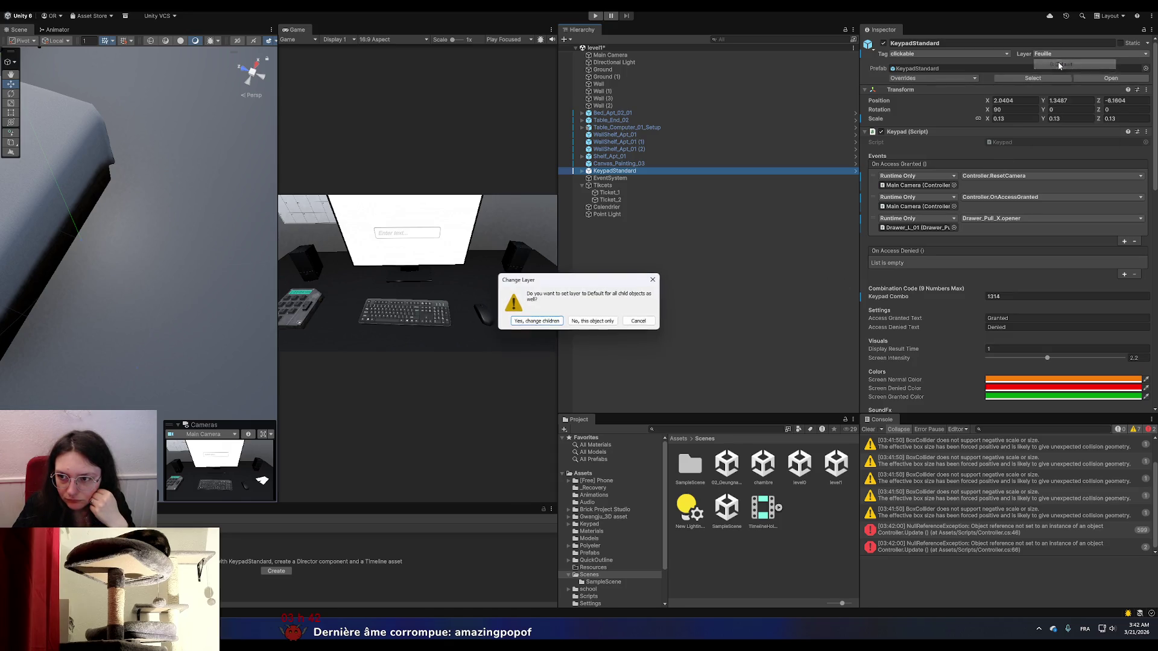
left_click(594, 320)
scroll(975, 338, "down", 15)
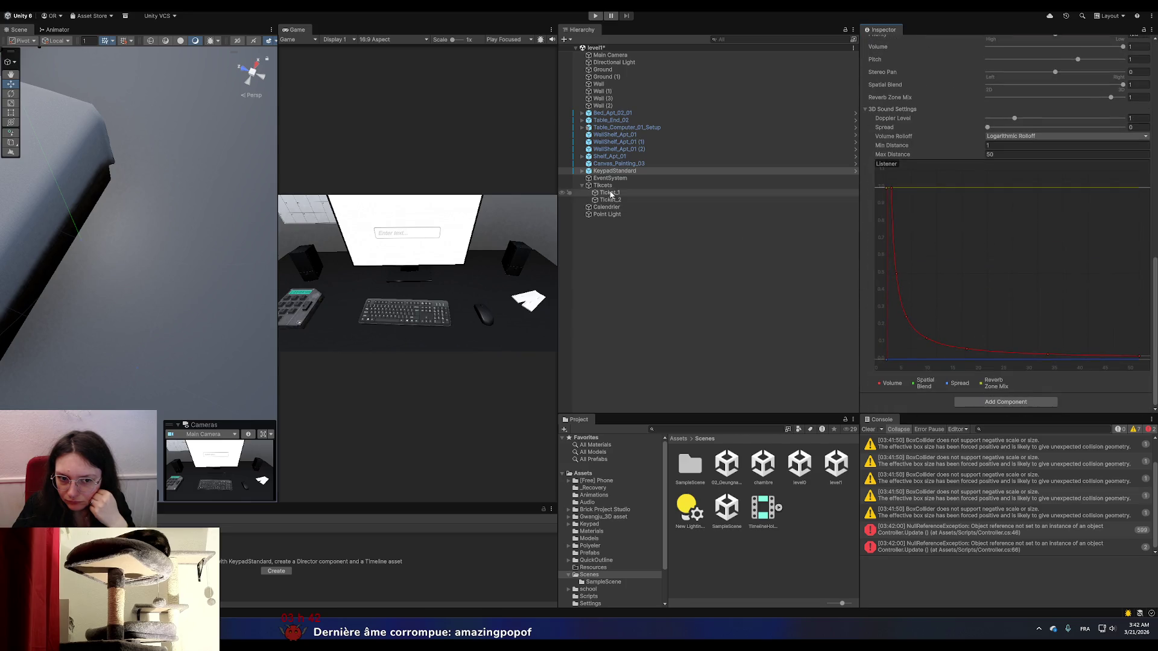
Move the KeypadVisuals child to the Default layer
left_click(582, 170)
left_click(627, 179)
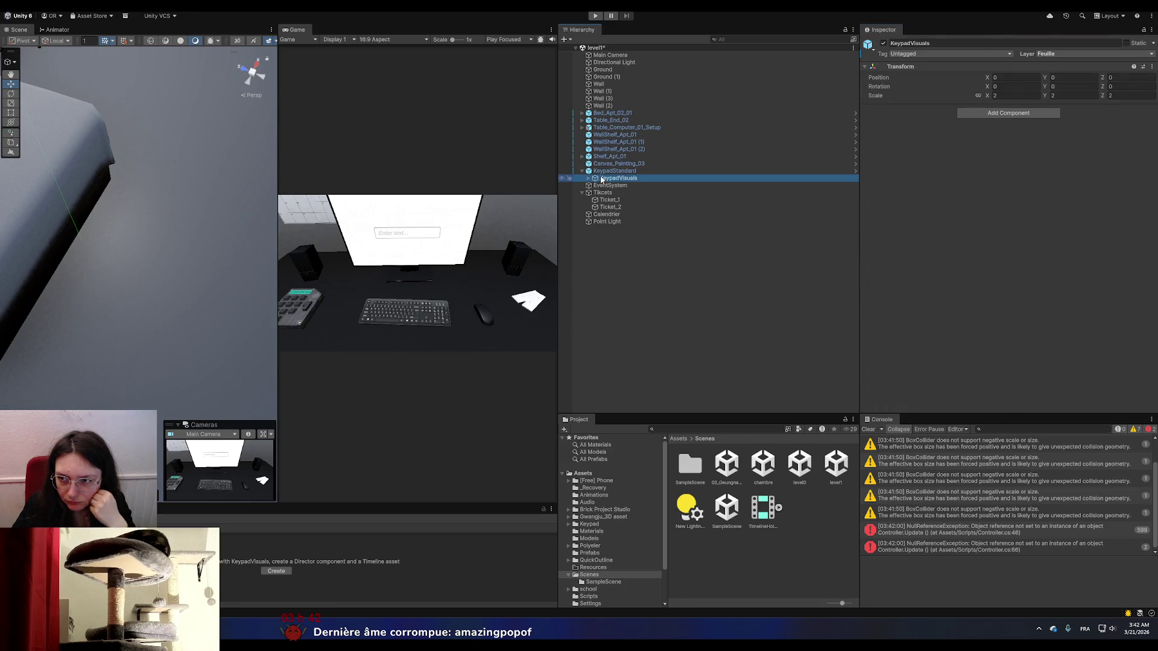
left_click(1067, 54)
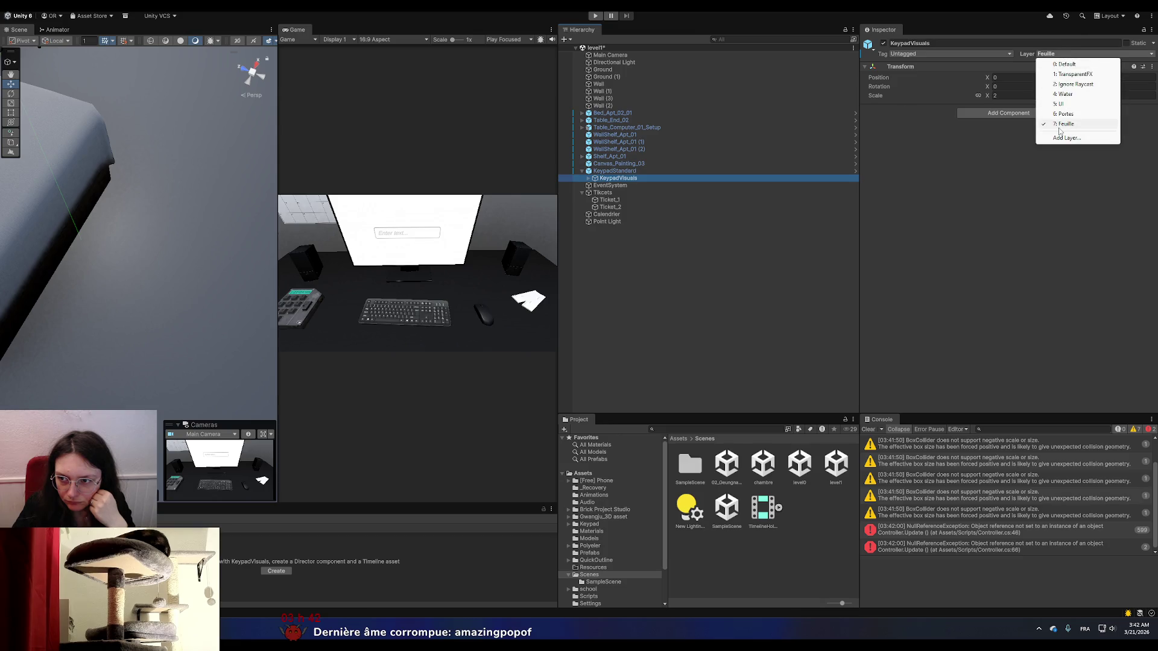
left_click(1065, 64)
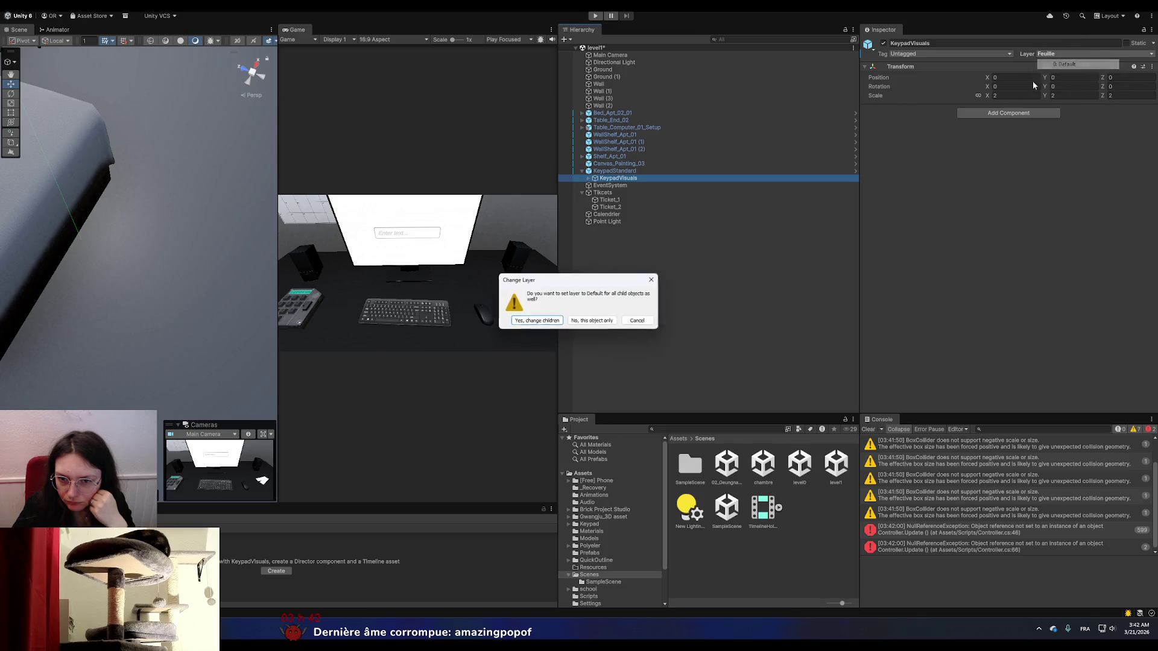
left_click(554, 321)
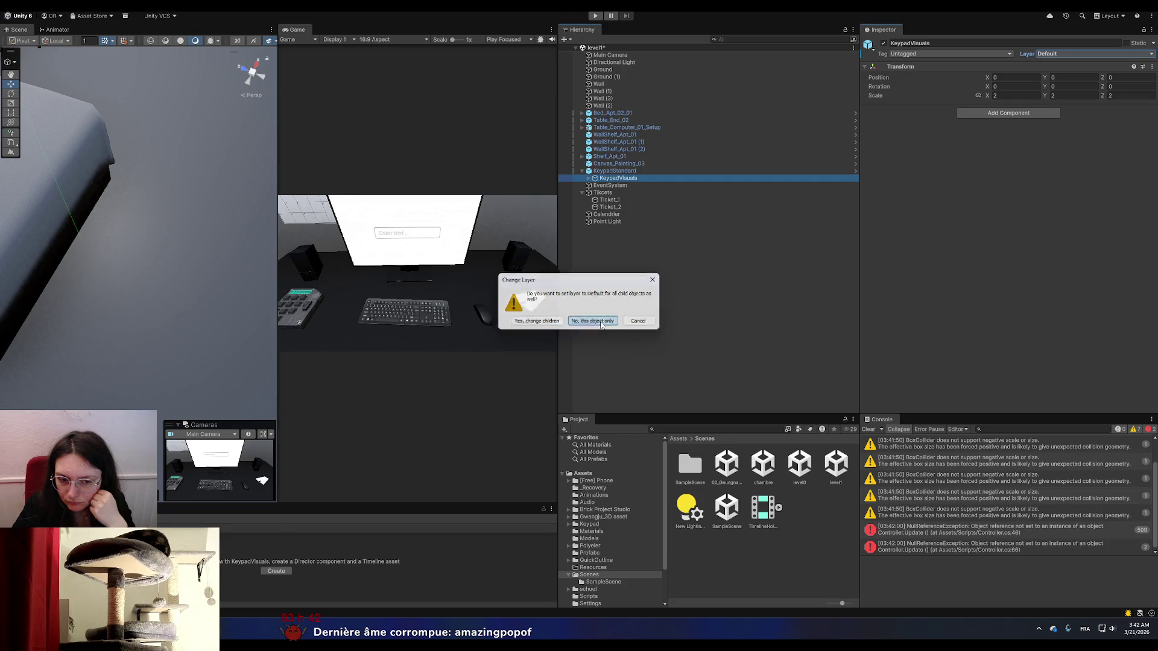
Move the Buttons and DisplayCanvas objects from Feuille to the Default layer
left_click(588, 178)
left_click(615, 187)
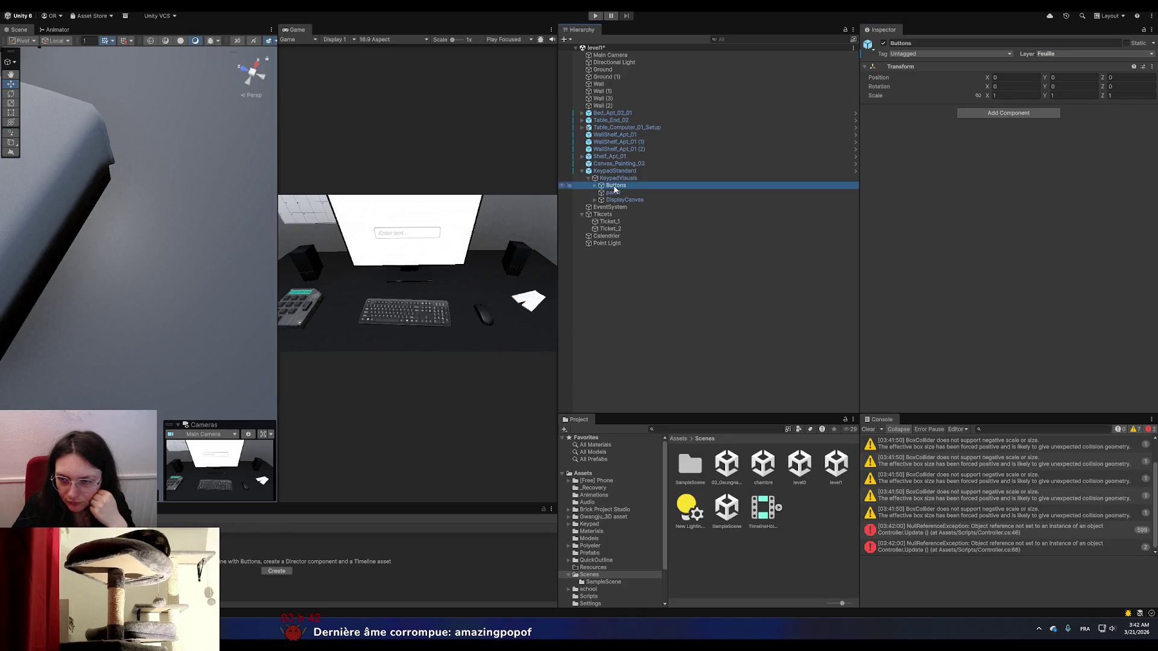
left_click(1040, 54)
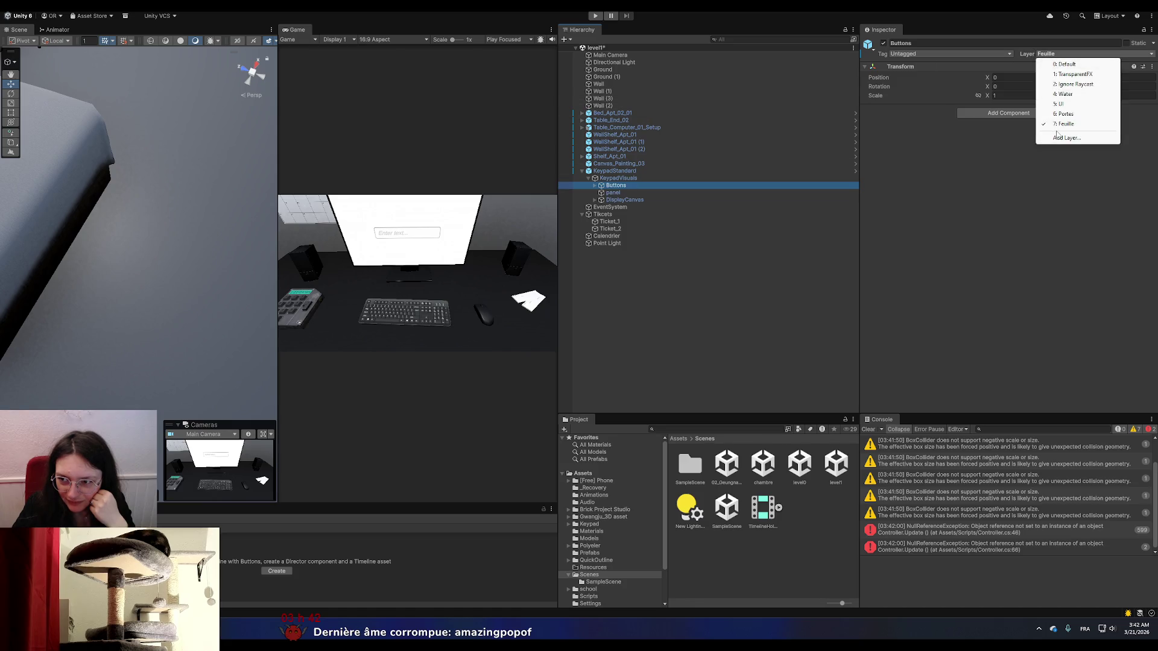
left_click(1065, 64)
left_click(539, 322)
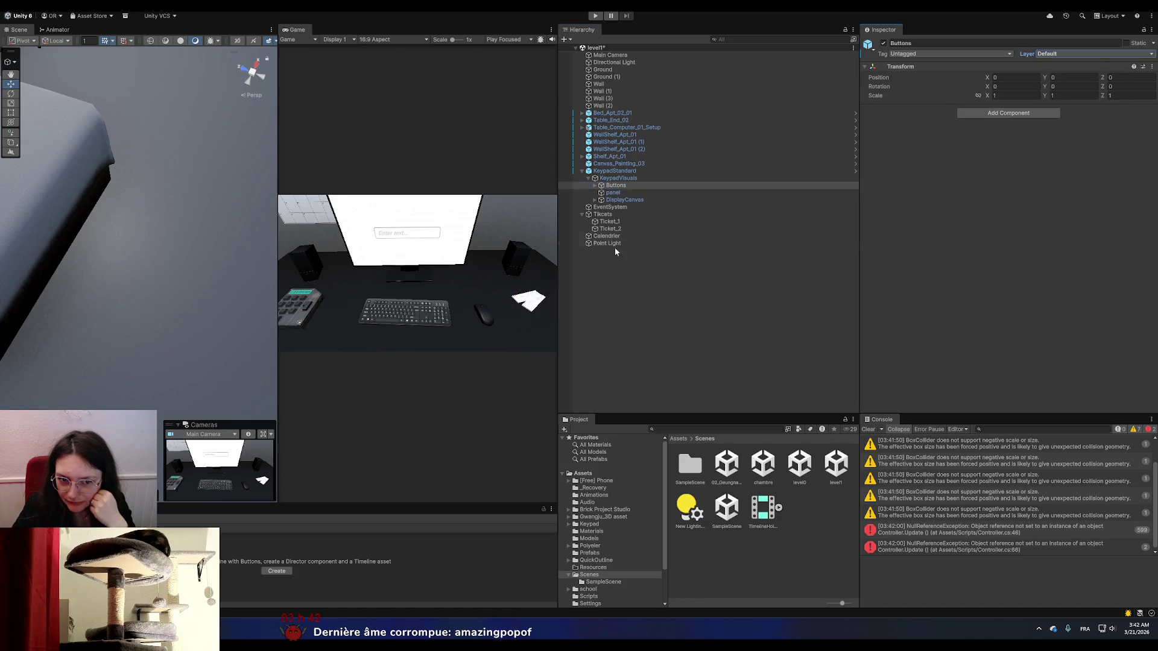
left_click(629, 193)
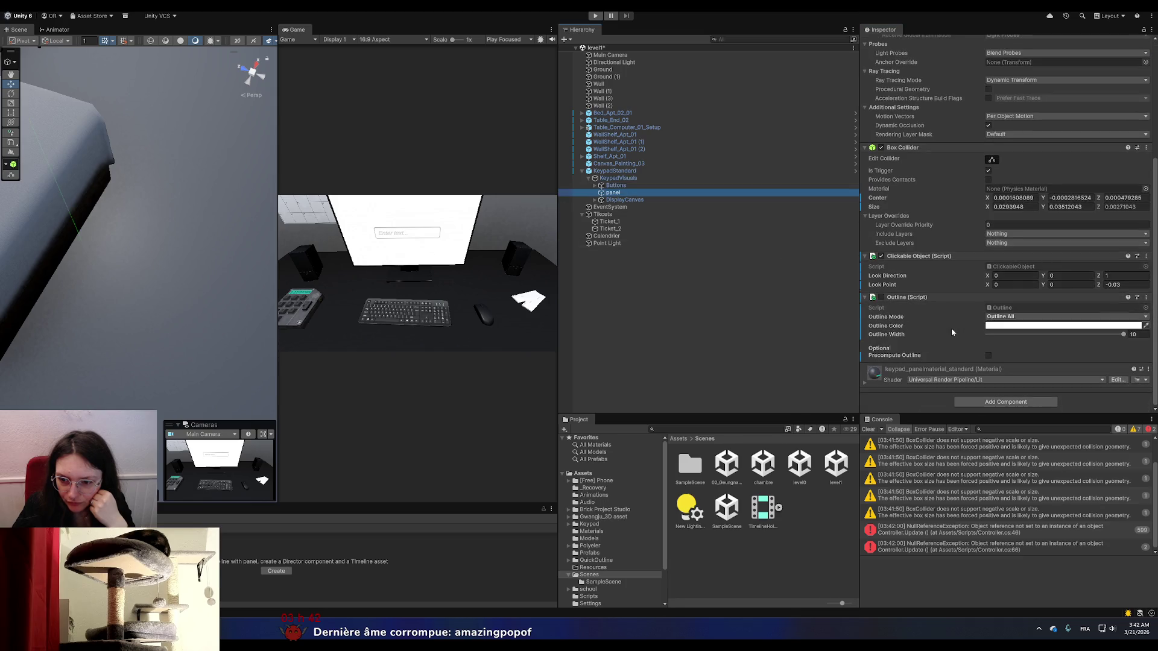
left_click(627, 200)
left_click(1089, 55)
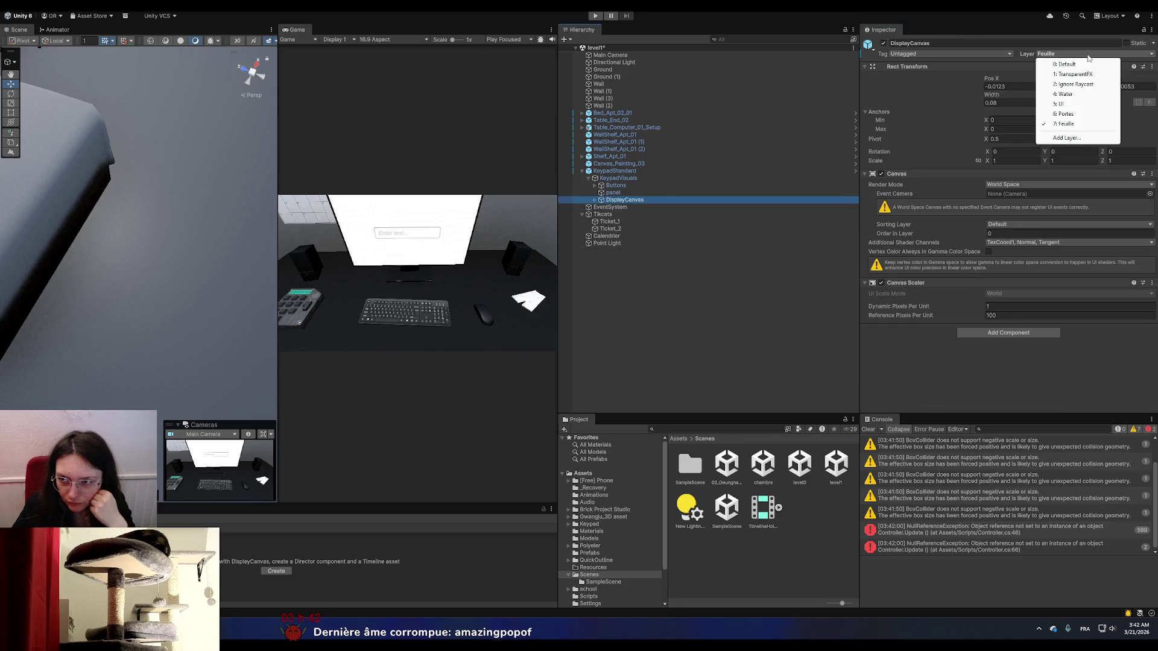
left_click(1066, 64)
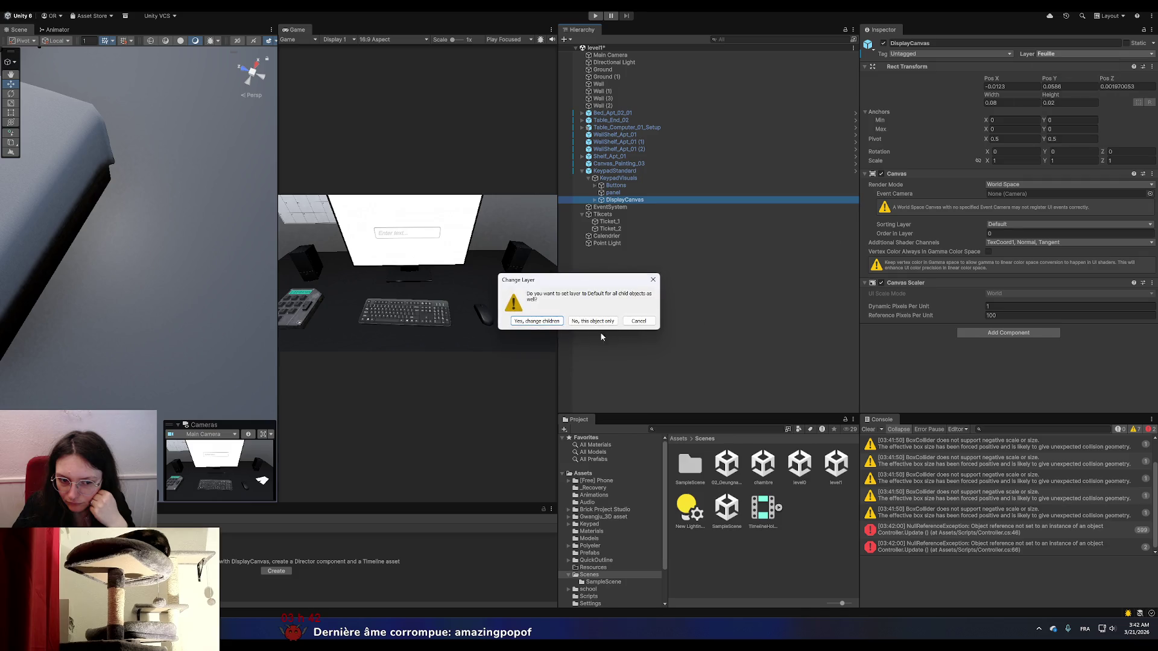
left_click(536, 321)
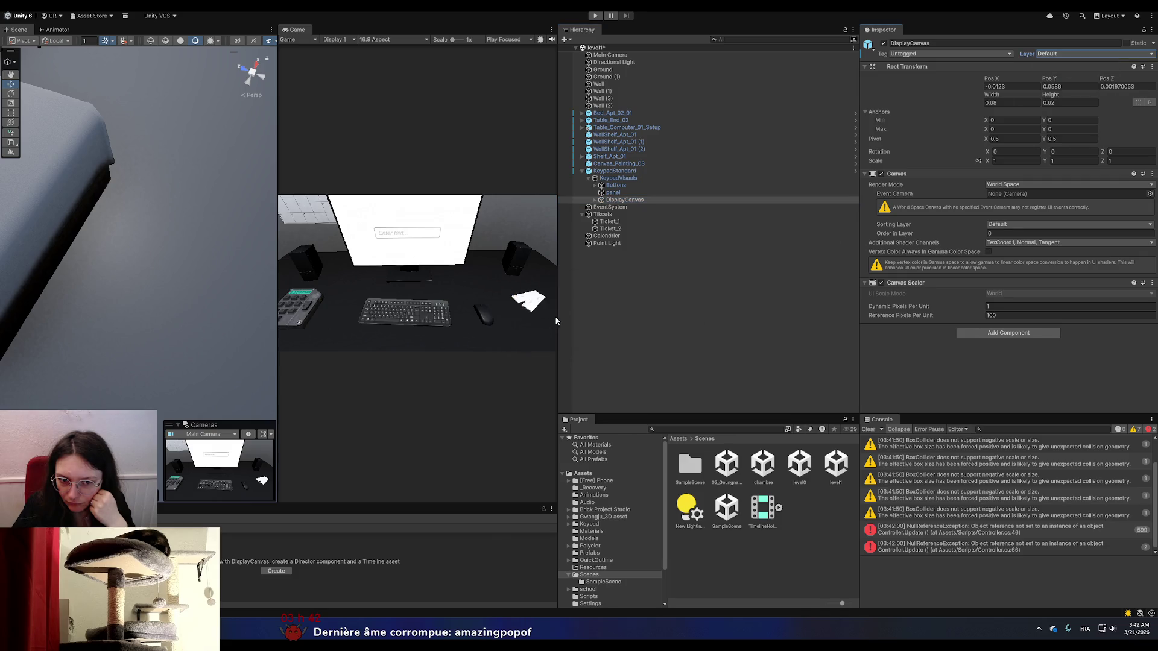
Playtest the keypad: enter the code to unlock the drawer and continue into SampleScene
left_click(593, 16)
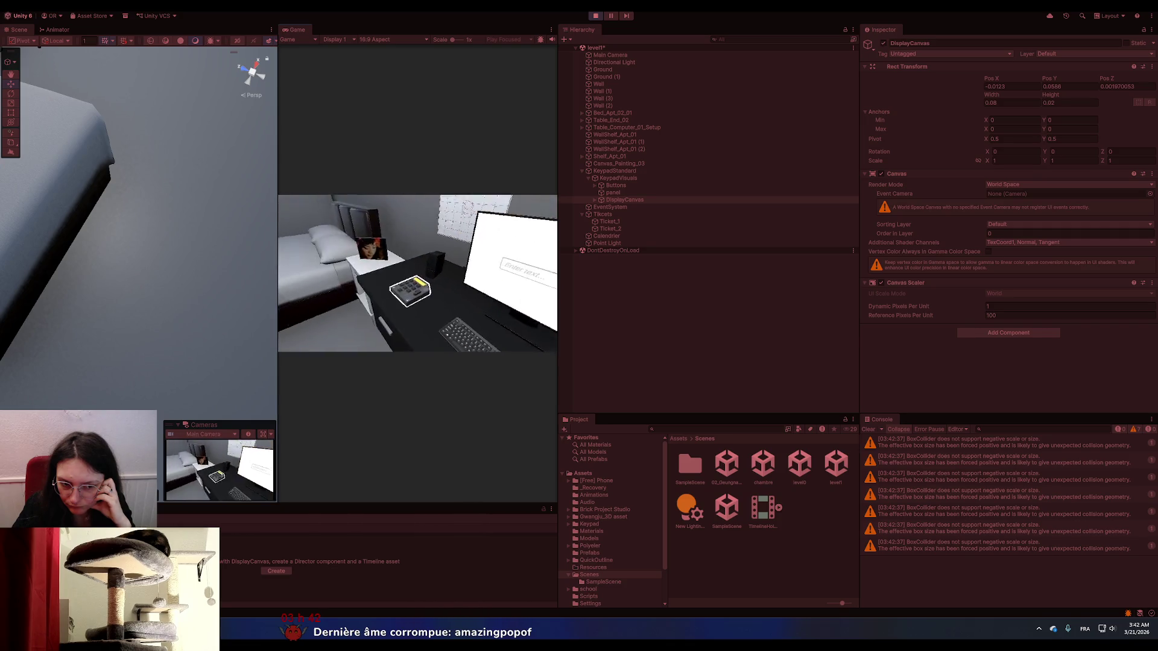
left_click(419, 277)
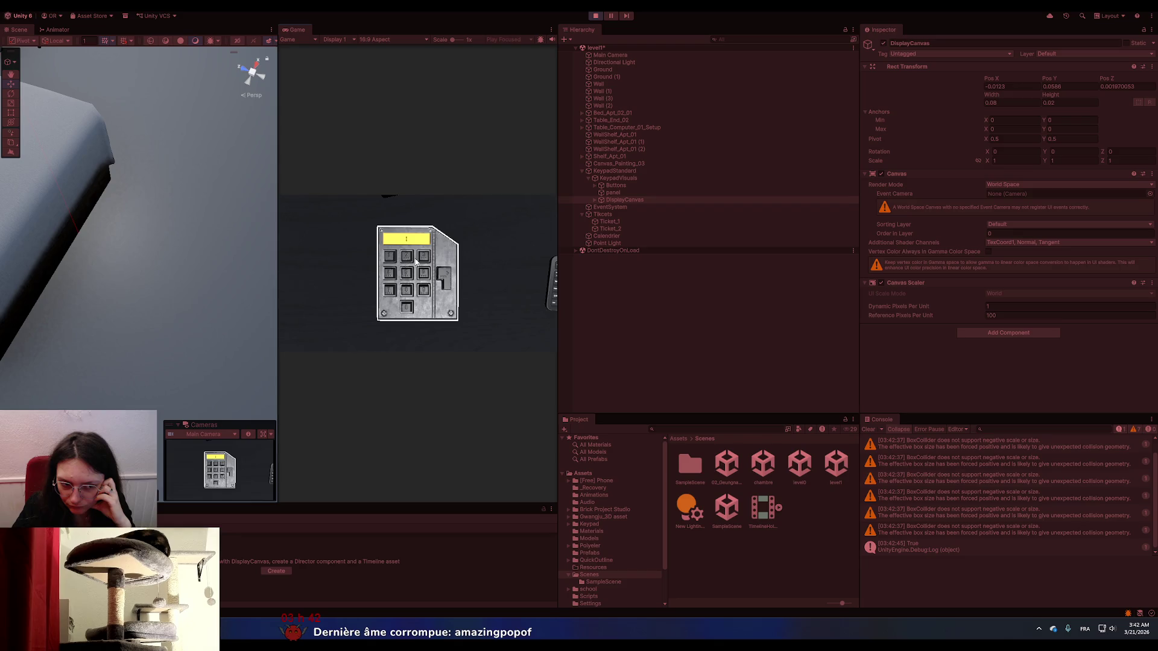
left_click(448, 277)
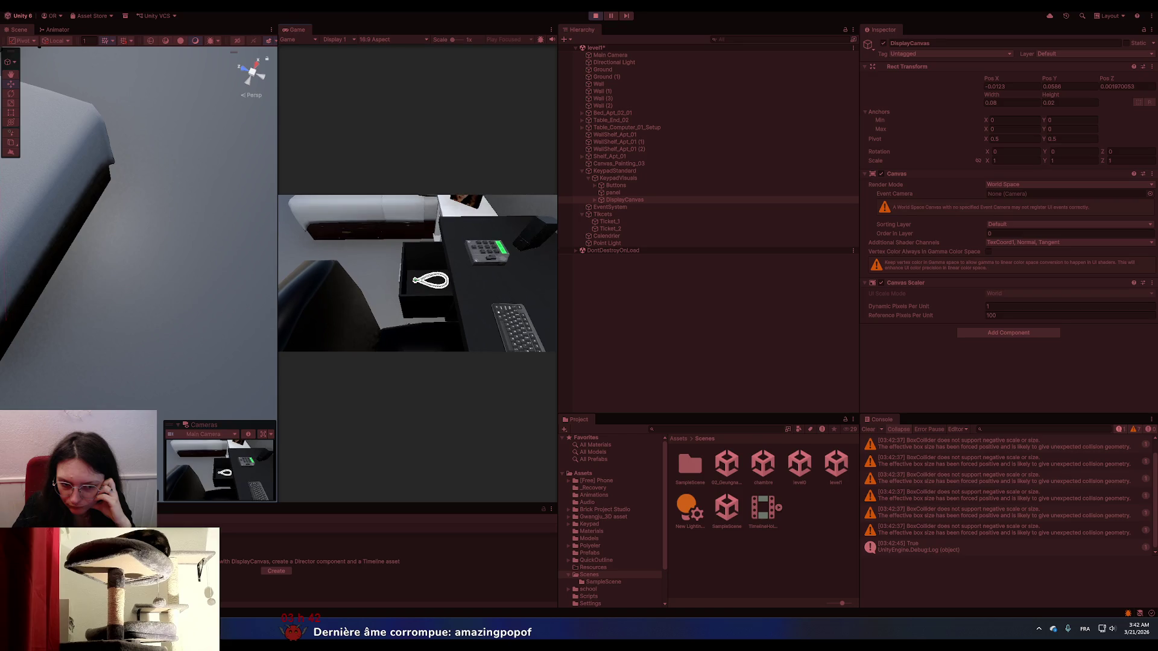
left_click(429, 279)
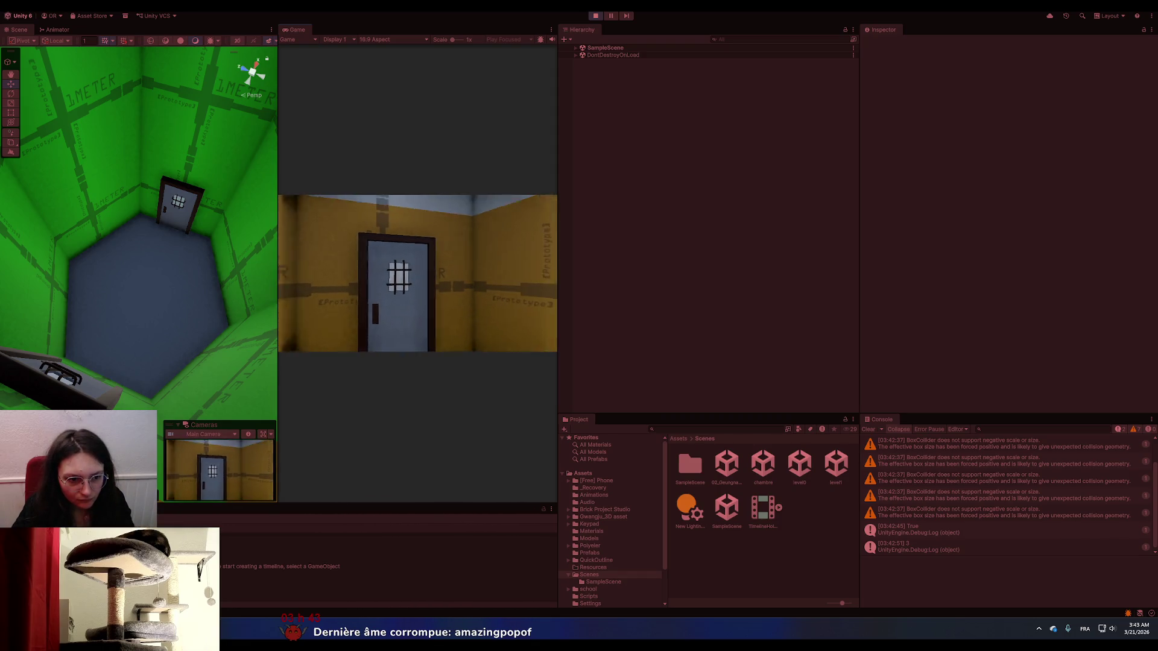
Put DoorFrame_Apt_04 alone on the Feuille layer, leaving its children unchanged
left_click(576, 47)
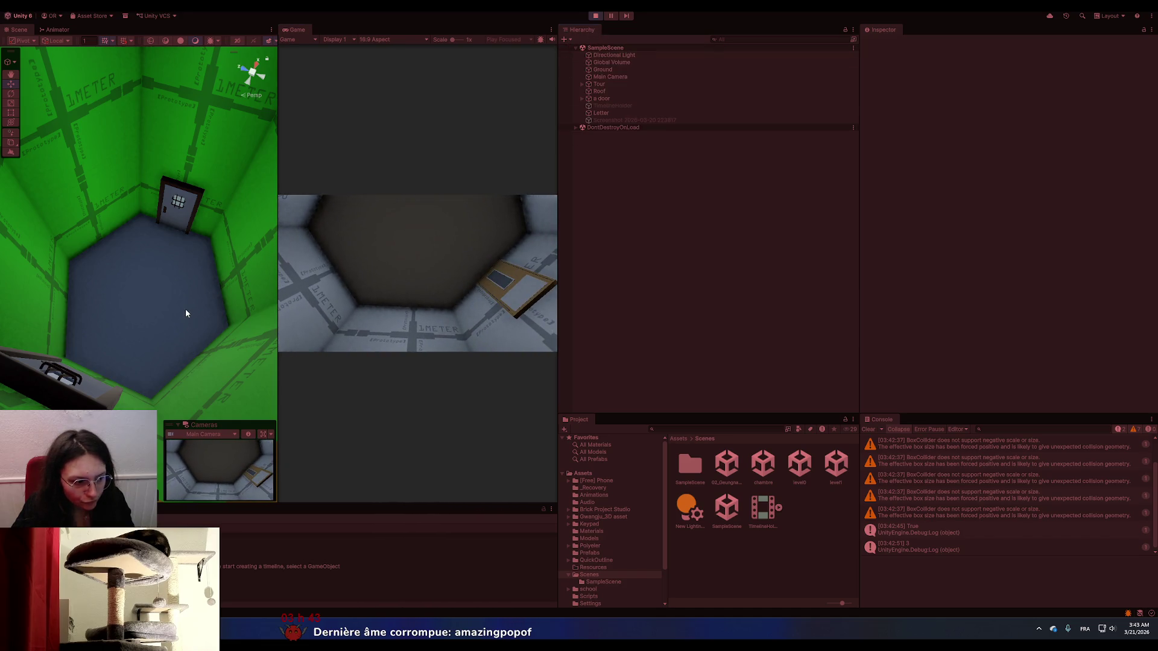
scroll(179, 331, "down", 3)
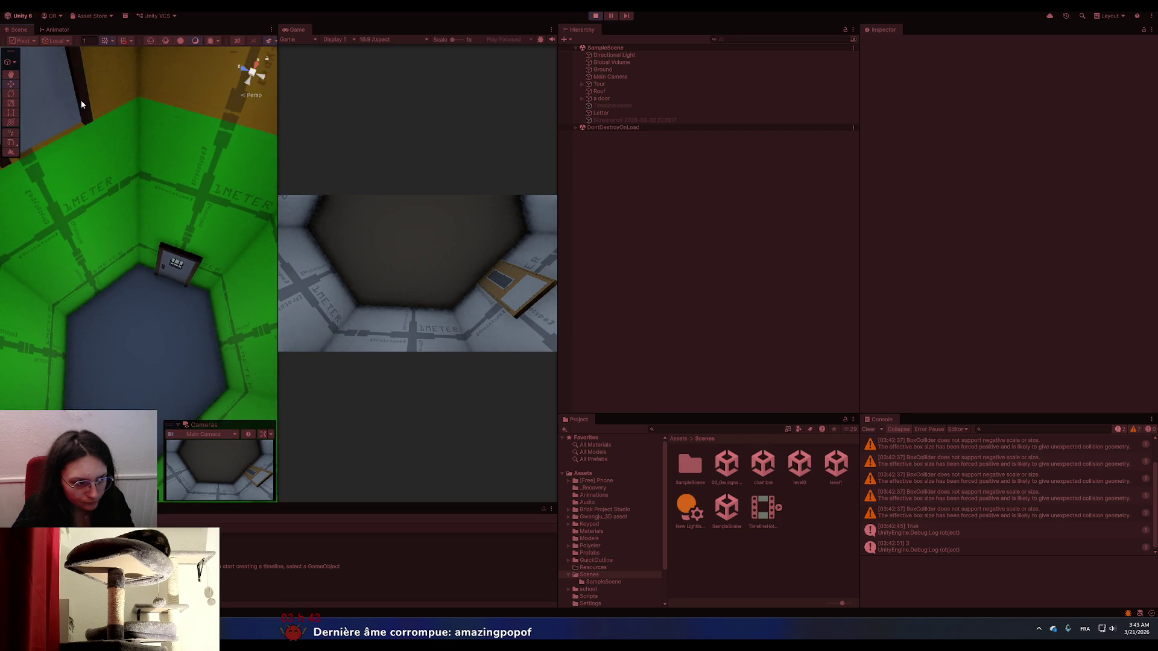
left_click(81, 100)
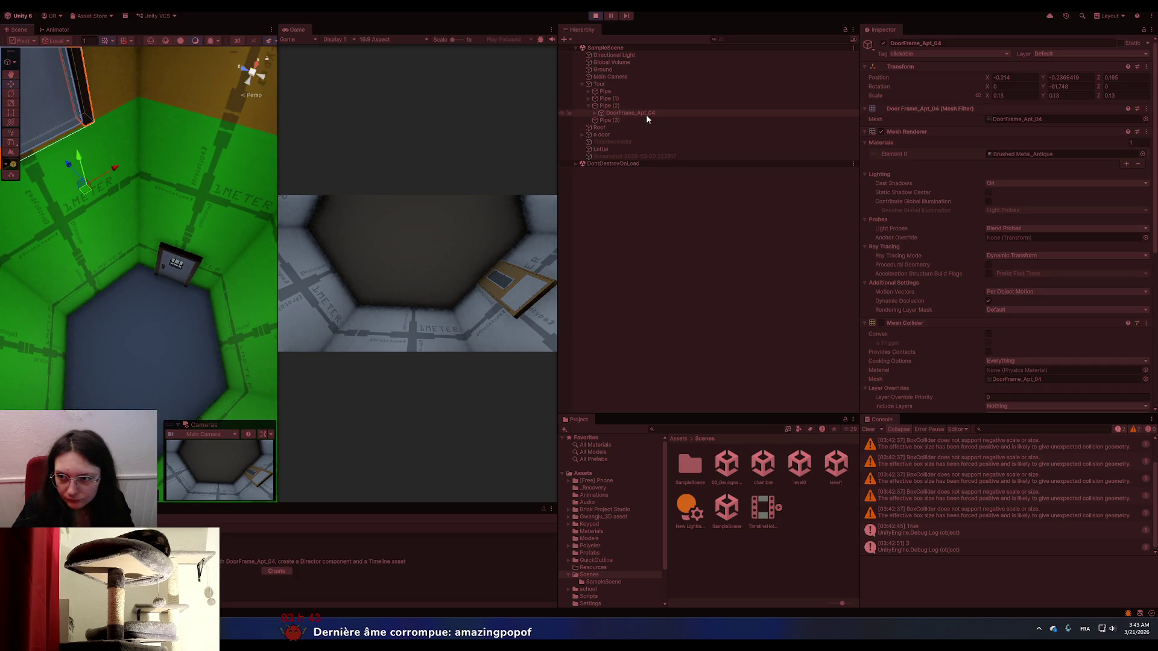
left_click(1055, 54)
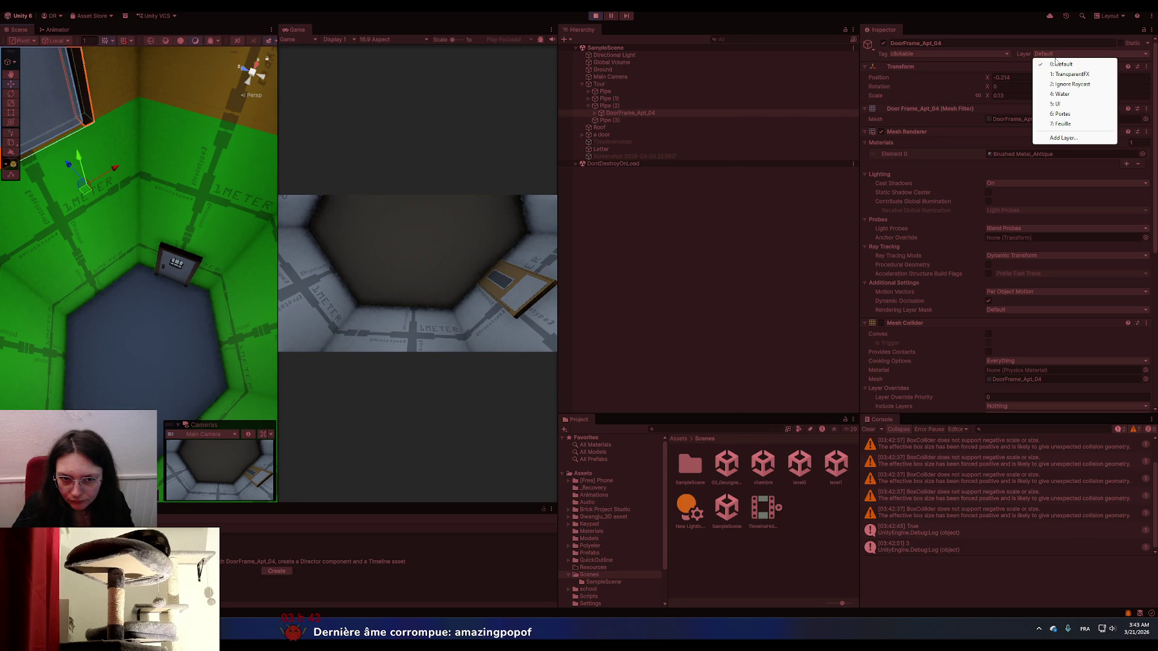
left_click(1061, 124)
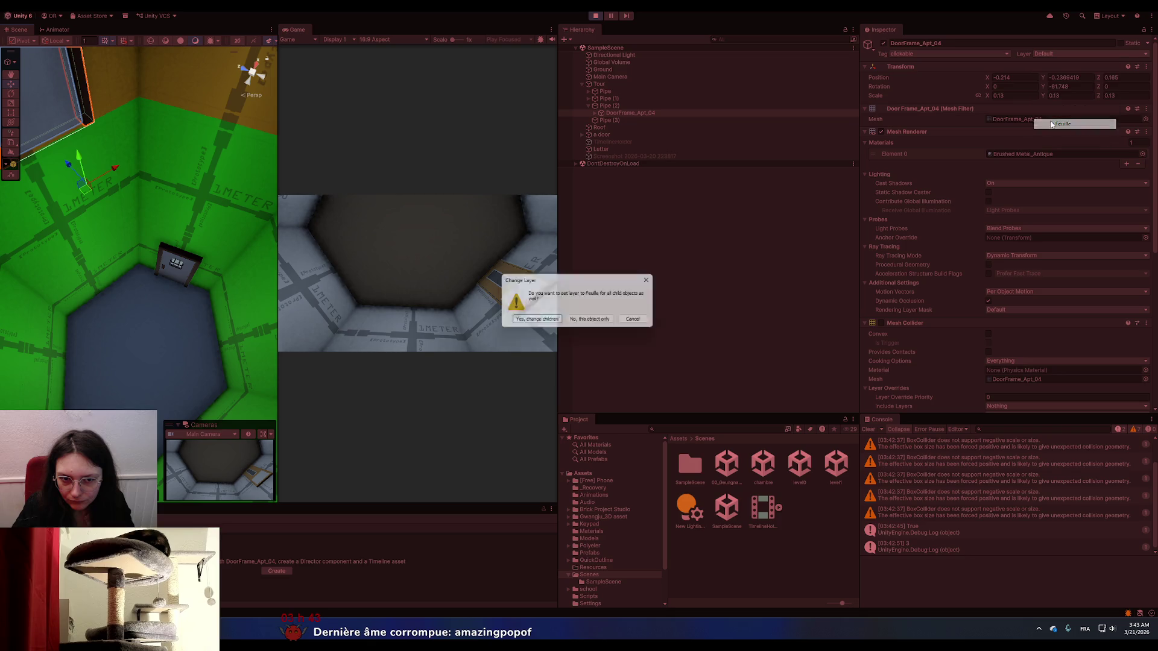
left_click(585, 320)
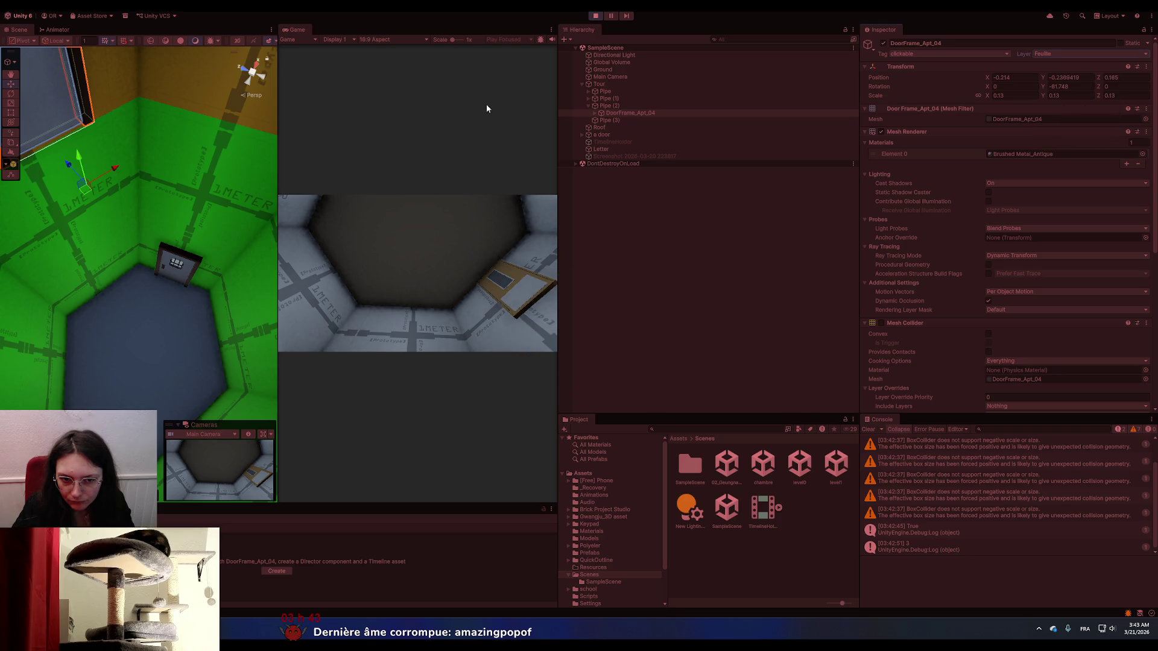
Look at the door in the game, then select the Pipe (2) and Door objects
left_click(507, 142)
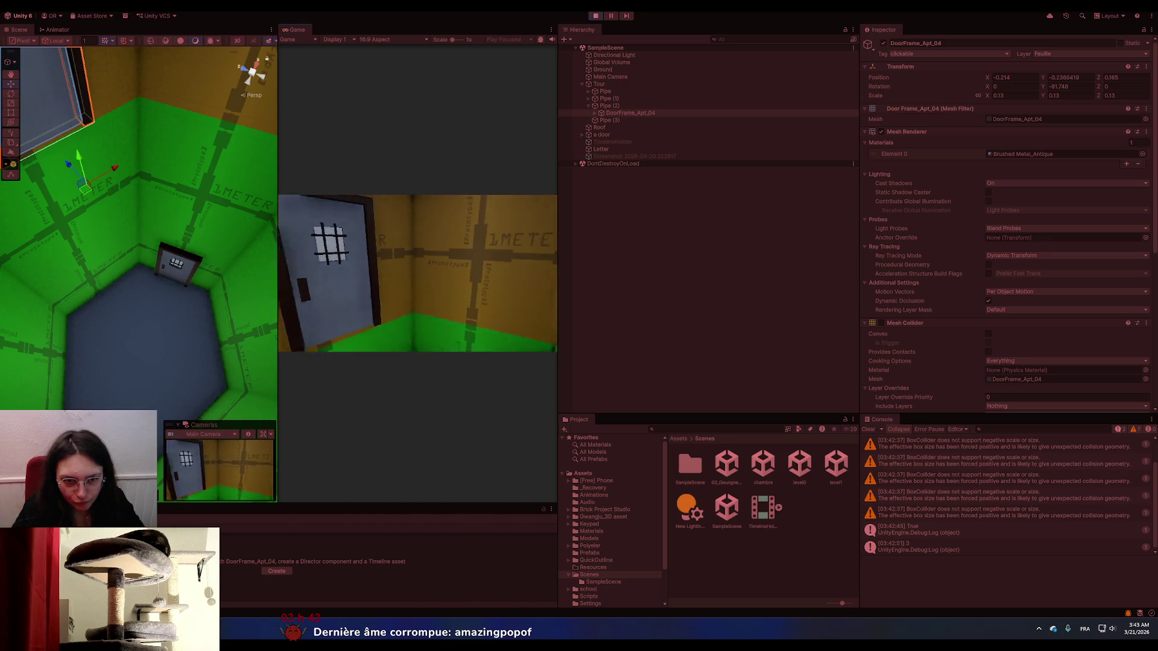
key("alt+Tab")
key("alt+Tab")
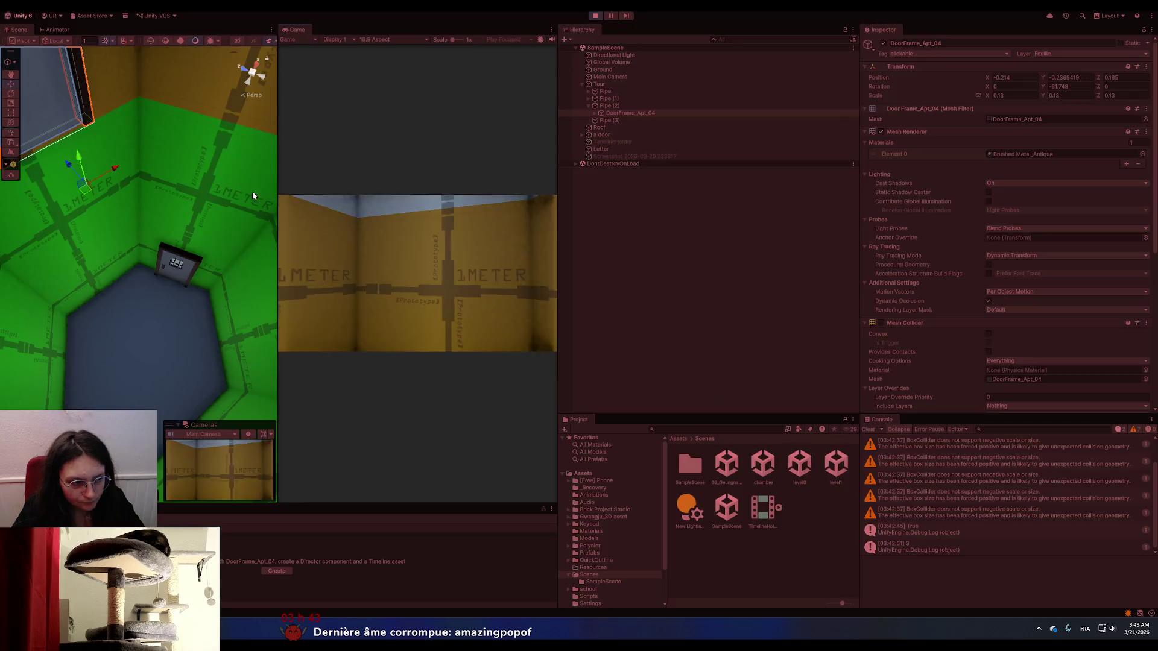
scroll(118, 160, "down", 3)
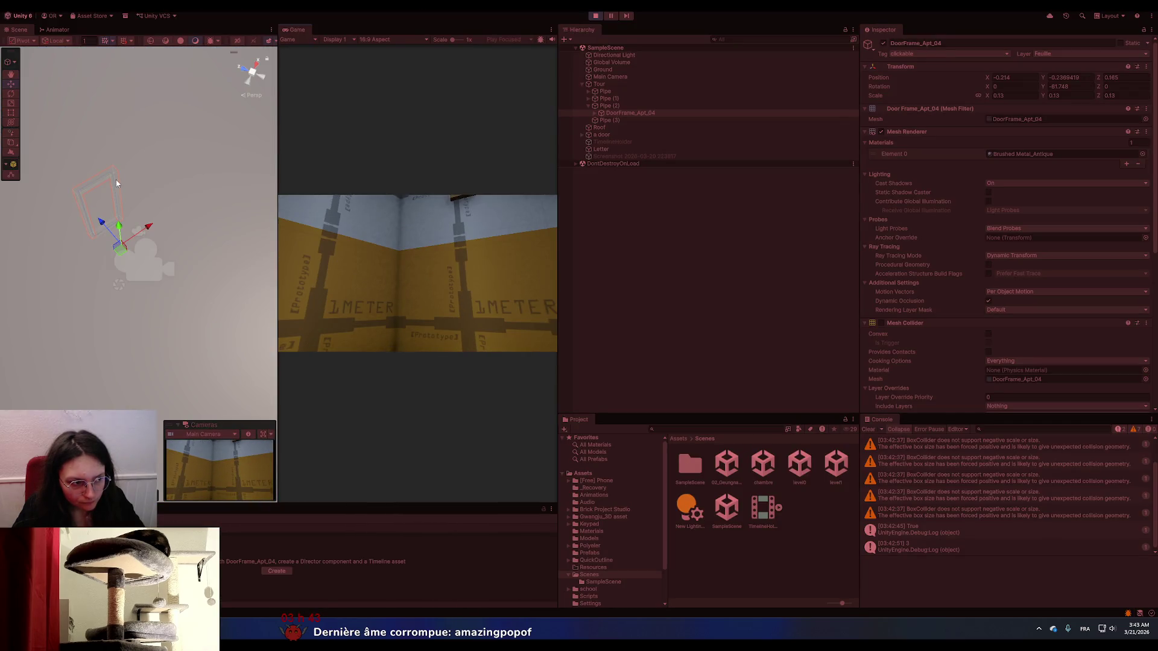
left_click(121, 137)
left_click(84, 151)
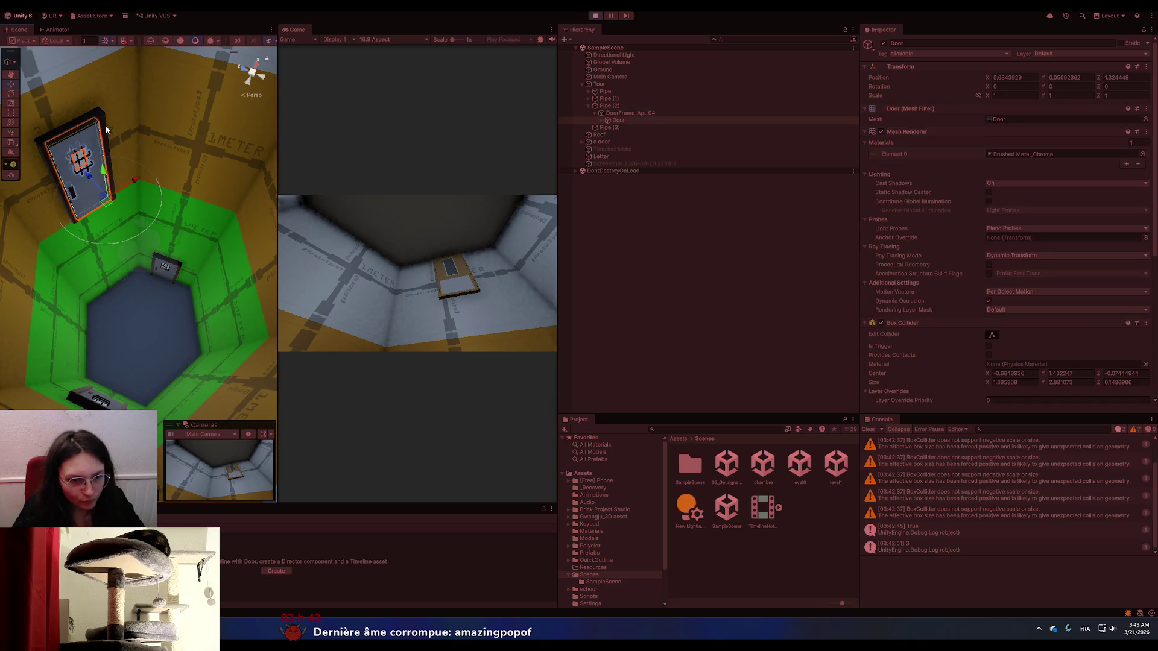
Set DoorFrame_Apt_04 and its children to the Feuille layer
left_click(639, 113)
left_click(1073, 54)
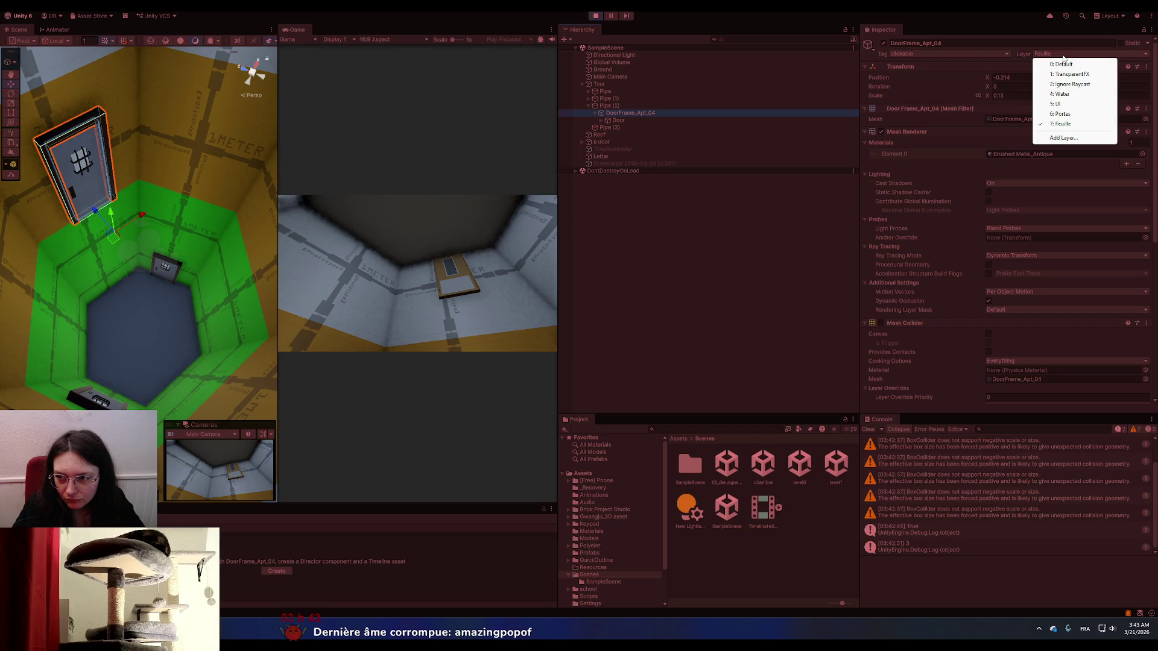
left_click(1059, 124)
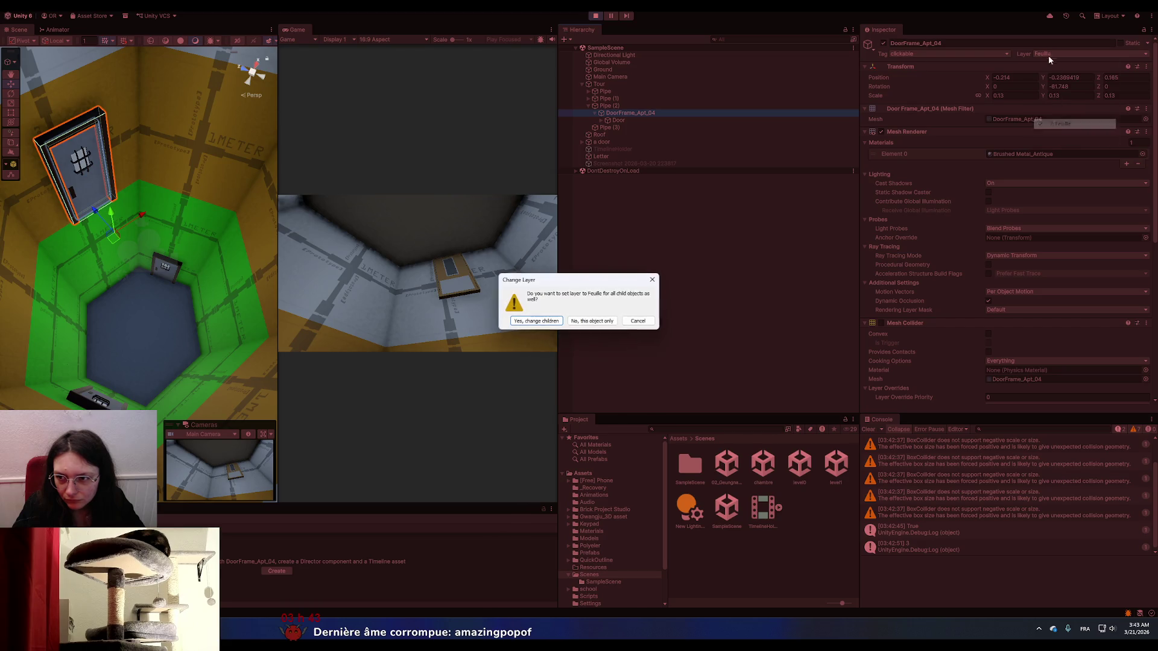
left_click(520, 324)
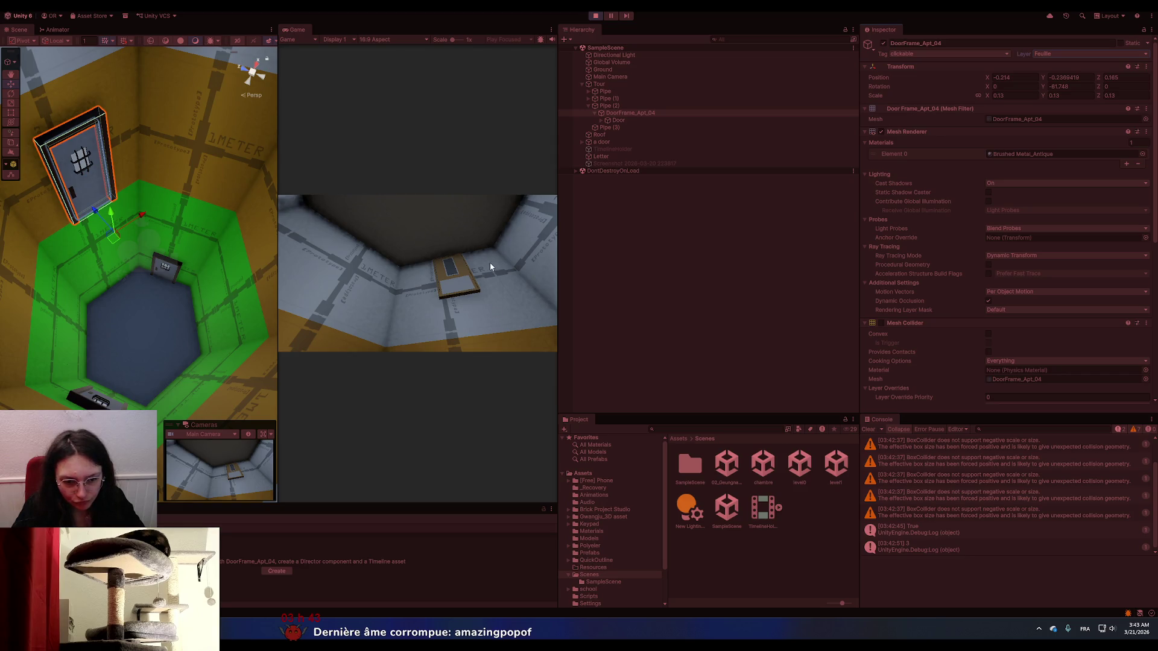
Scroll through the Inspector, then click the door frame in the running game to test it
scroll(972, 263, "down", 5)
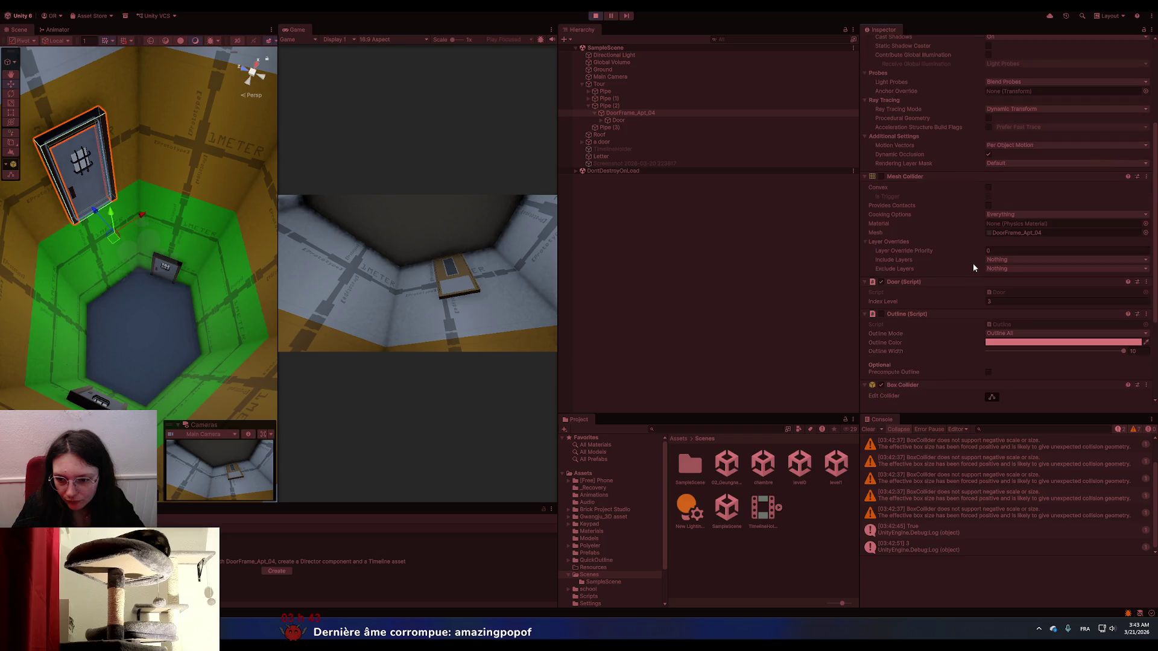
scroll(972, 263, "down", 3)
scroll(973, 267, "down", 2)
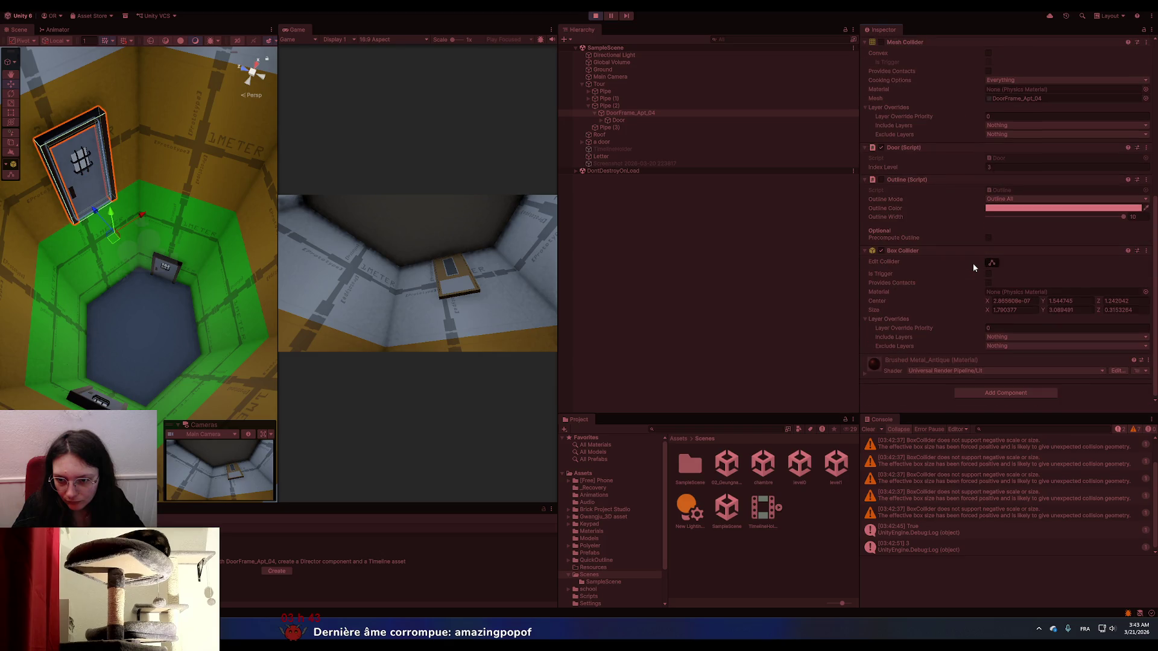
scroll(896, 274, "up", 10)
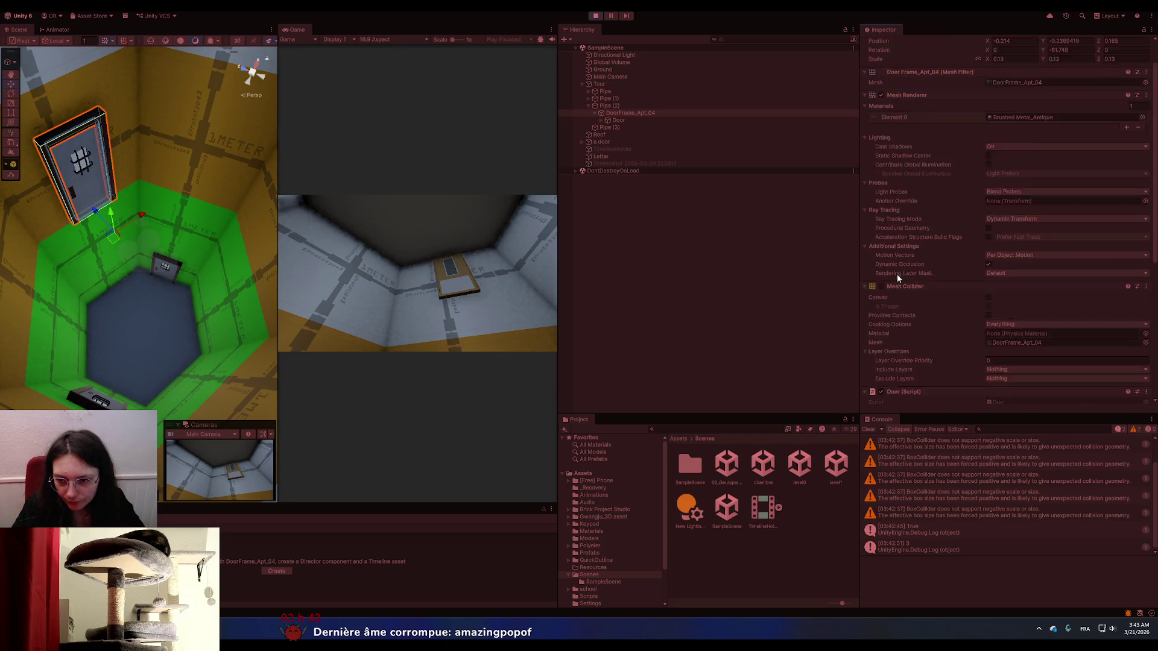
left_click(509, 190)
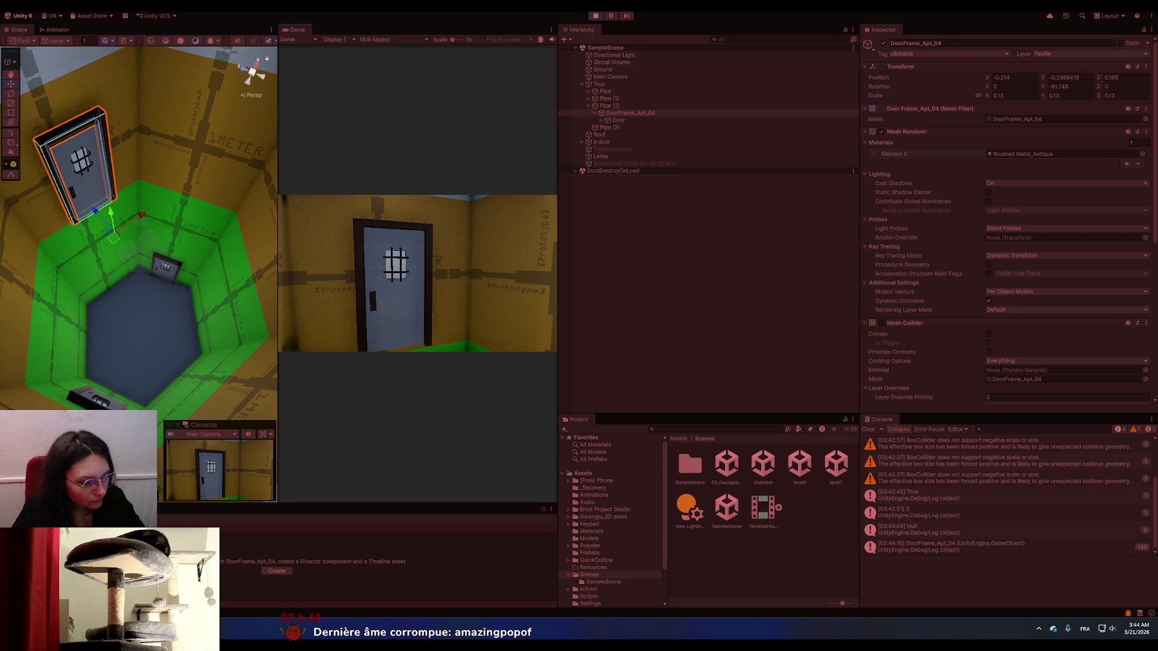
Change the door frame's layer to Portes, including its children, while playing
key("alt+Tab")
key("alt+Tab")
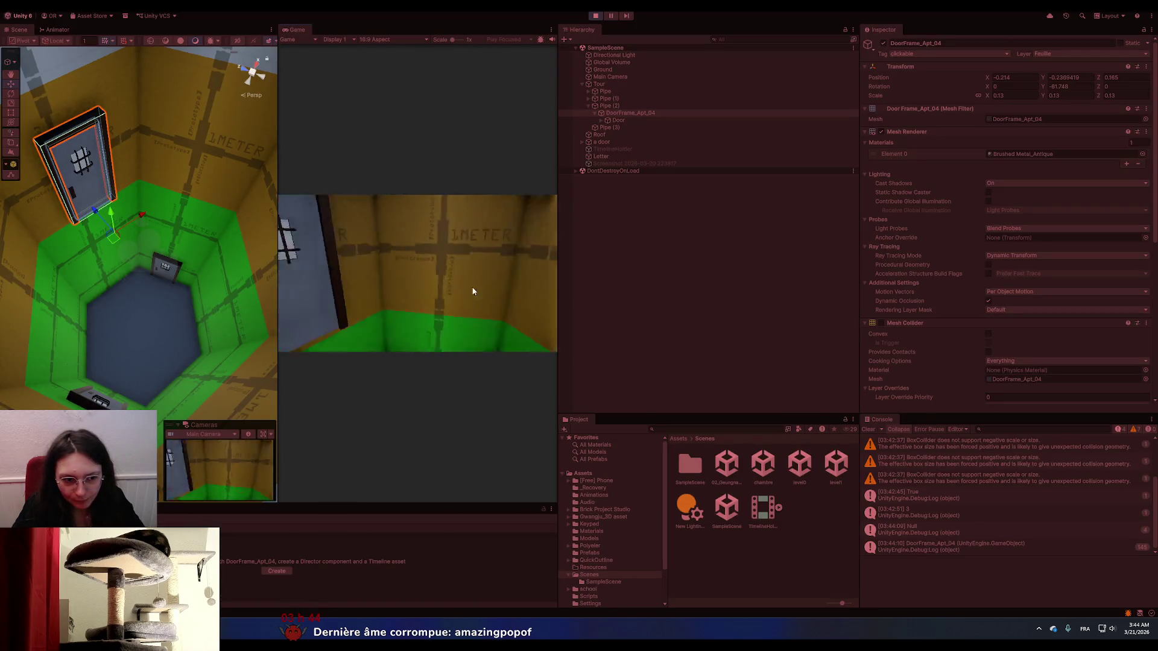
left_click(1058, 56)
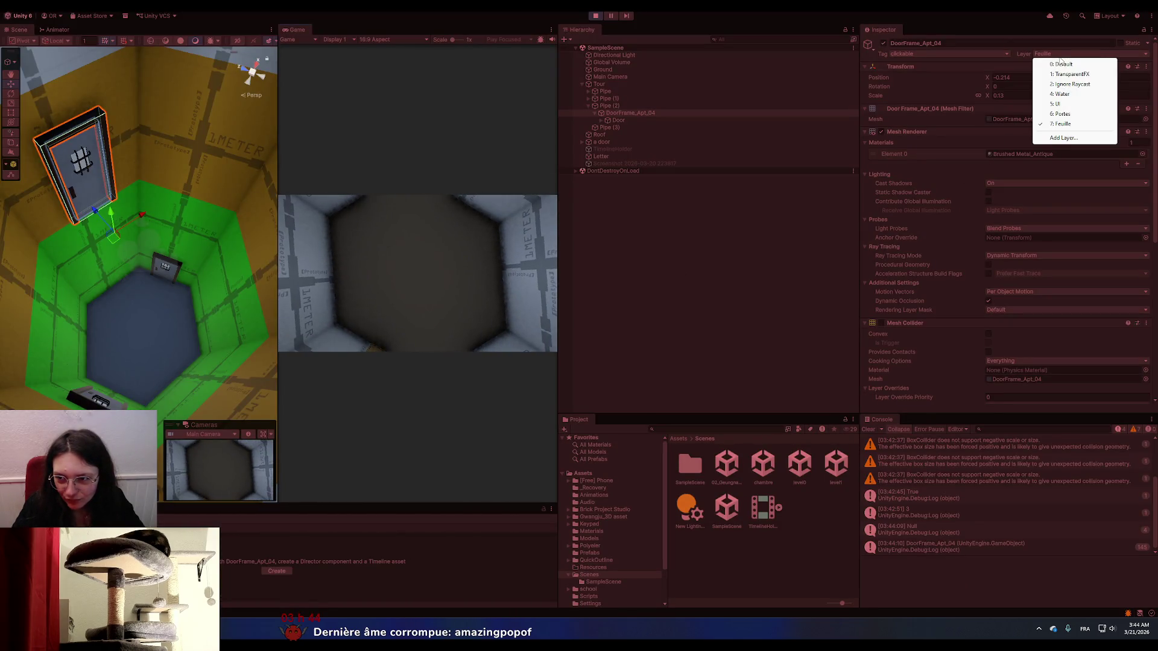
left_click(1061, 113)
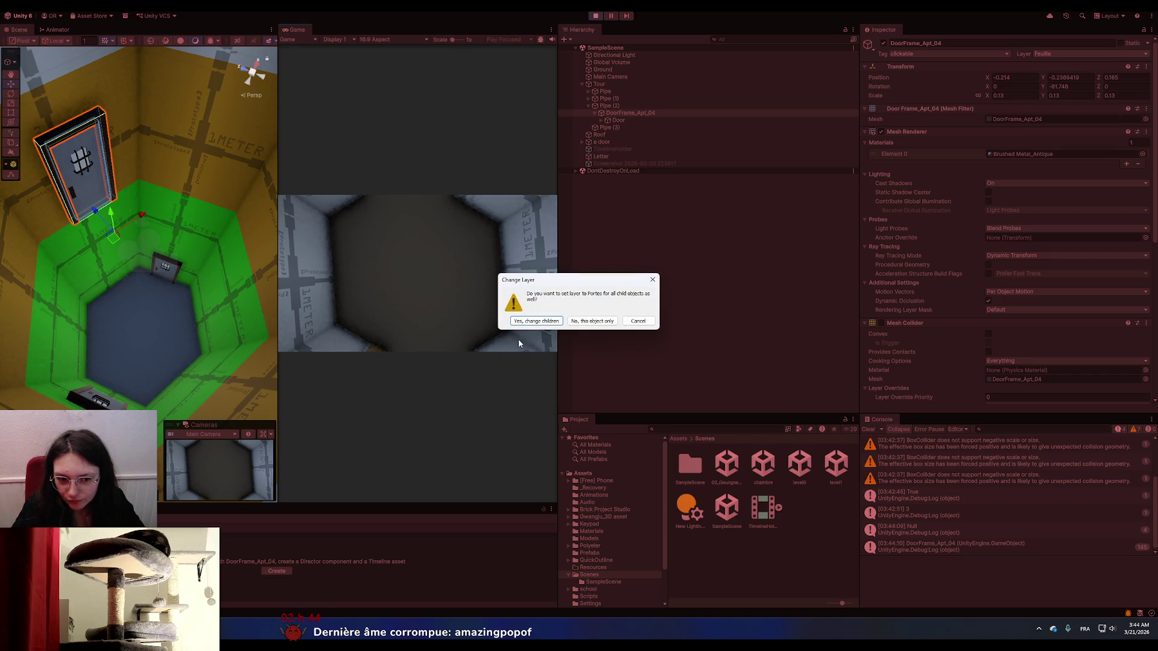
left_click(554, 322)
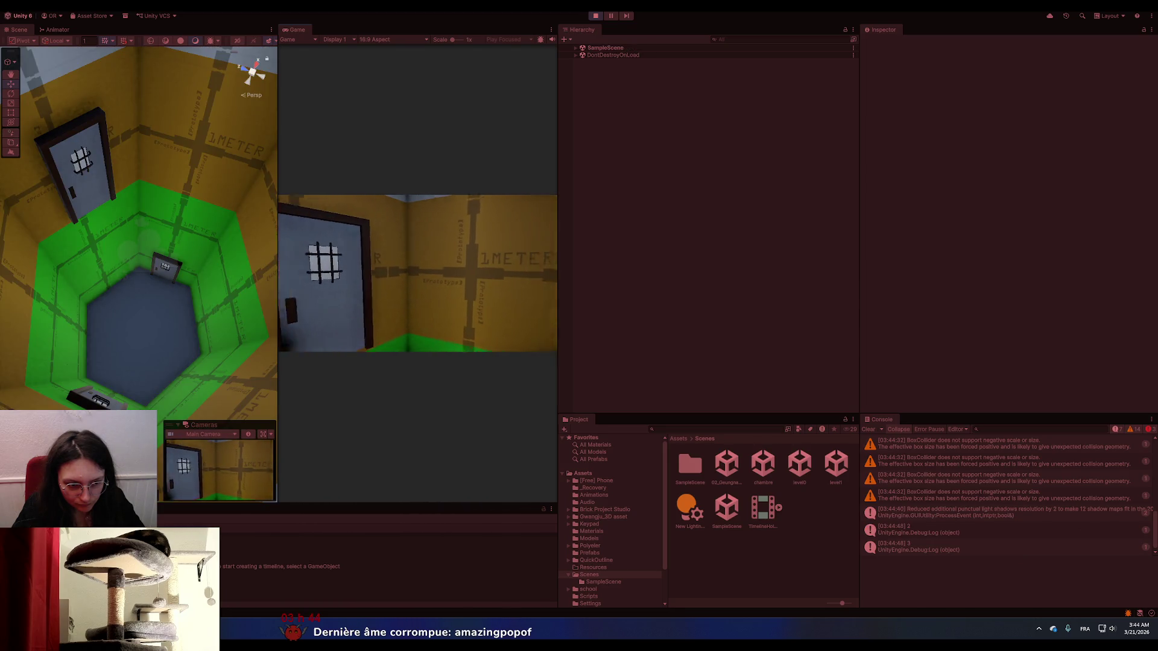
Stop the playtest, save the level1 scene with Save Scene, and open SampleScene
left_click(595, 16)
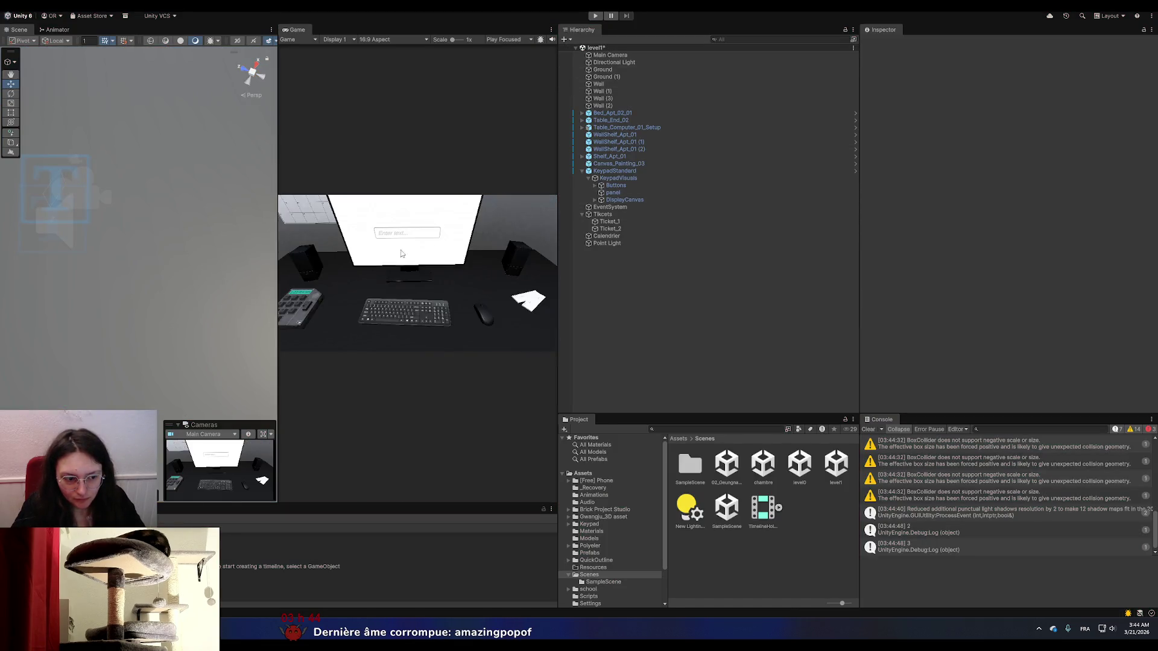
right_click(689, 48)
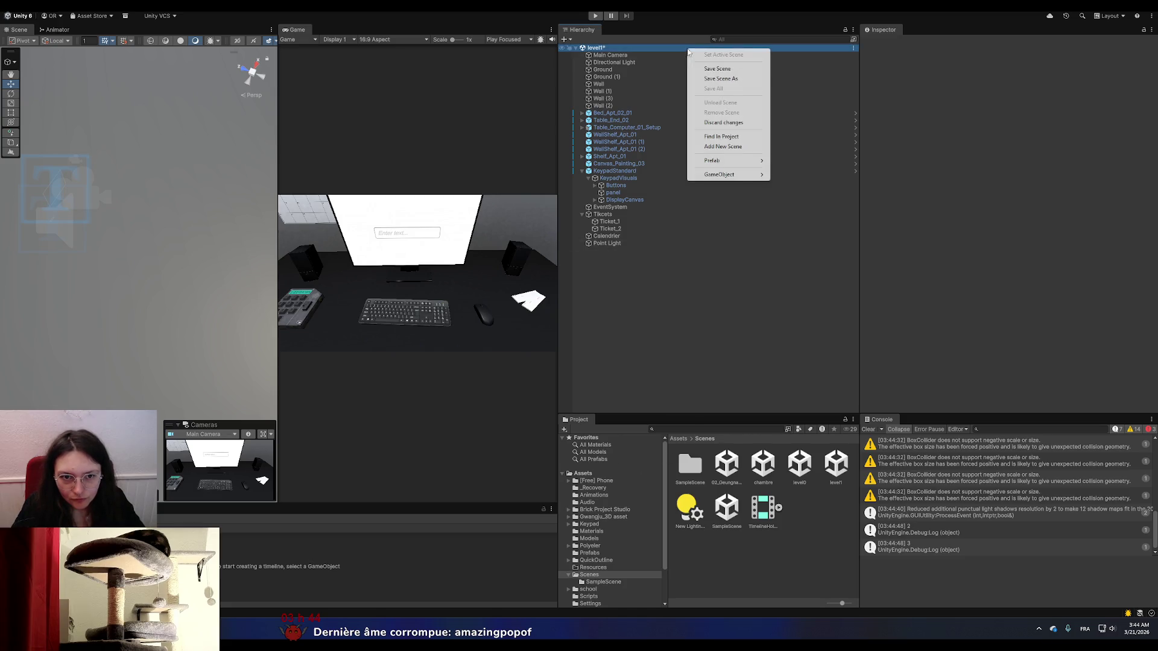
left_click(717, 69)
left_click(727, 511)
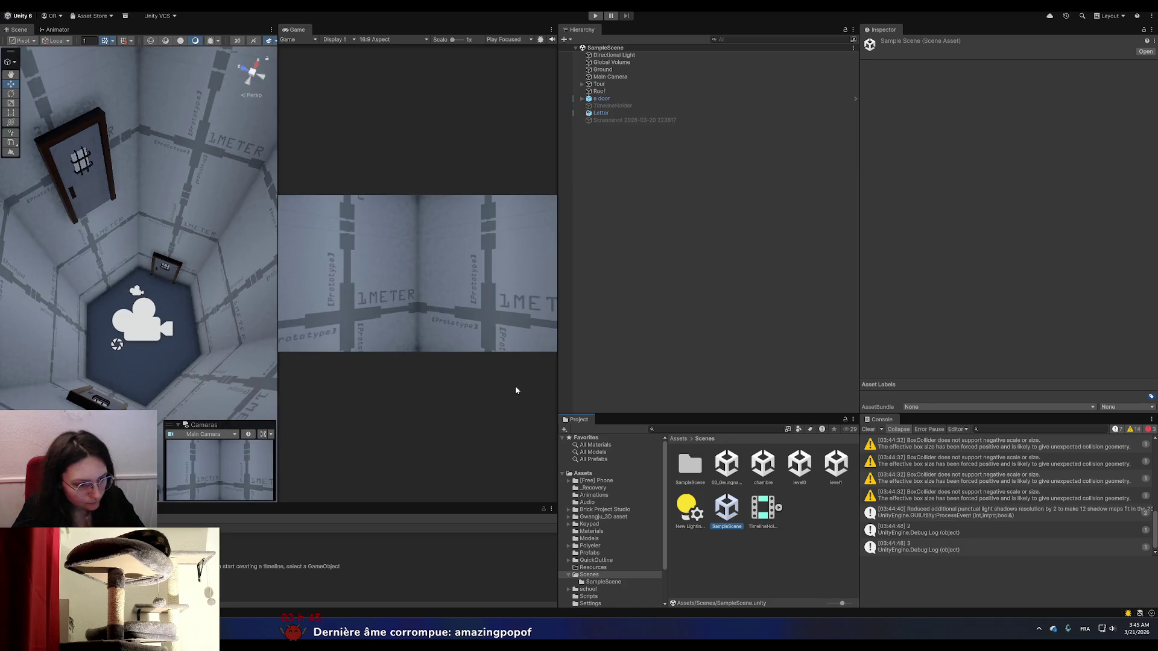
Put DoorFrame_Apt_04 and its children on Portes, select the other door frame, and start Play
left_click(112, 181)
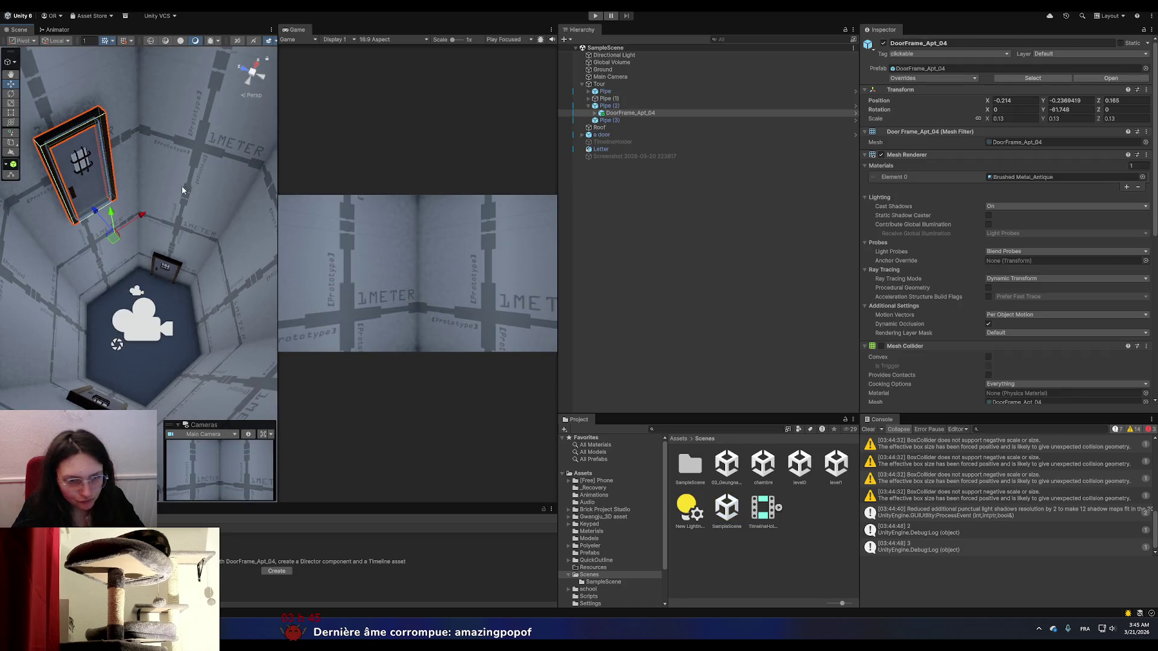
left_click(1066, 53)
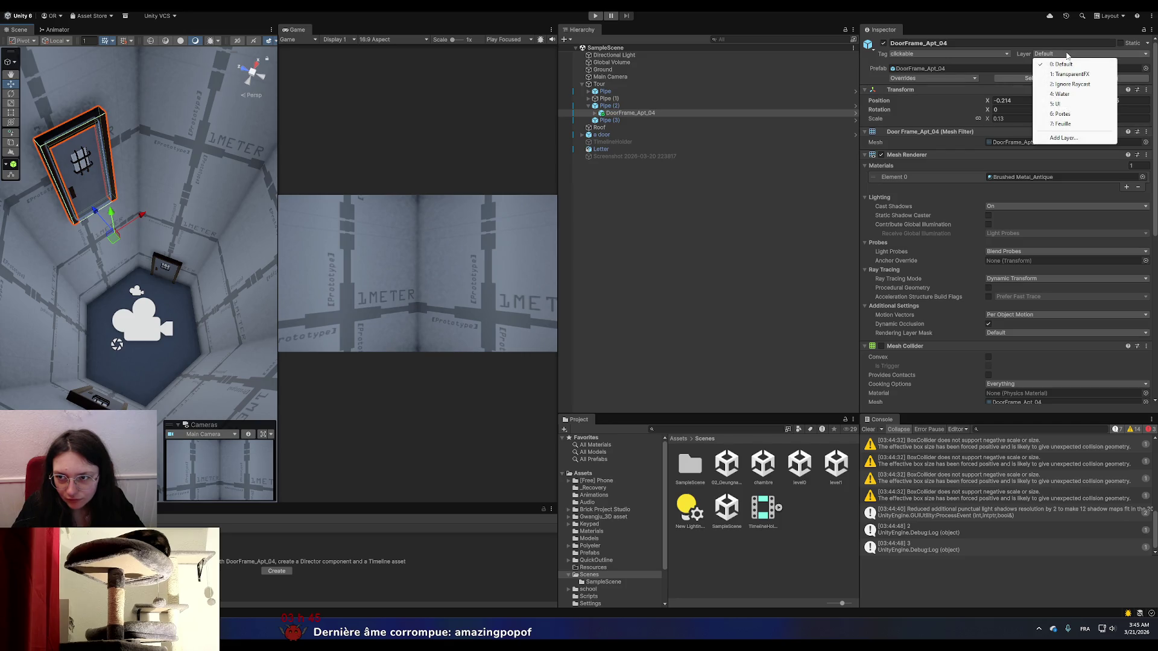
left_click(1060, 113)
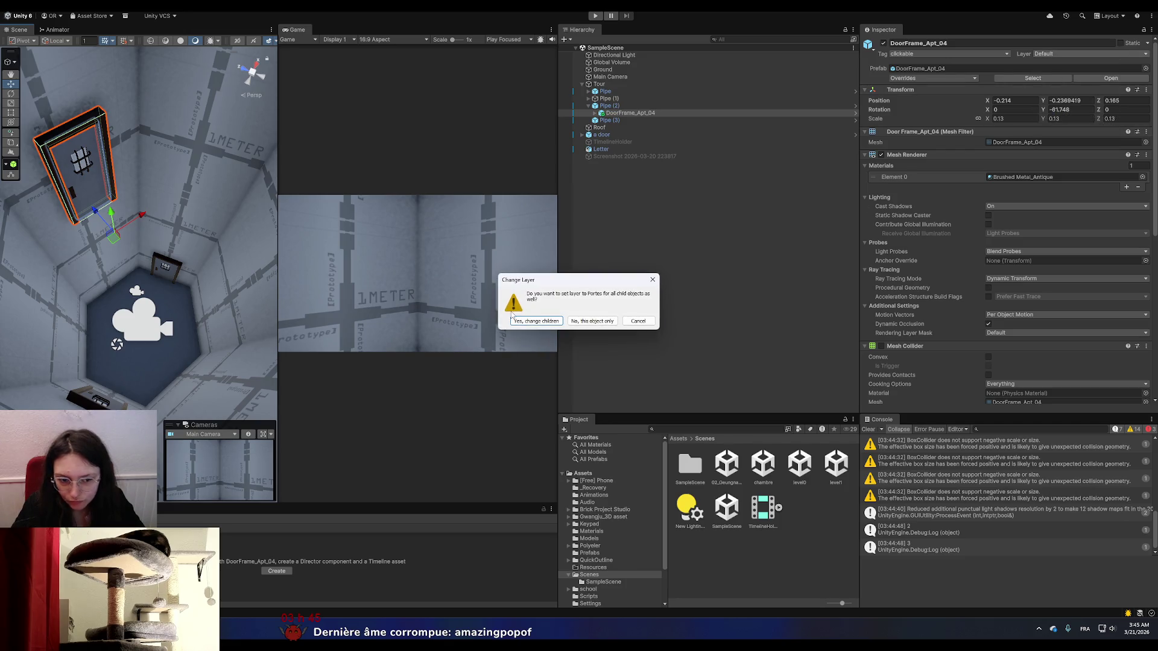
left_click(591, 320)
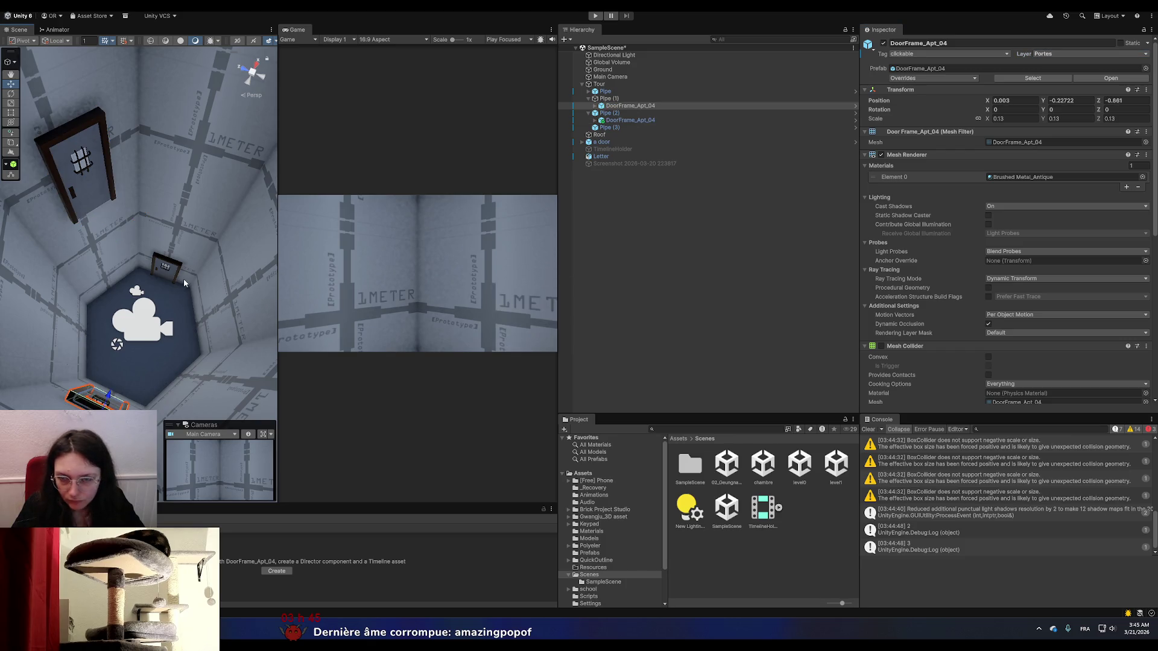
left_click(169, 267)
key("ctrl+p")
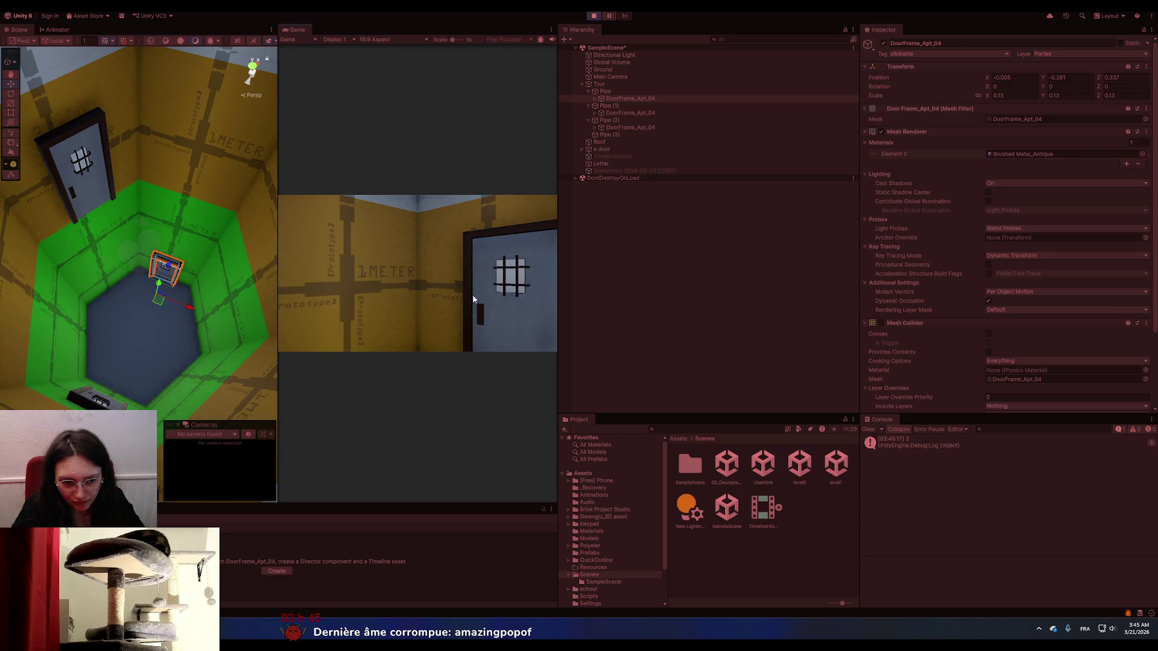
Stop the game, reset the SaveState asset's Current Level to 1, and play again
left_click(598, 16)
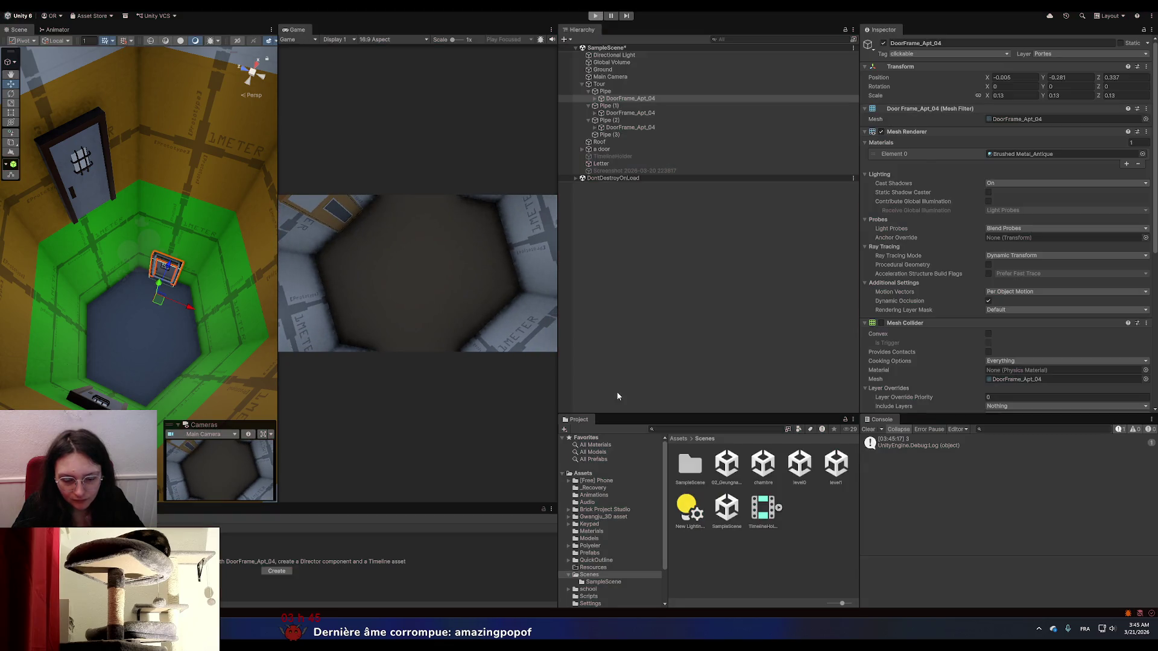
scroll(602, 491, "down", 3)
scroll(601, 491, "up", 5)
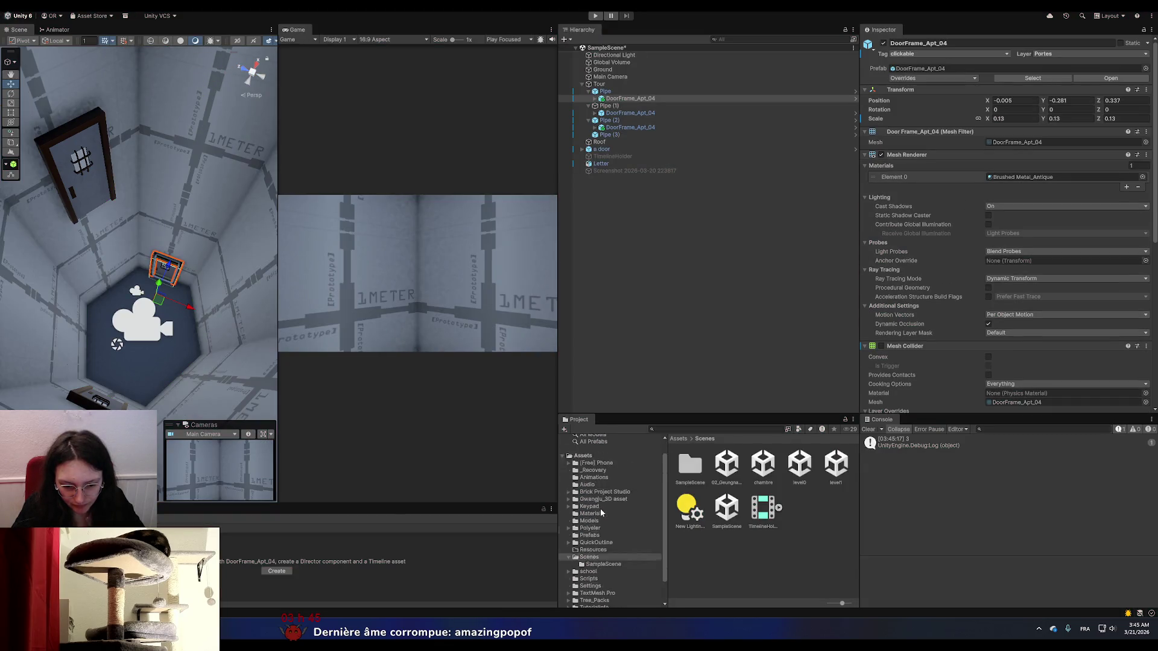
left_click(583, 473)
scroll(768, 546, "down", 3)
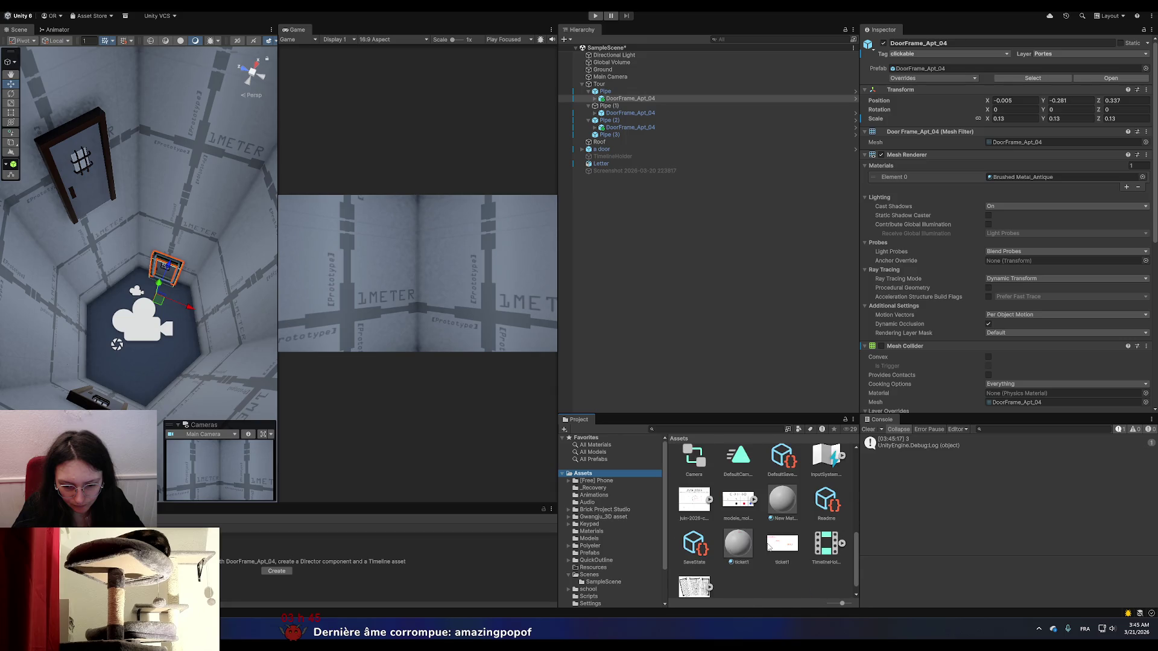
left_click(699, 554)
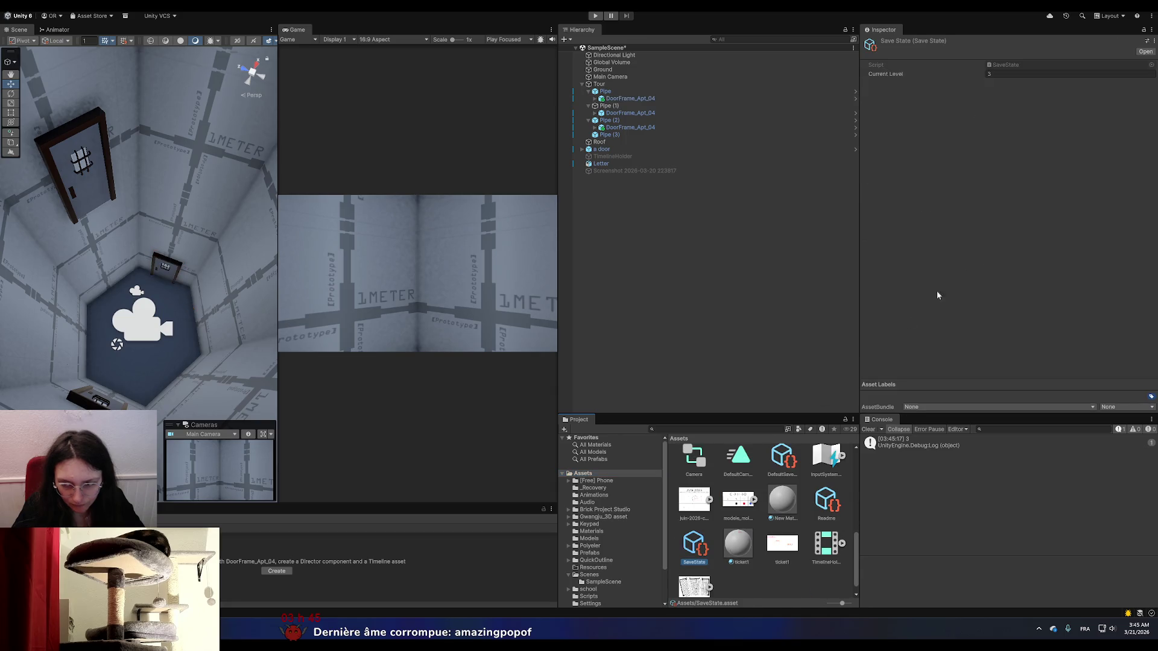
left_click(1006, 74)
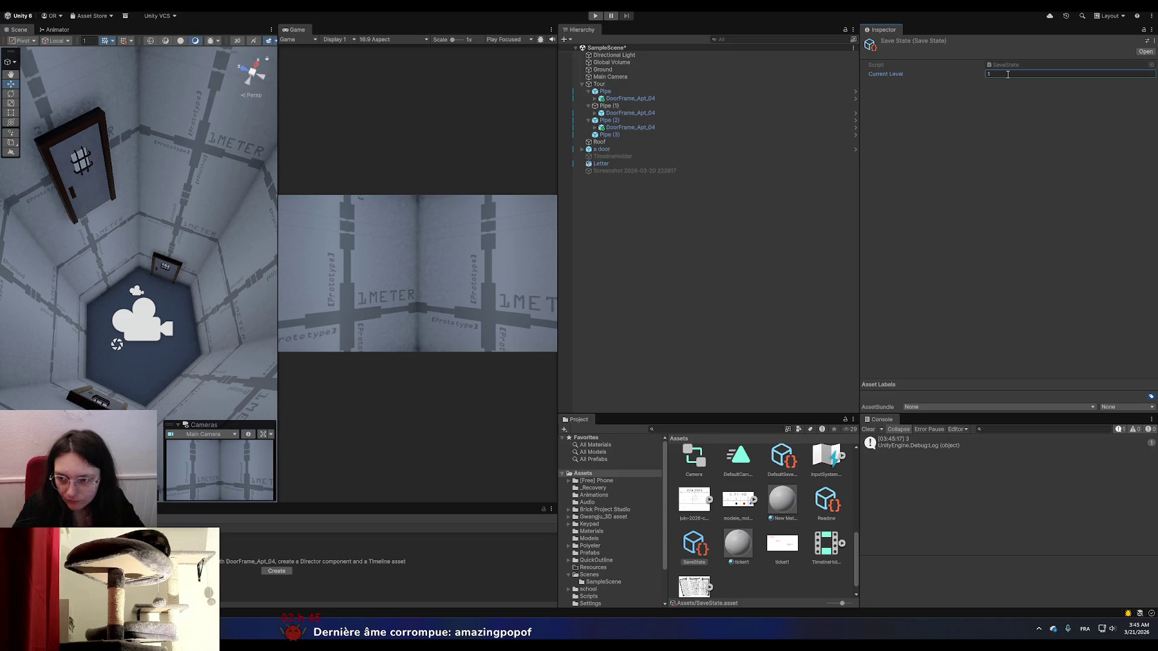
left_click(628, 282)
left_click(595, 16)
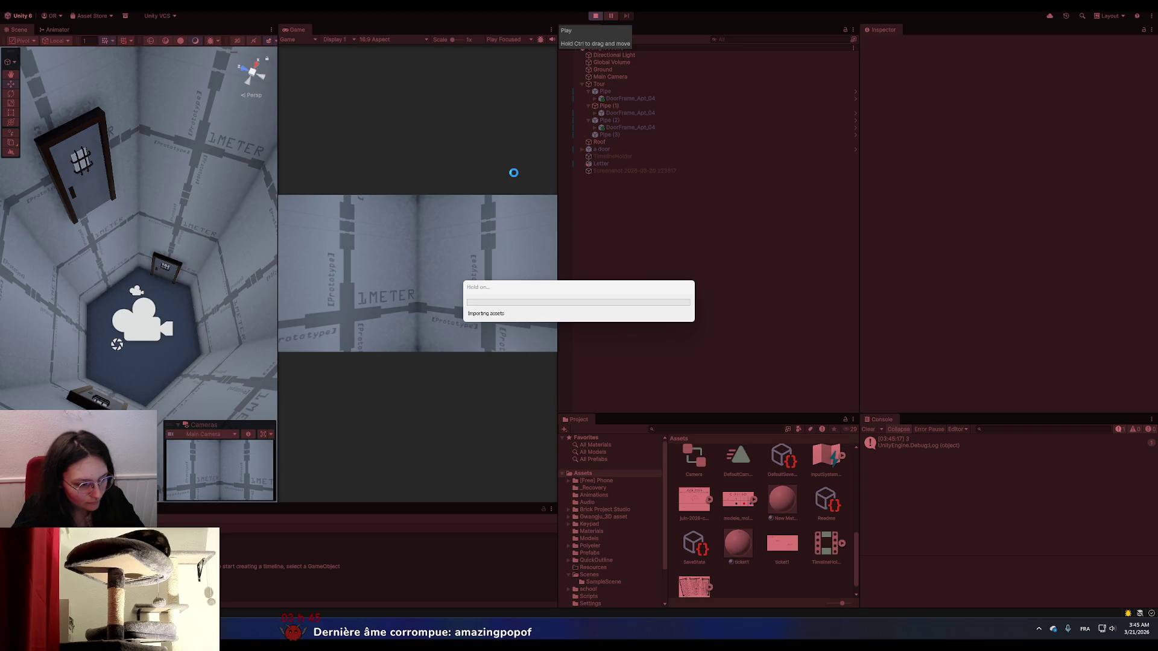
Maximize the game view and answer the worksheet with the formula c9h8o4
left_click(551, 29)
left_click(573, 63)
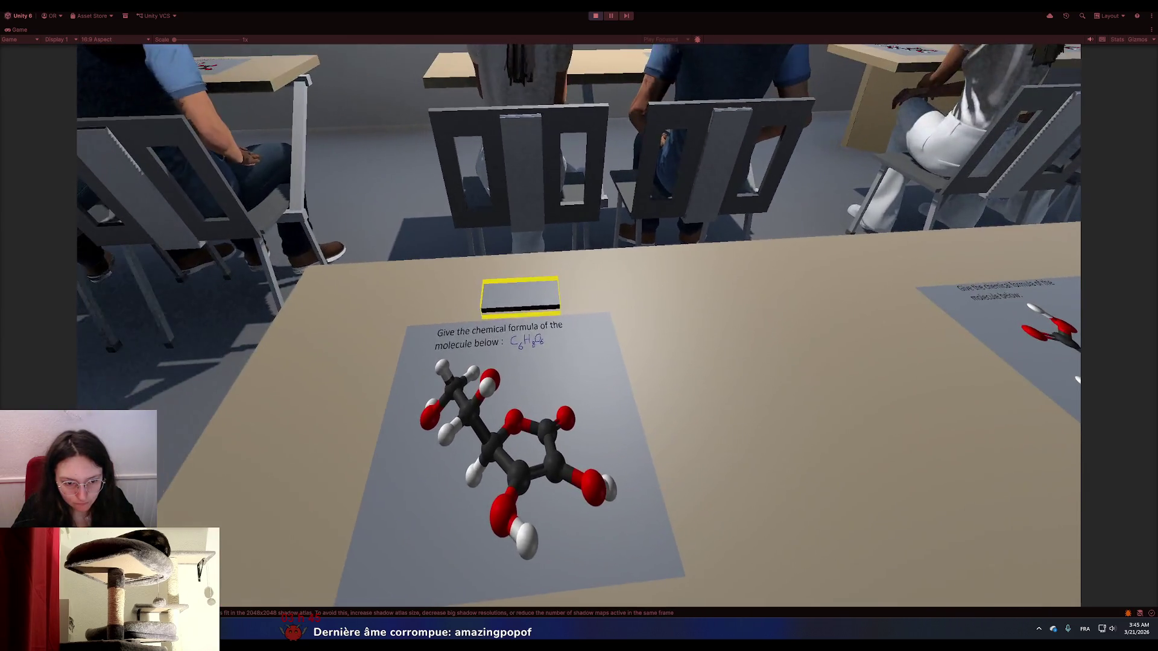
left_click(580, 329)
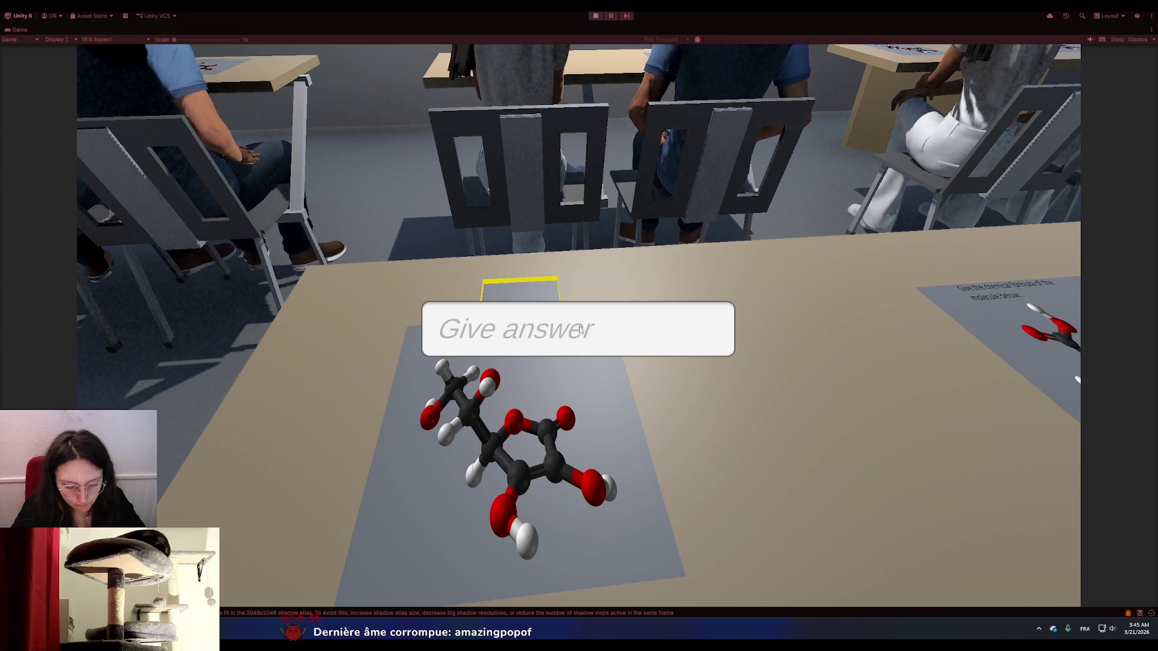
left_click(576, 331)
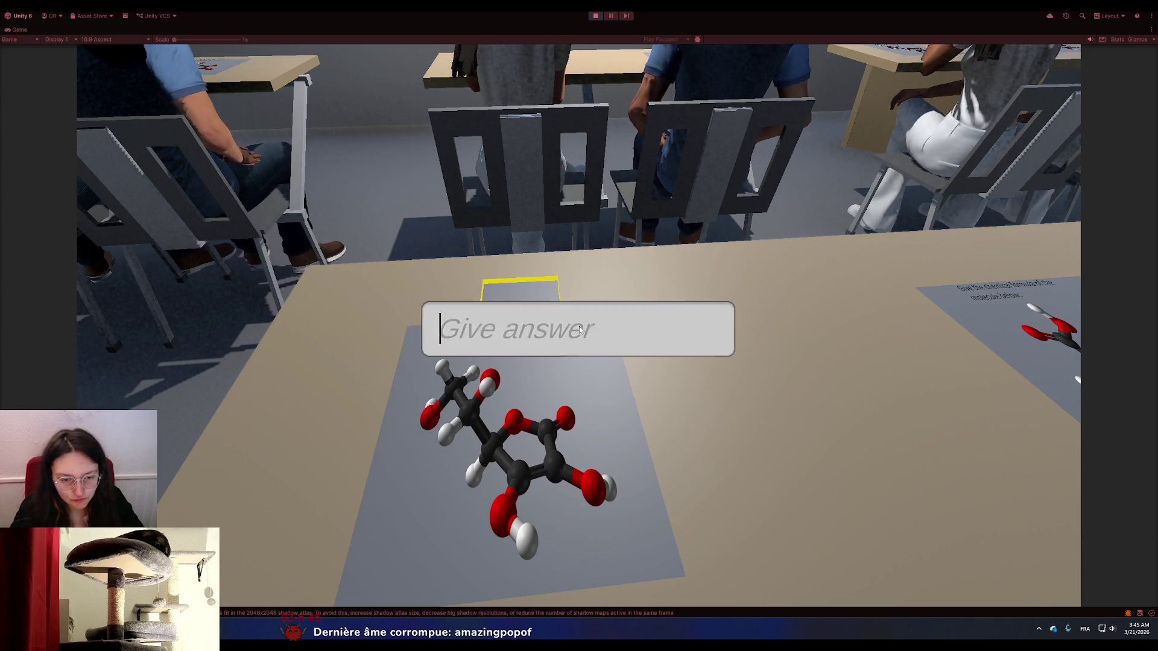
type("c9h8o")
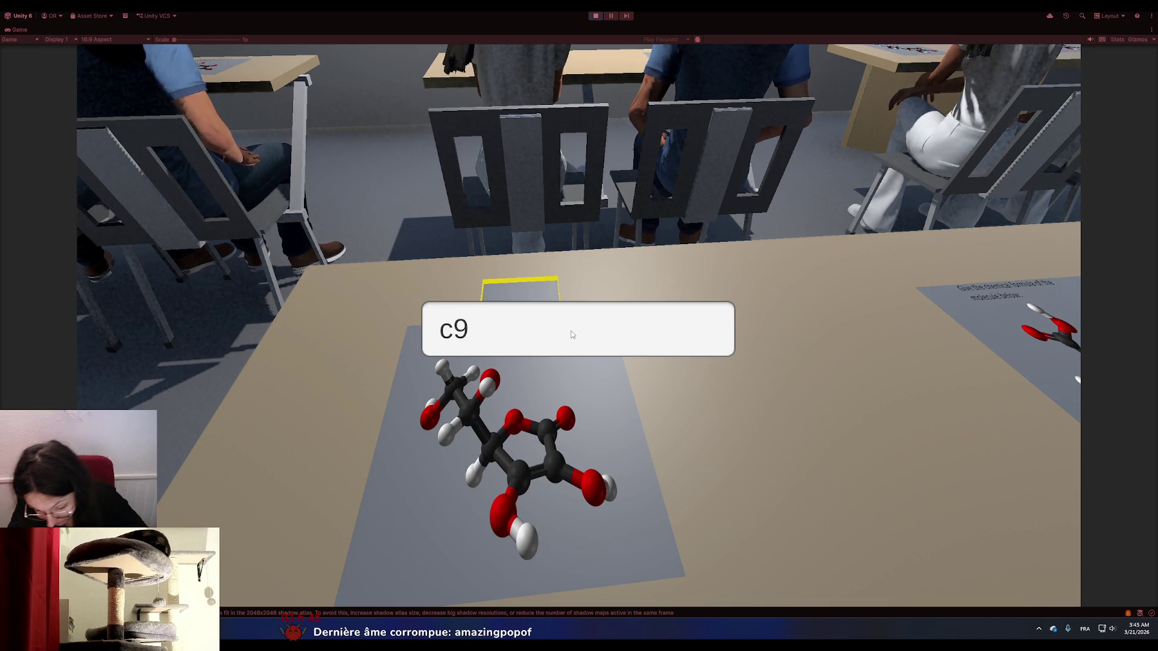
type("4")
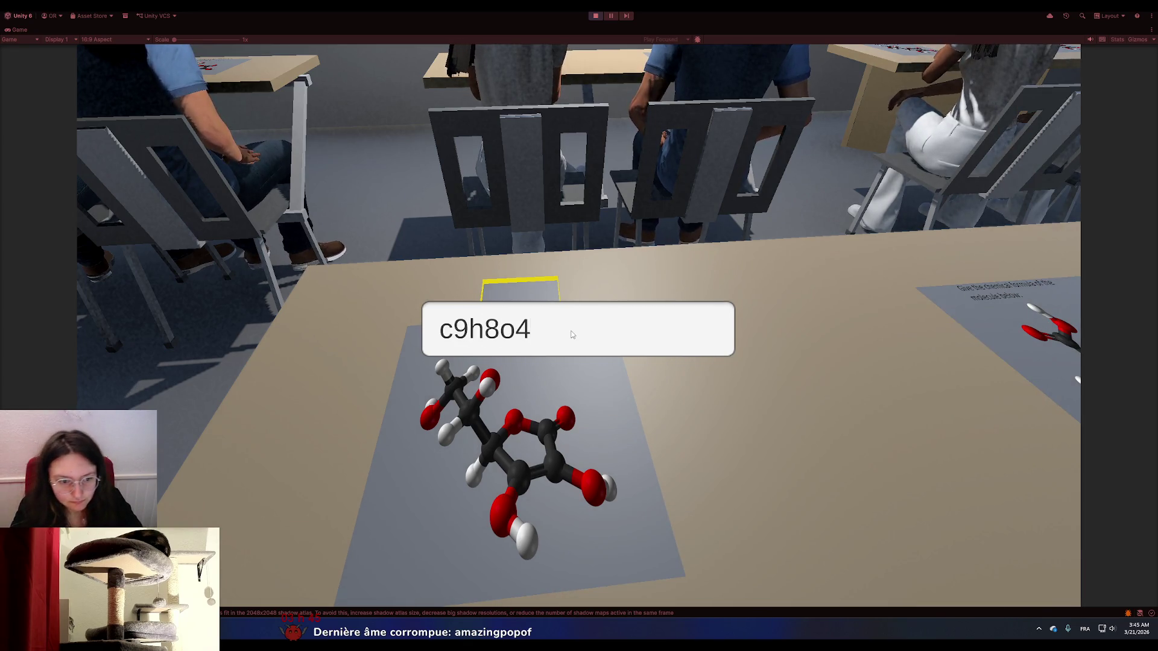
key("Return")
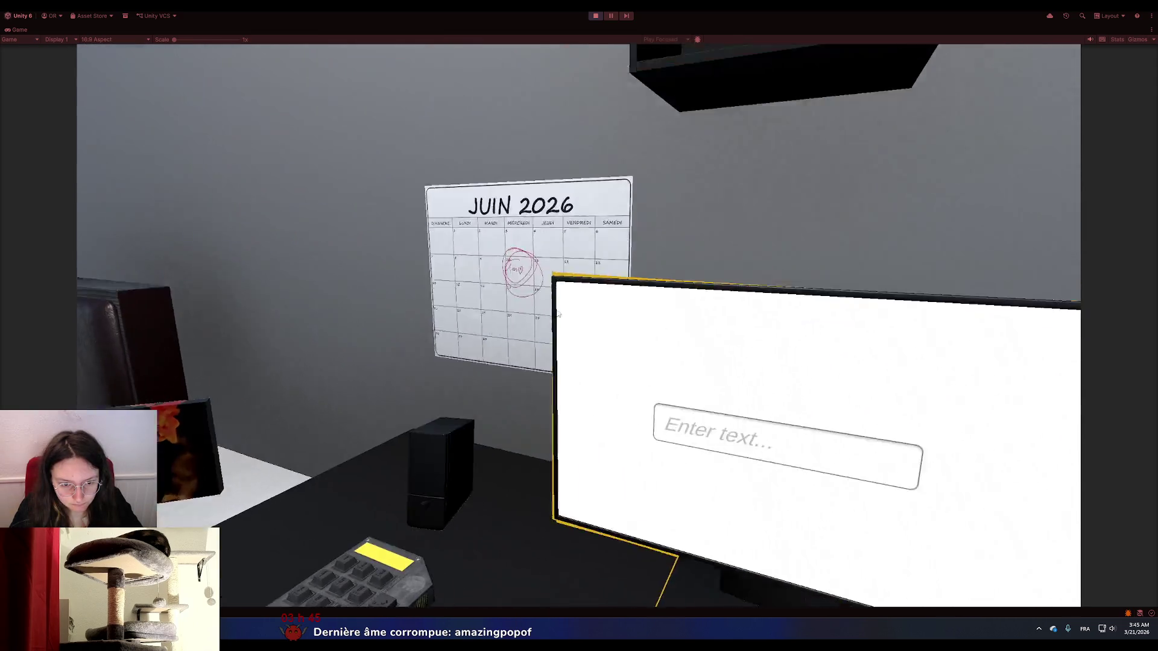
Enter 100625 on the computer monitor to reveal the seating chart
left_click(579, 329)
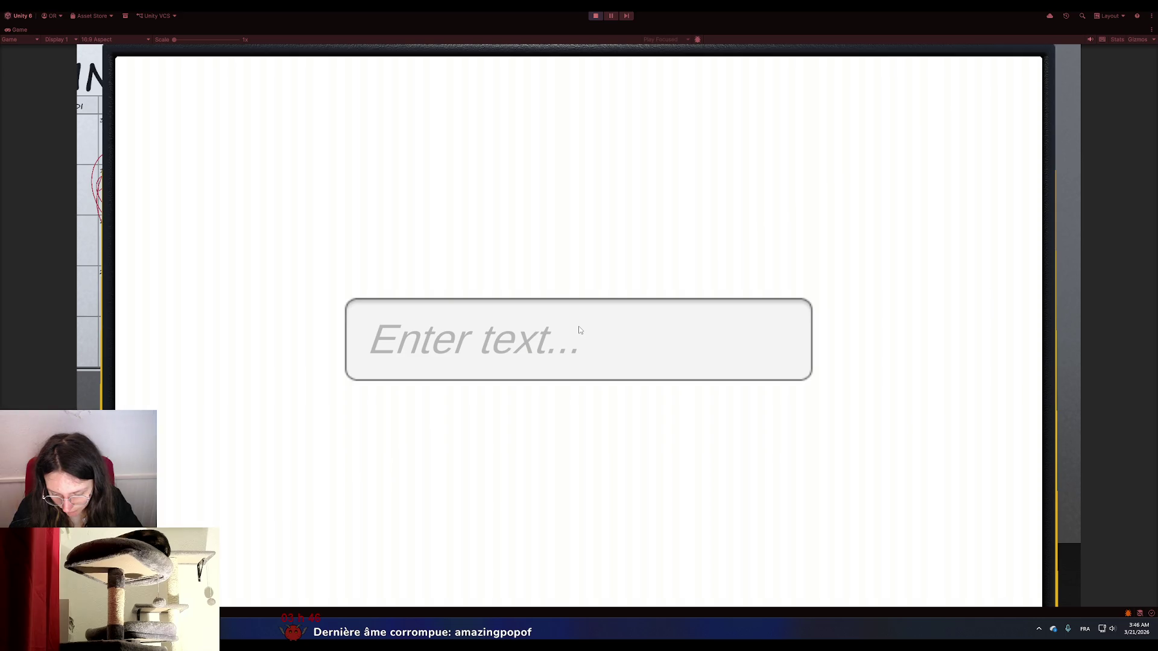
left_click(579, 330)
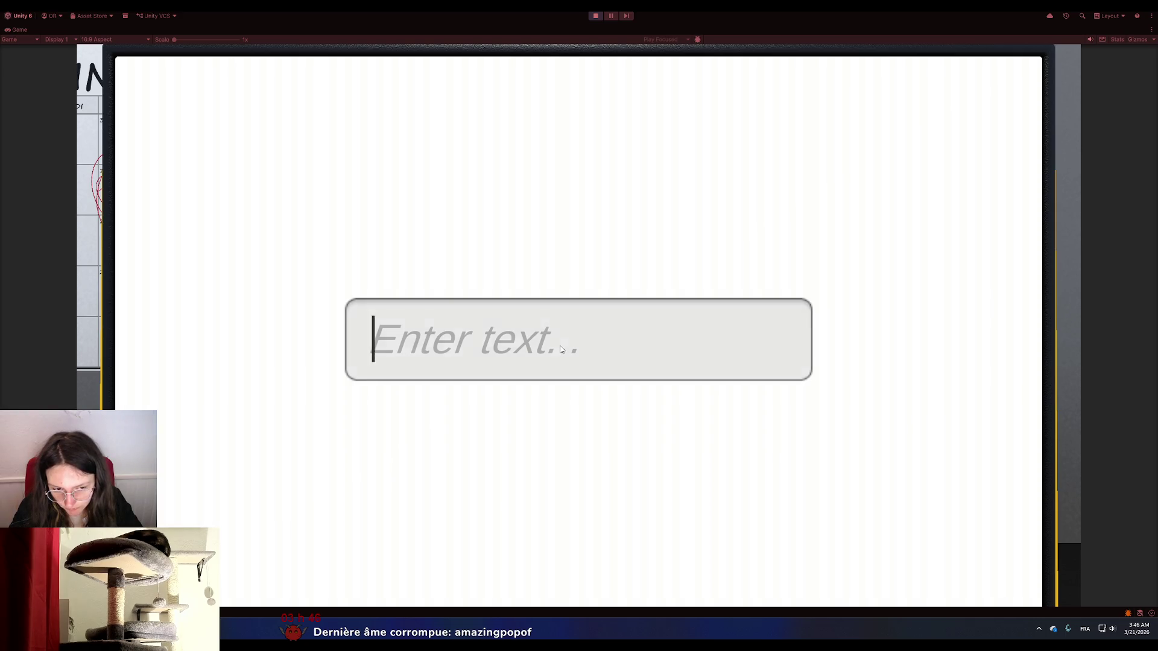
type("100625")
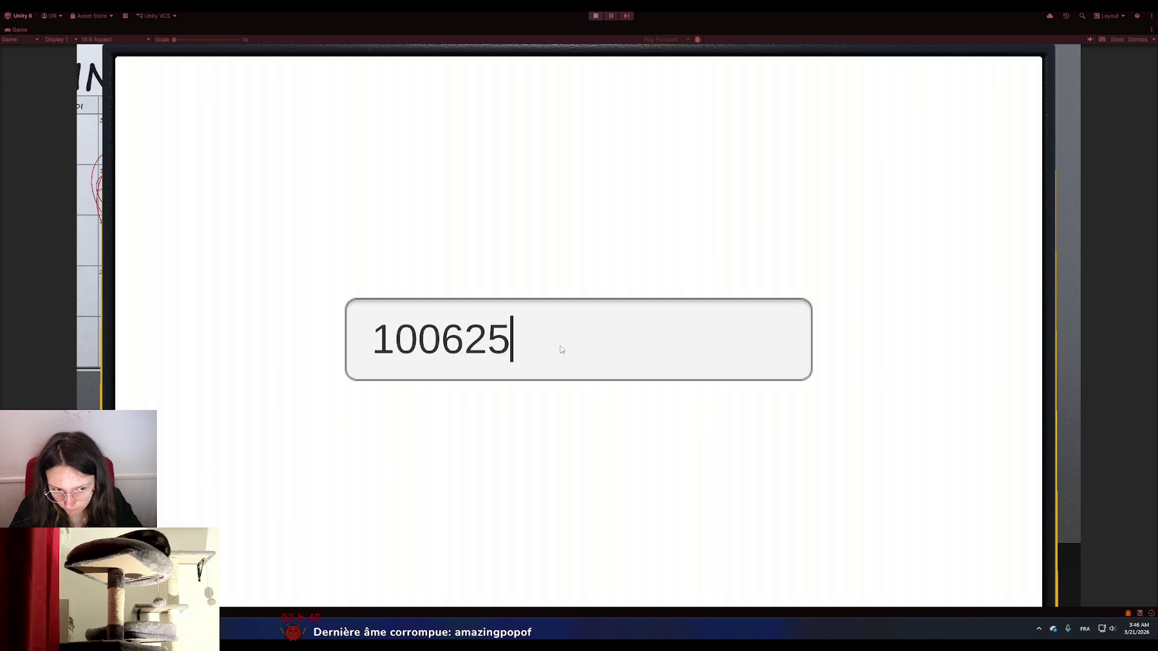
key("Return")
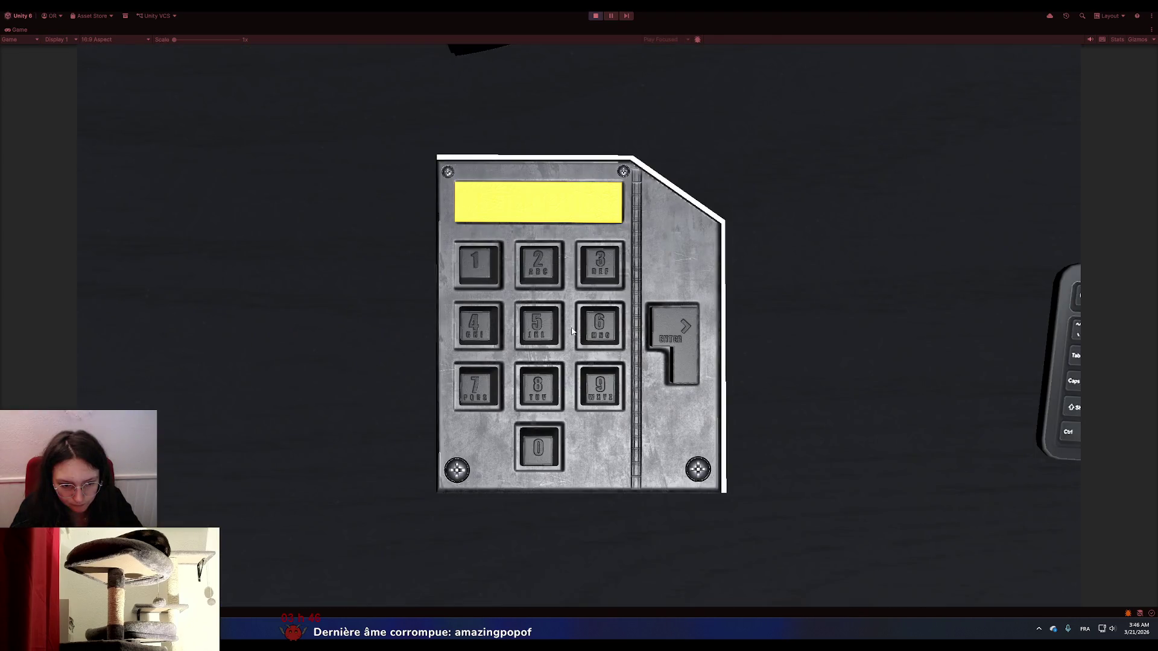
Enter 1314 on the keypad to gain access, view the invitation, then stop the playtest
left_click(476, 265)
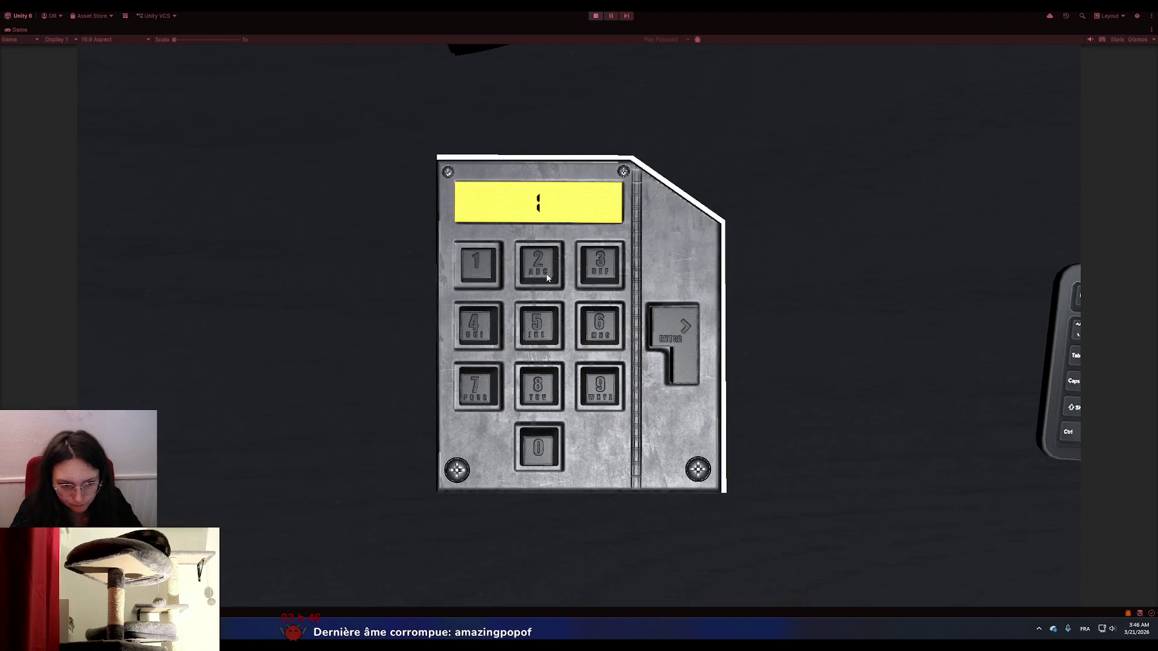
left_click(600, 265)
left_click(476, 265)
left_click(476, 325)
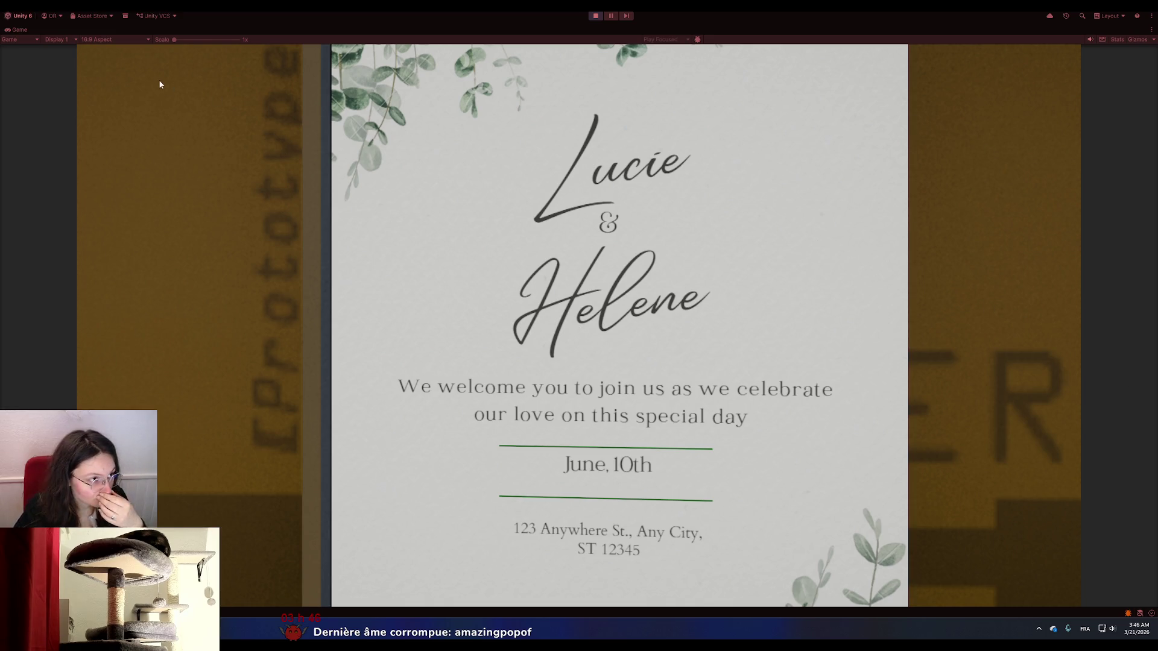
left_click(589, 18)
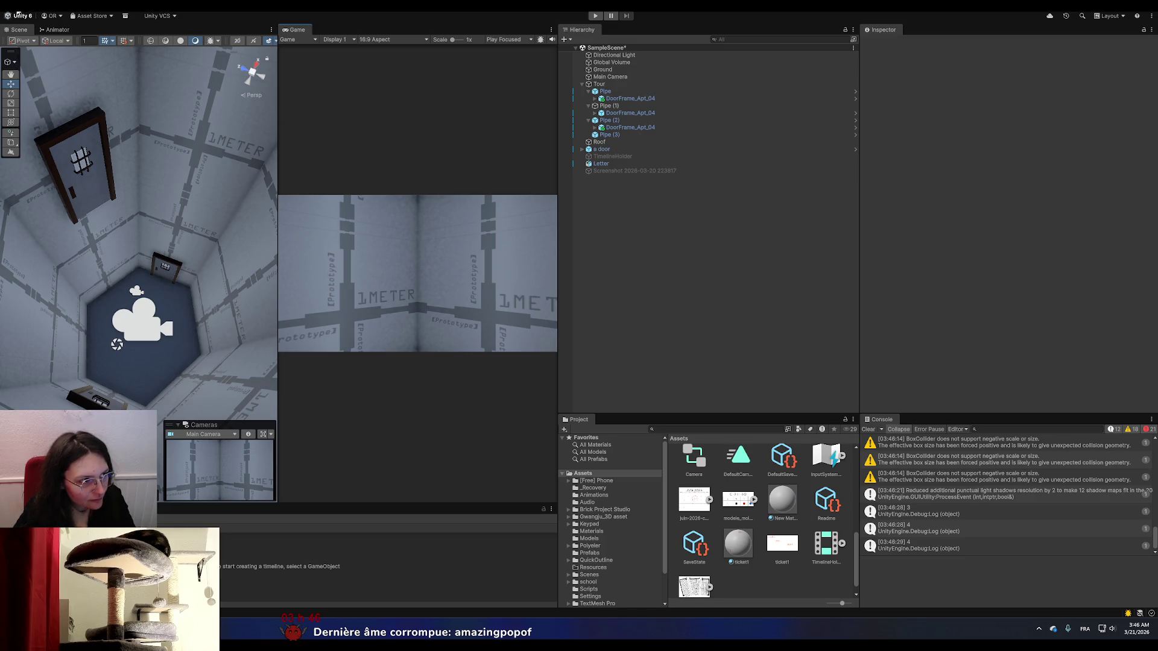
Open File > Build Profiles and view the Web platform settings
left_click(26, 15)
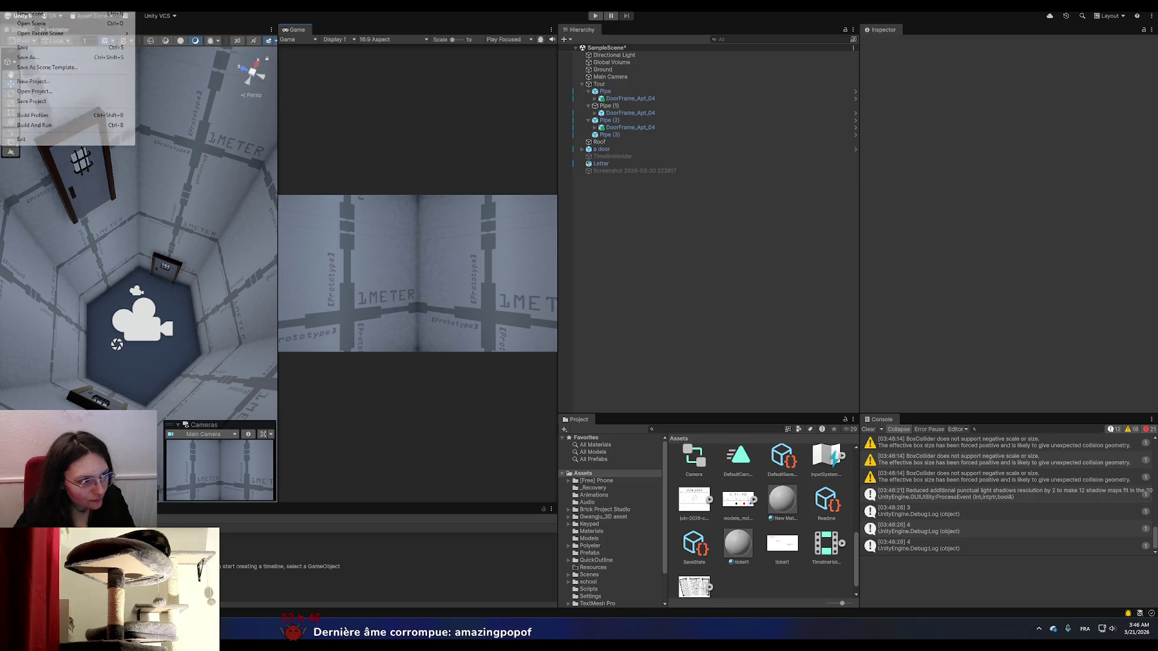
left_click(48, 117)
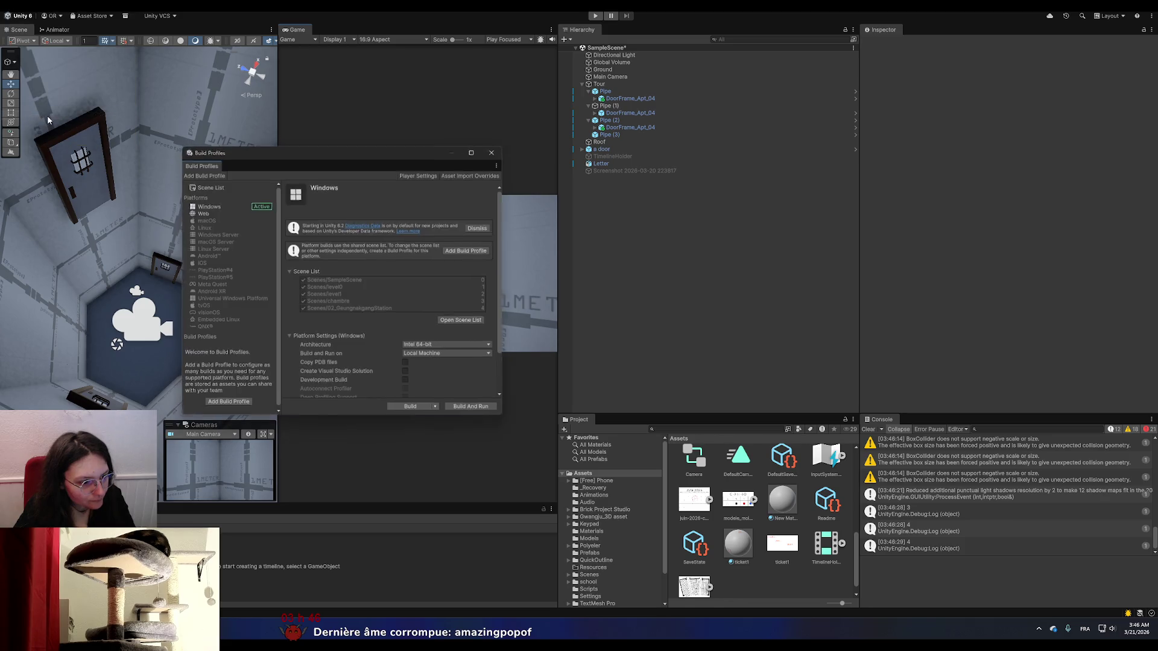
left_click(223, 216)
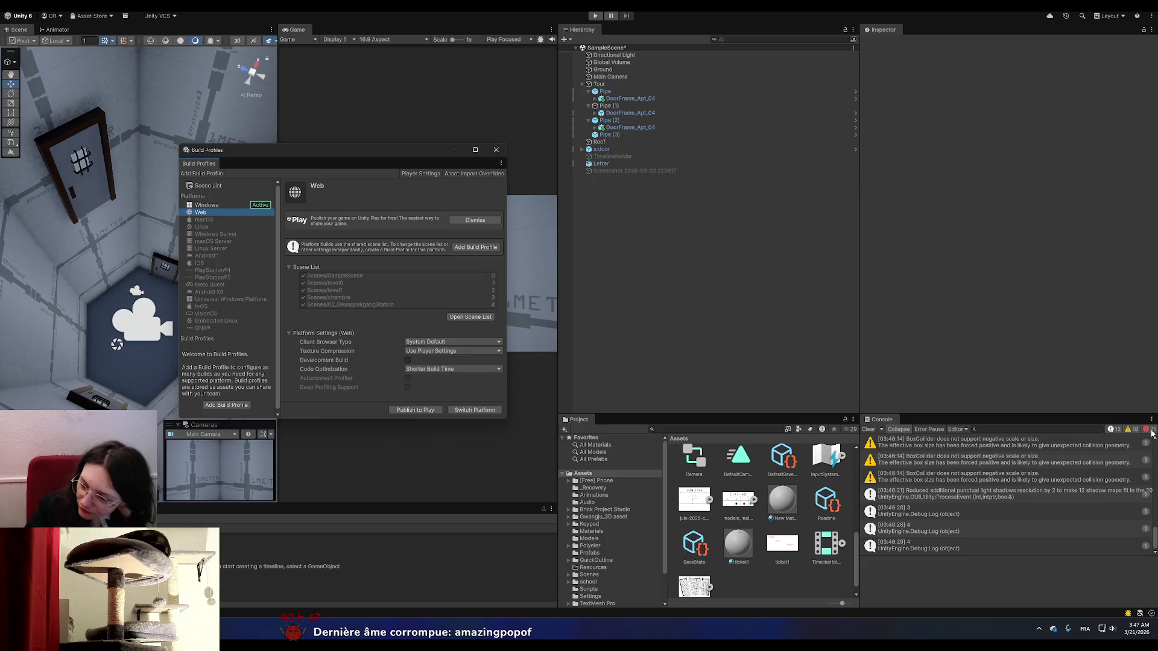
Inspect the uv4 mesh error in the Console, then select the Windows platform
scroll(1006, 522, "up", 5)
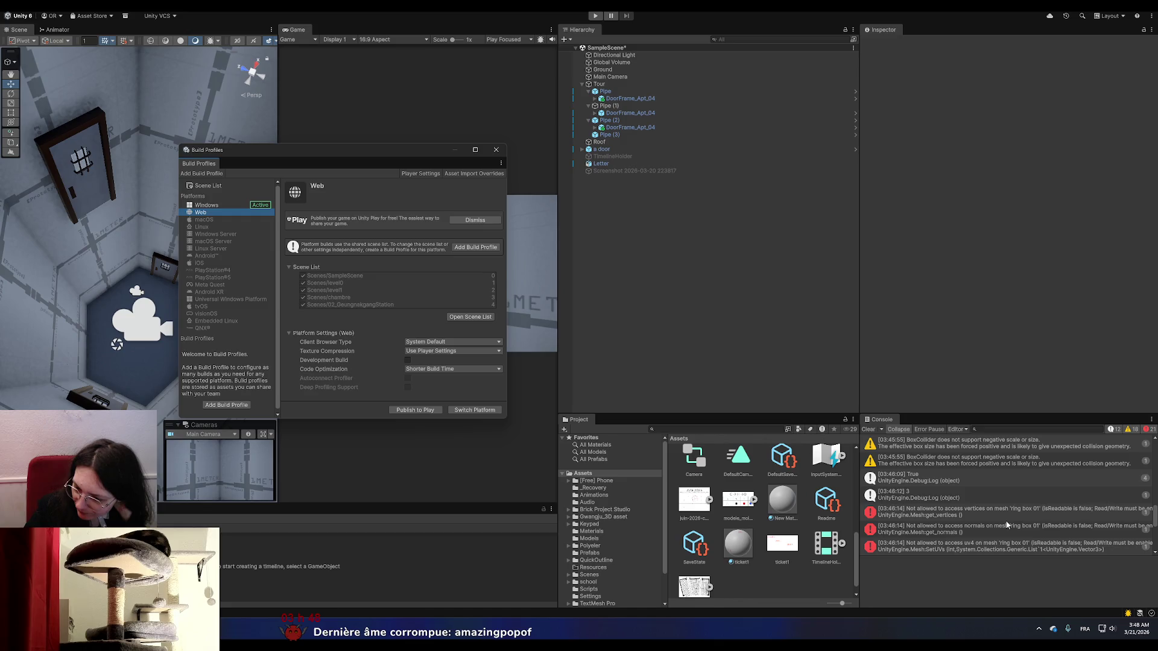
scroll(1006, 525, "down", 2)
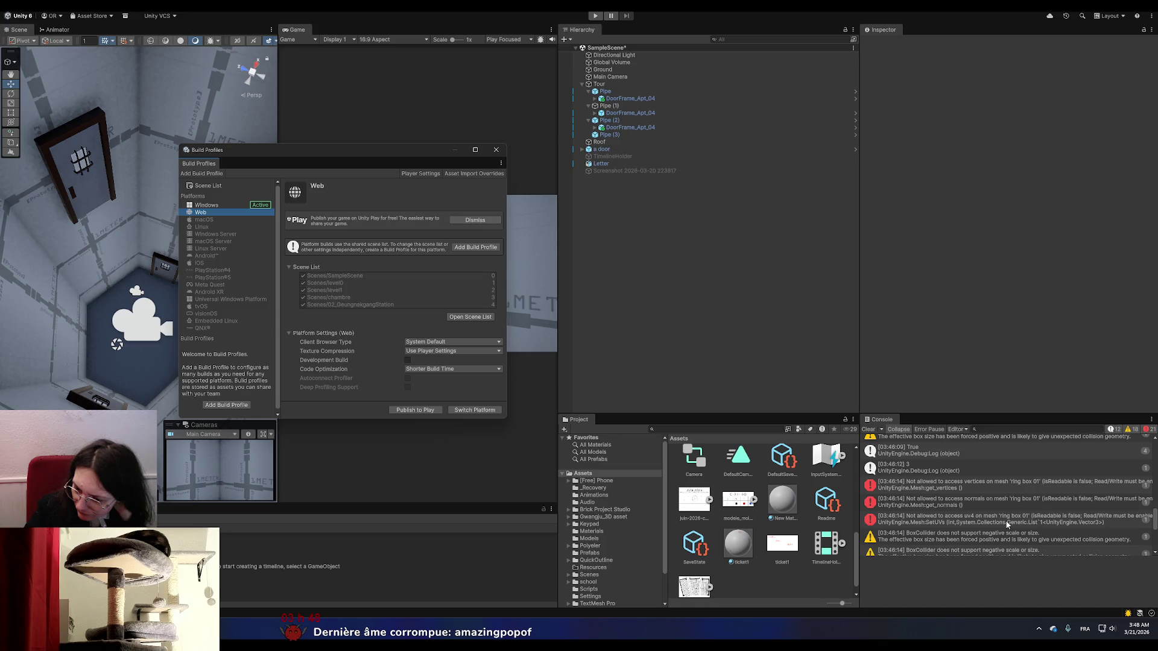
left_click(1006, 523)
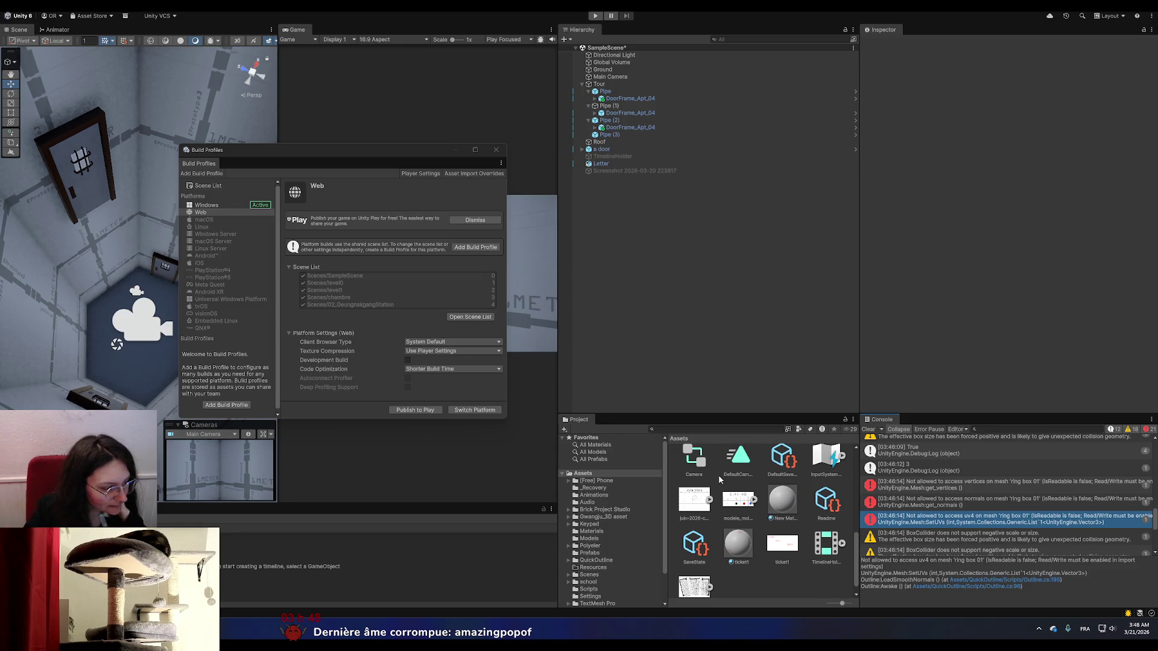
scroll(924, 510, "down", 3)
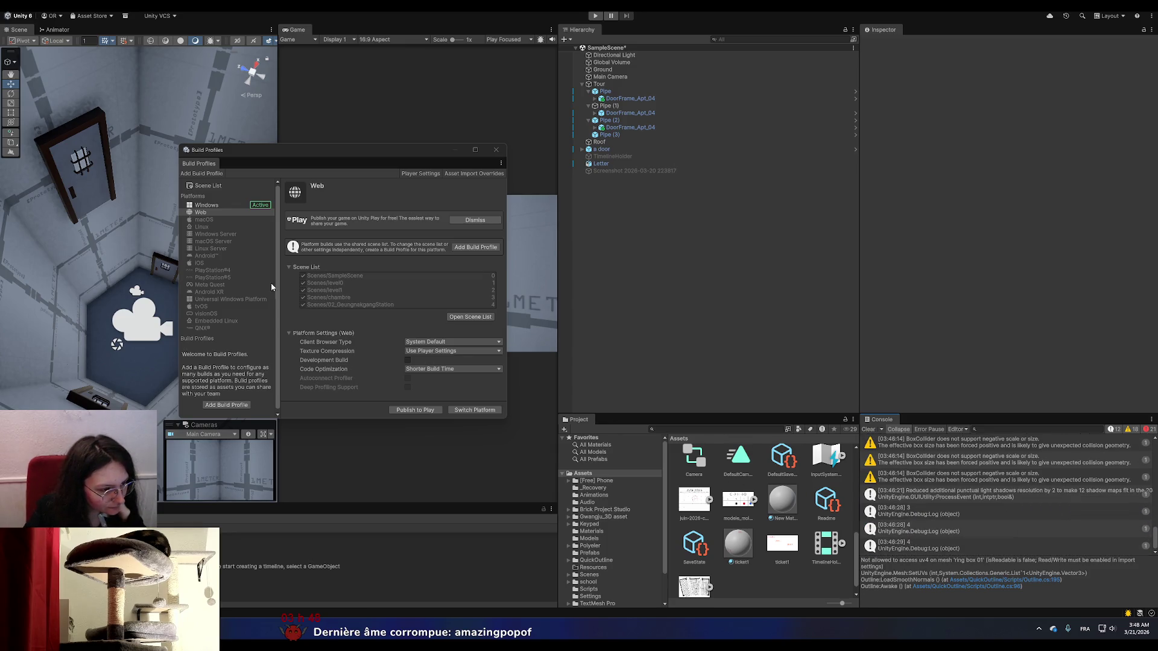
left_click(211, 206)
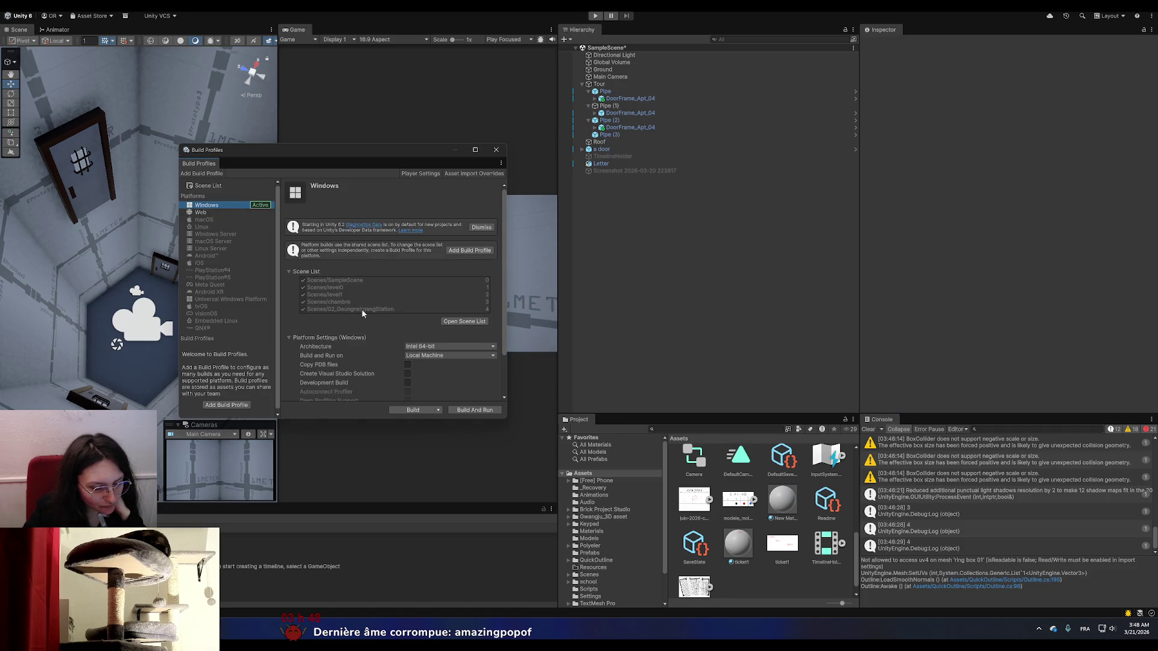
Build And Run for Windows into temp_build, saving the scene, then switch to the itch.io jam page
left_click(475, 410)
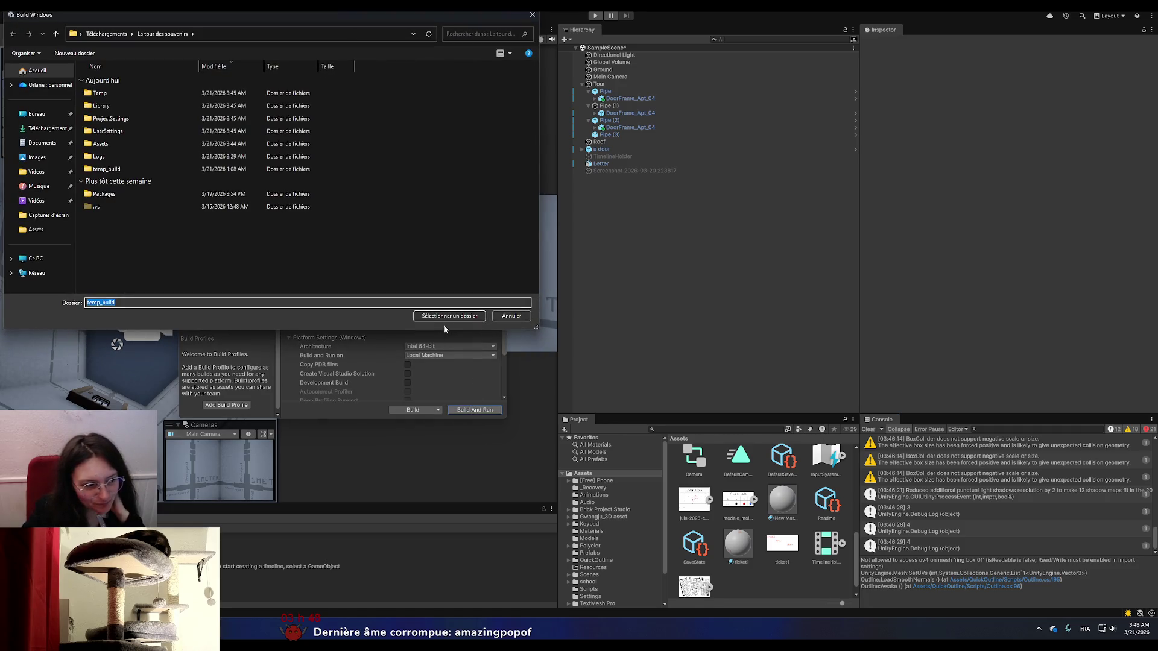
left_click(450, 316)
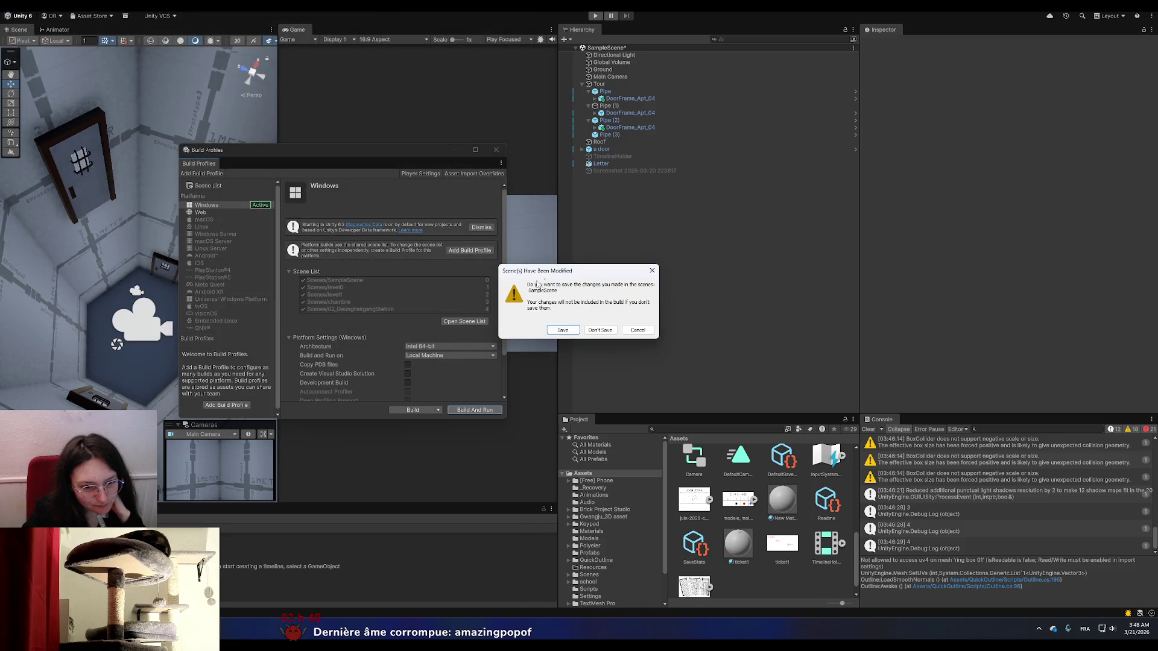
left_click(562, 331)
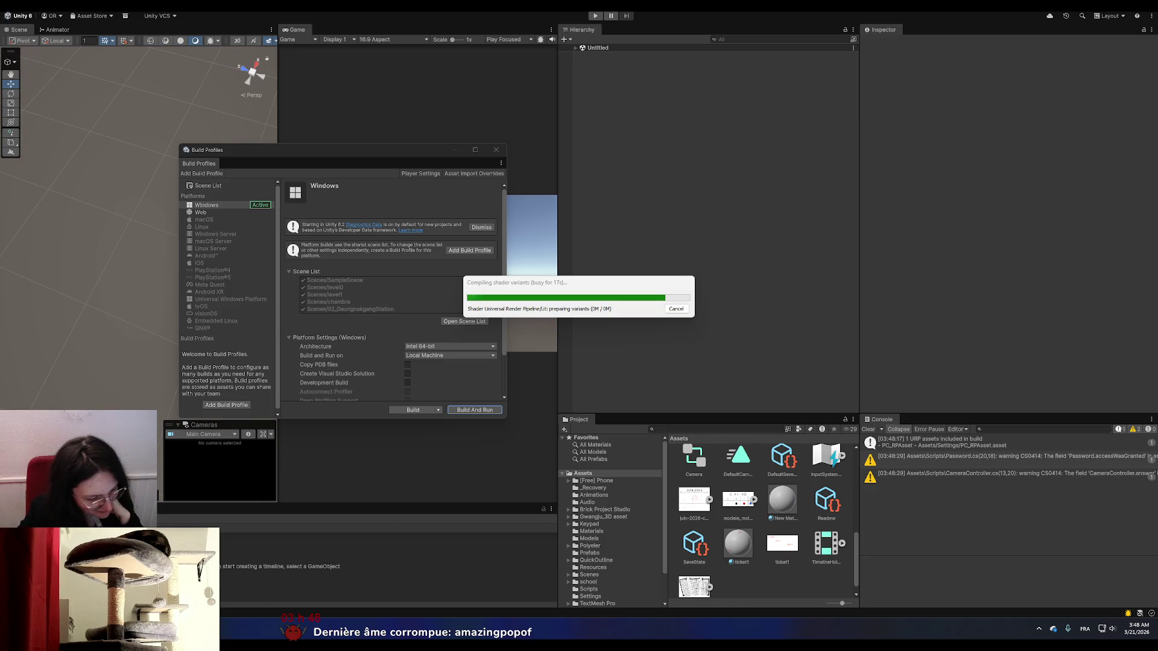
mouse_move(257, 630)
left_click(258, 586)
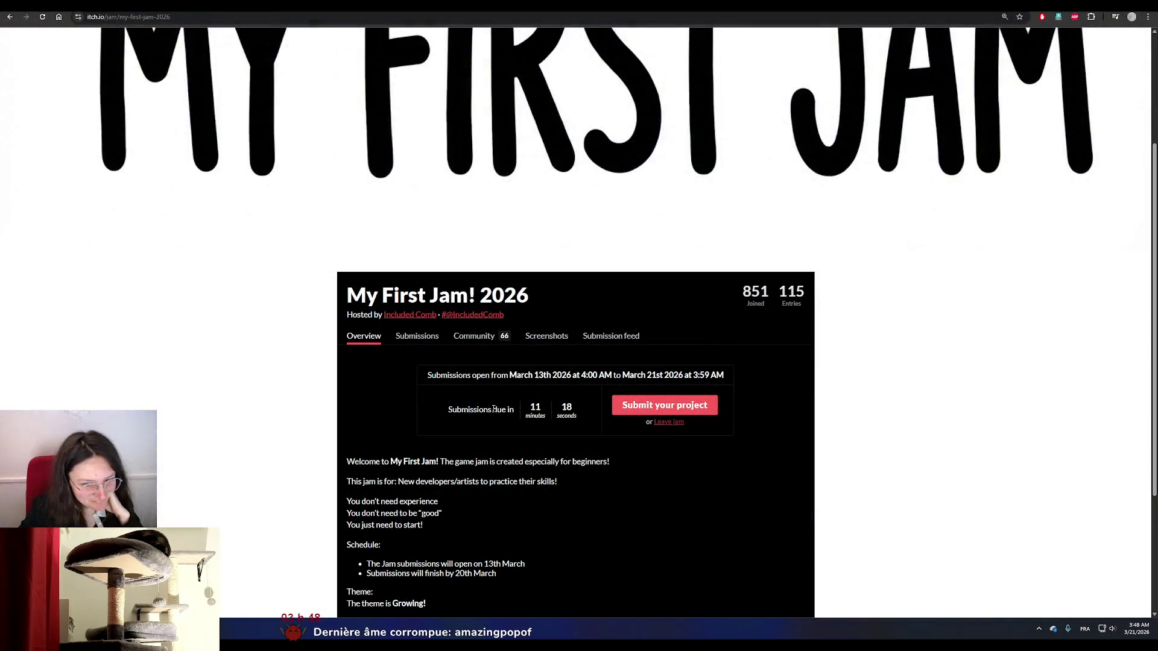
Try submitting a project, visit the dashboard, then return to and reload the jam page
scroll(561, 322, "down", 2)
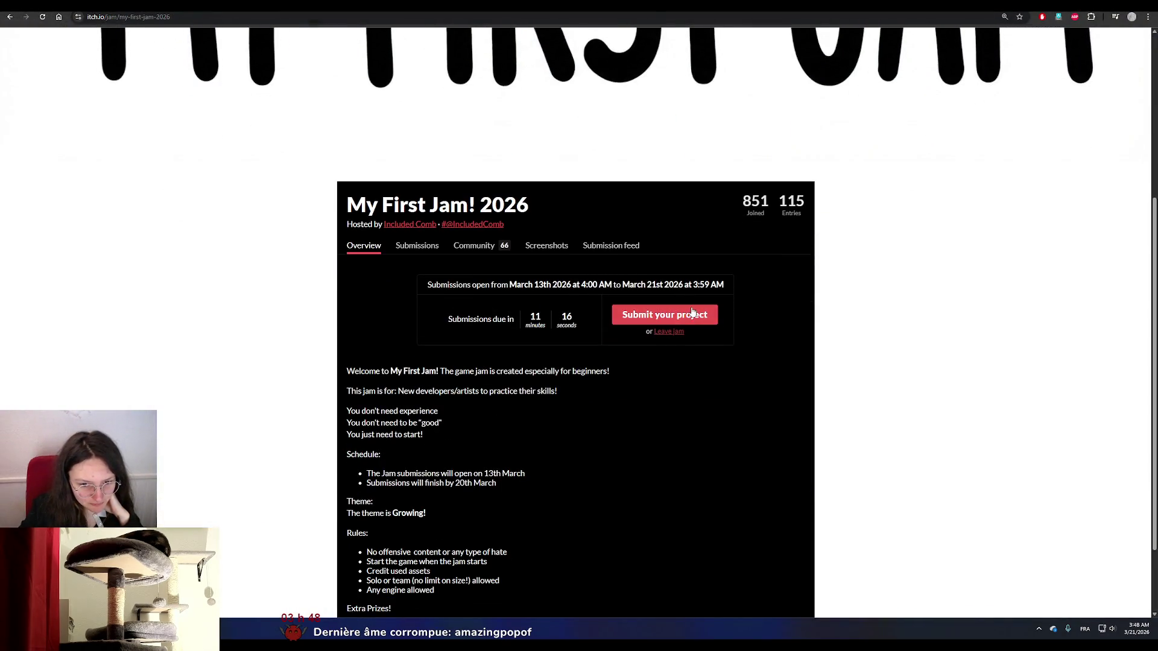
left_click(692, 312)
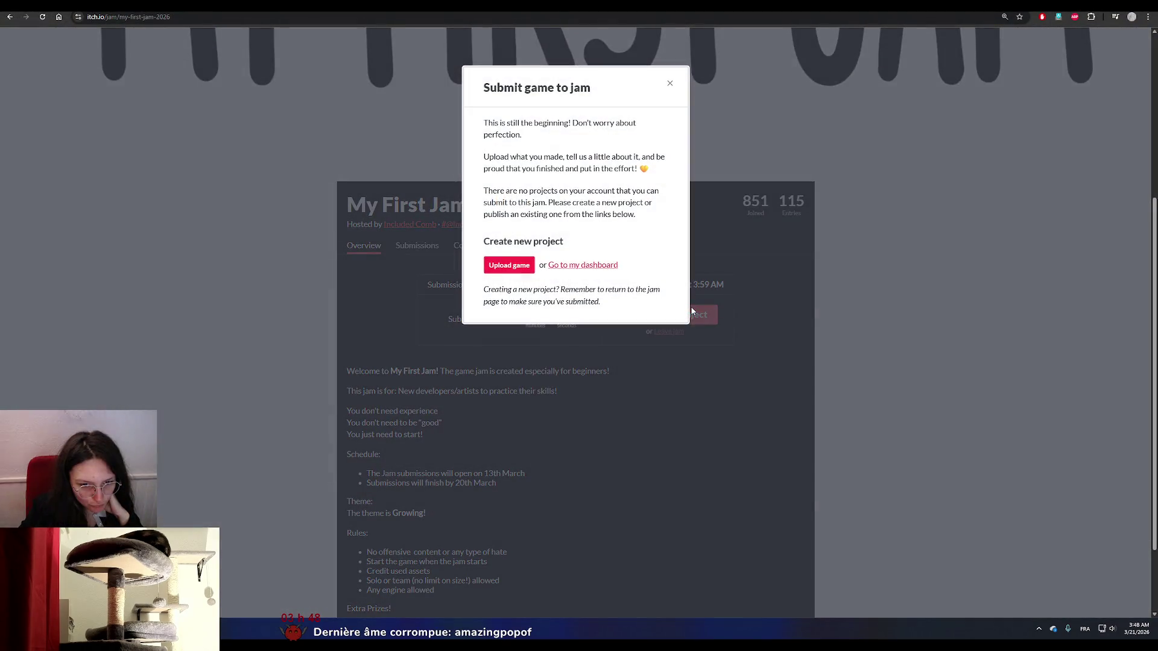
left_click(568, 269)
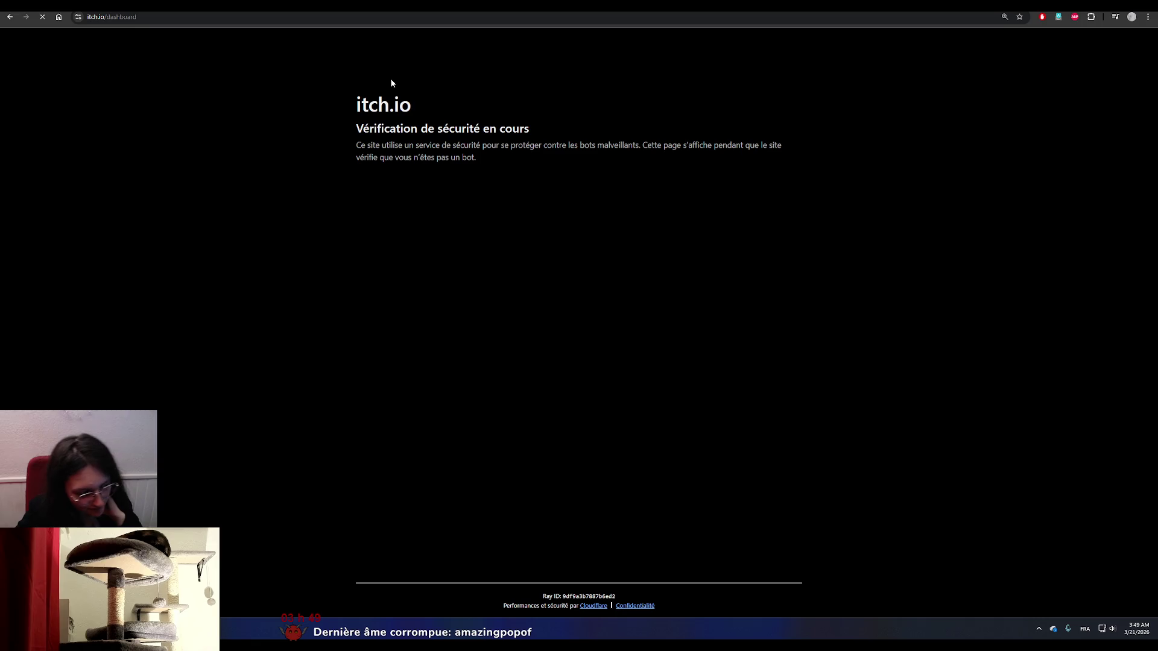
left_click(9, 17)
left_click(10, 17)
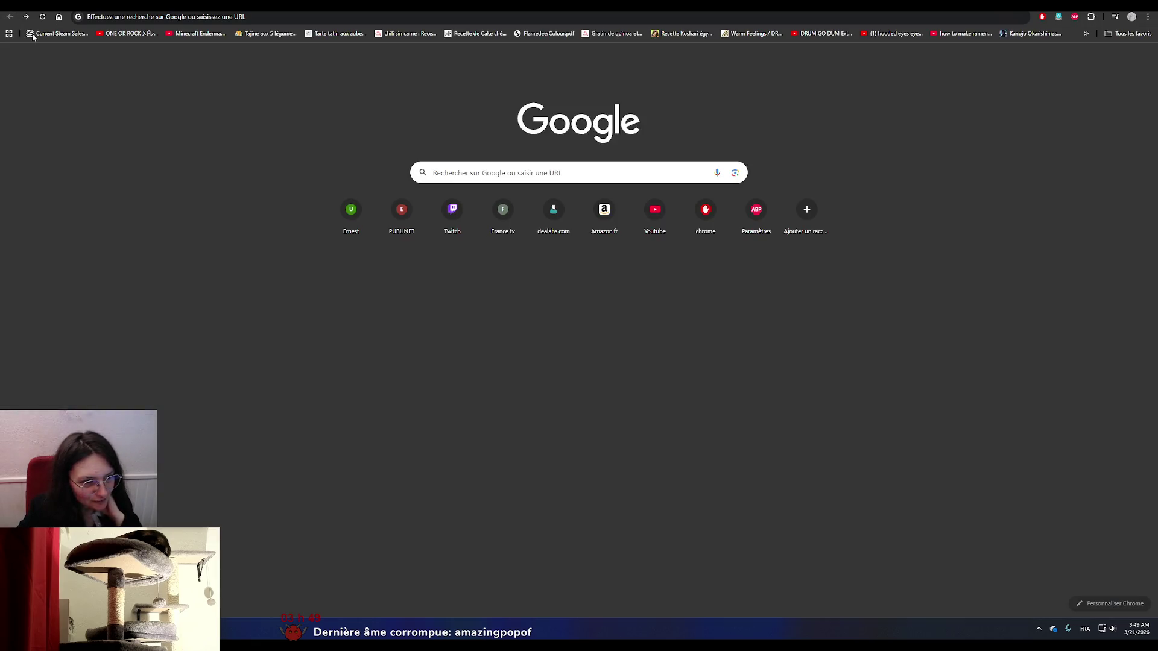
left_click(271, 17)
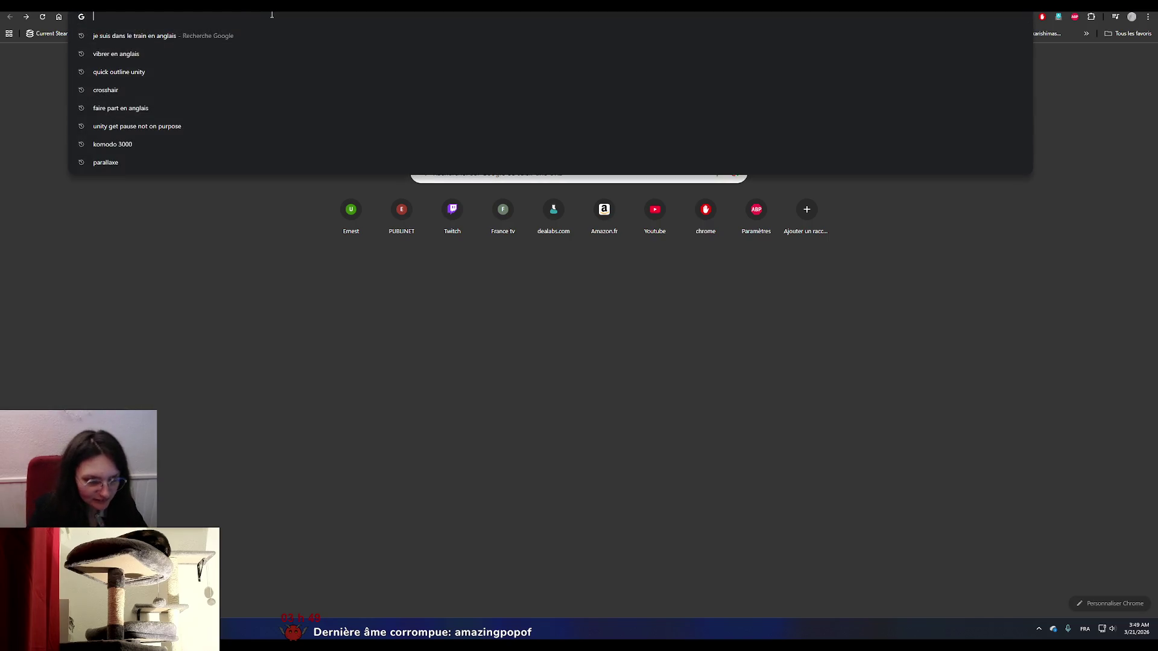
key("alt+Right")
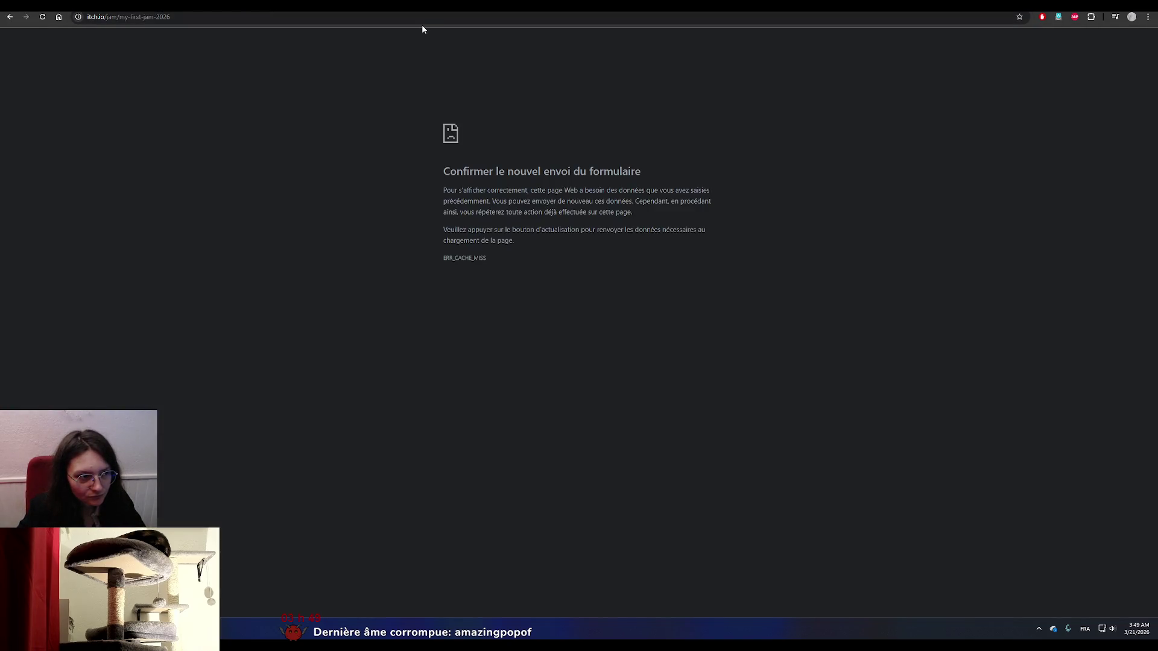
left_click(429, 19)
key("Return")
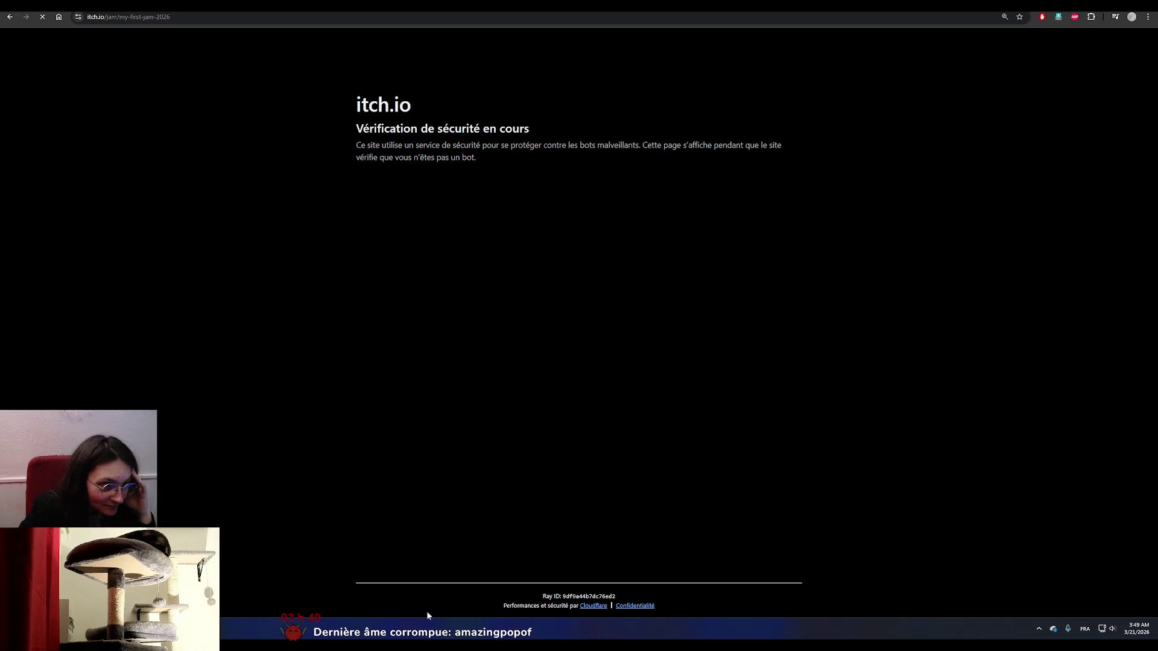
Check the Unity build, pass the Cloudflare human check, and reopen the Submit game to jam dialog
left_click(244, 579)
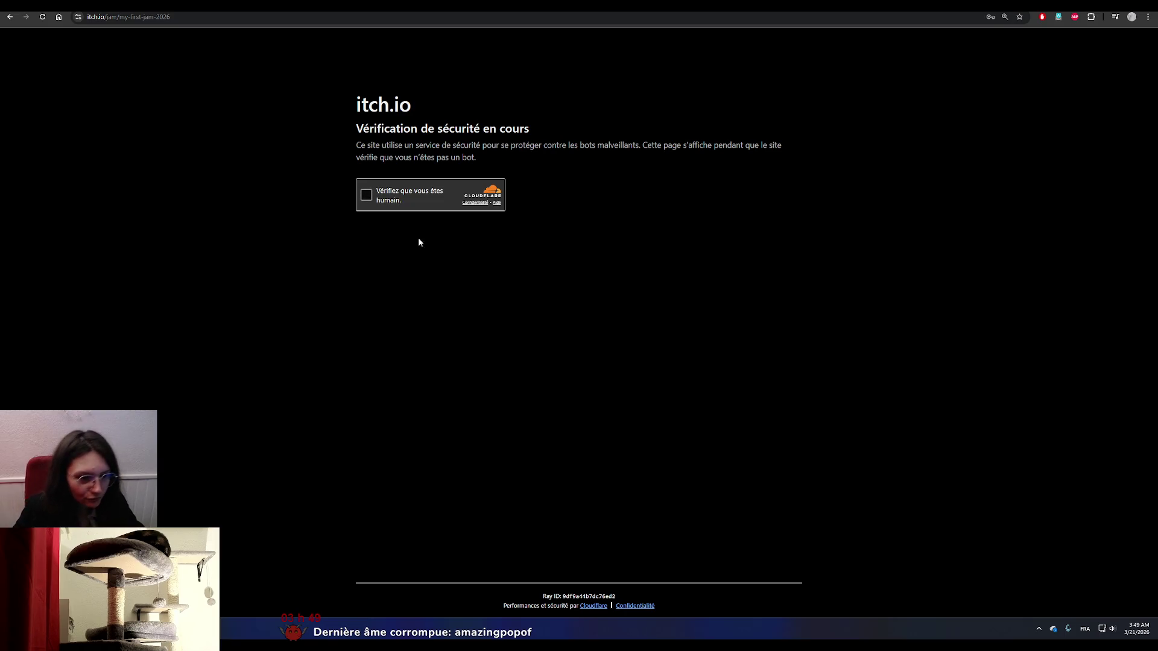
left_click(368, 196)
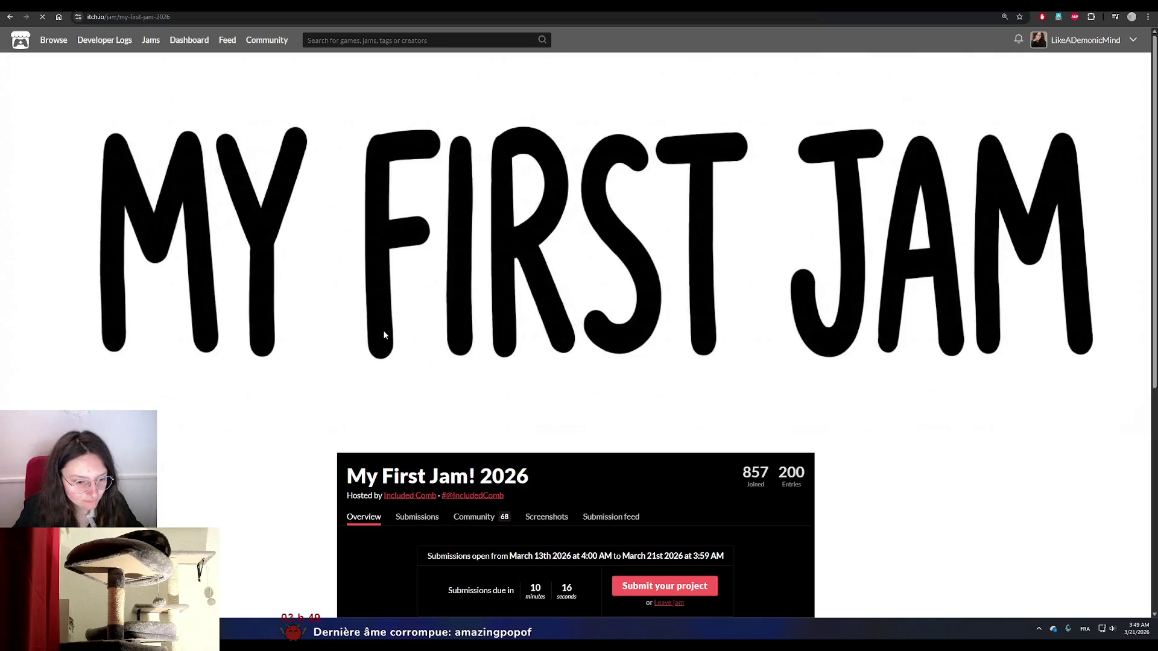
scroll(388, 416, "down", 3)
left_click(696, 413)
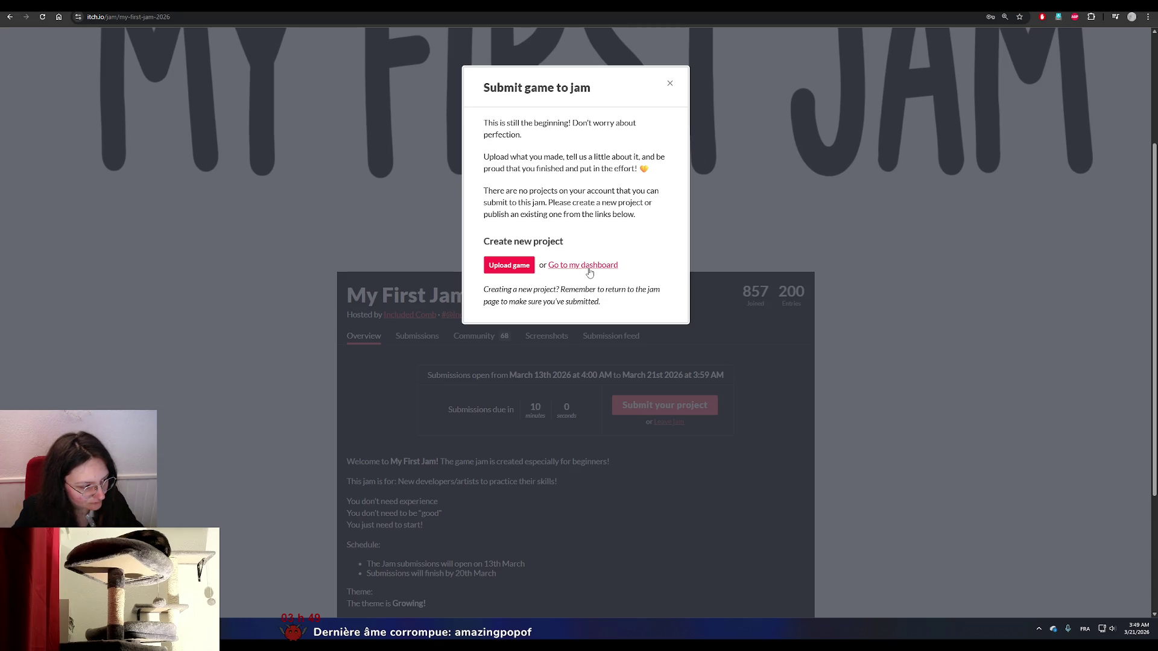
Start a new itch.io project and title it 'La Tour des Souvenirs'
left_click(526, 269)
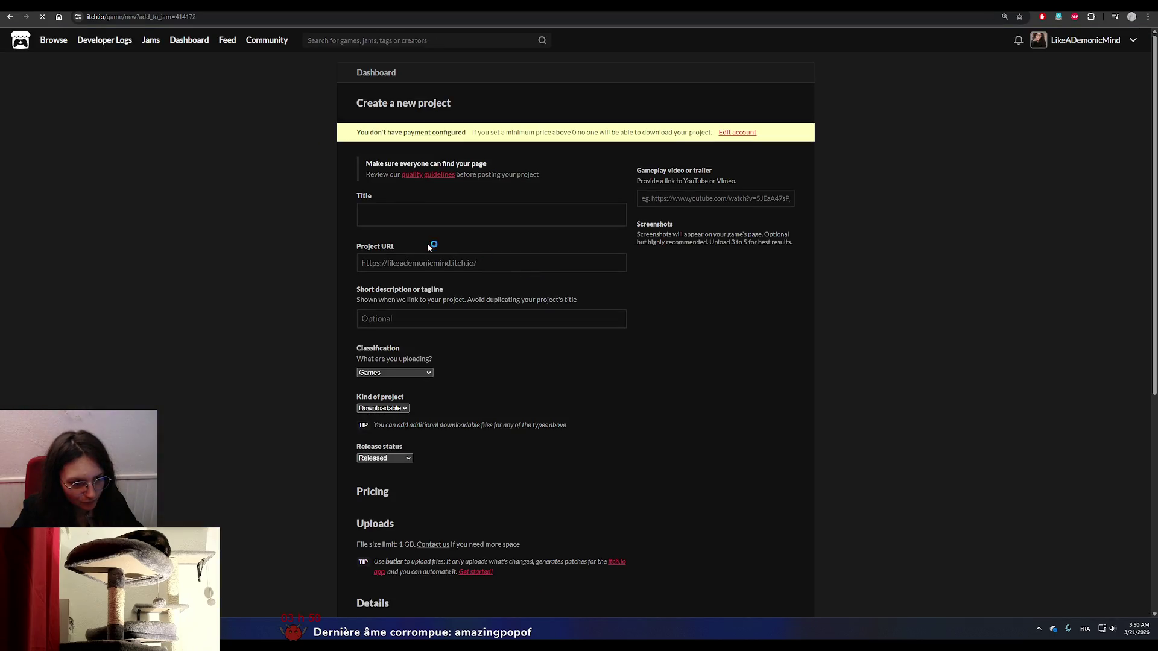
left_click(402, 215)
type("L")
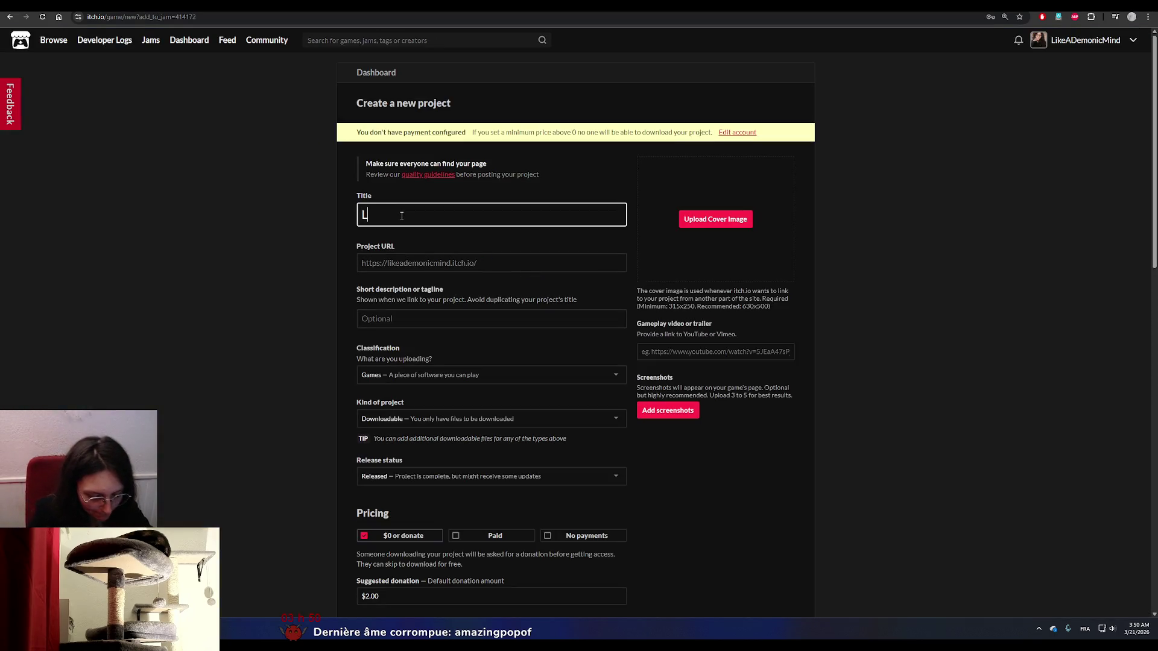
type("a Tour d")
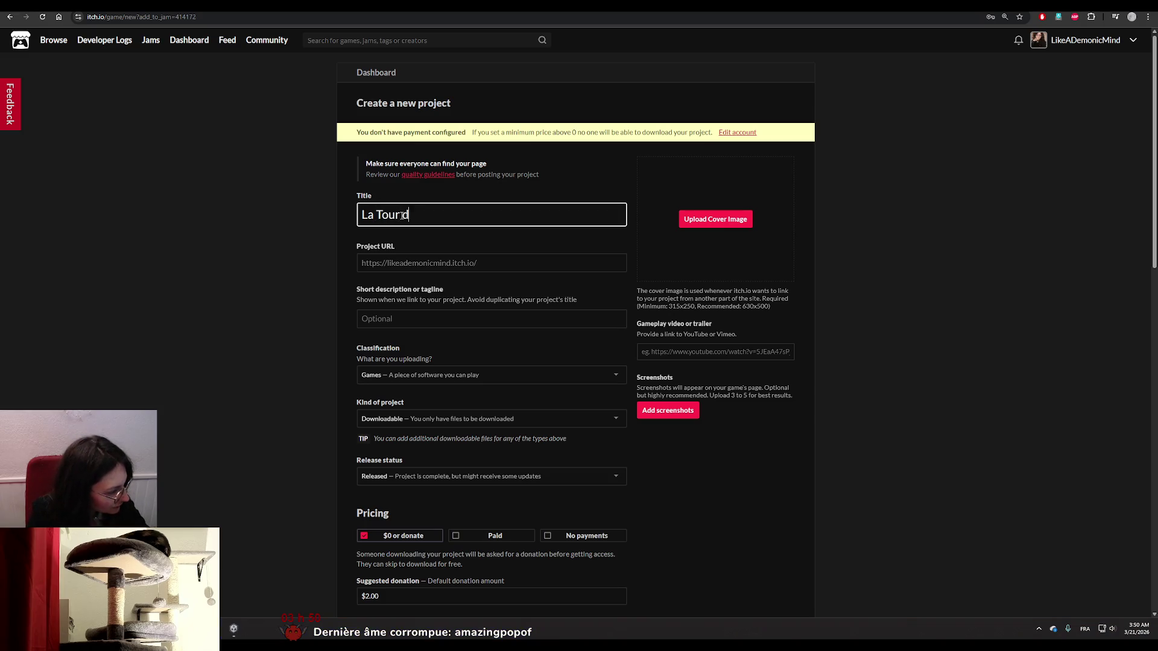
type("es")
type("Spi")
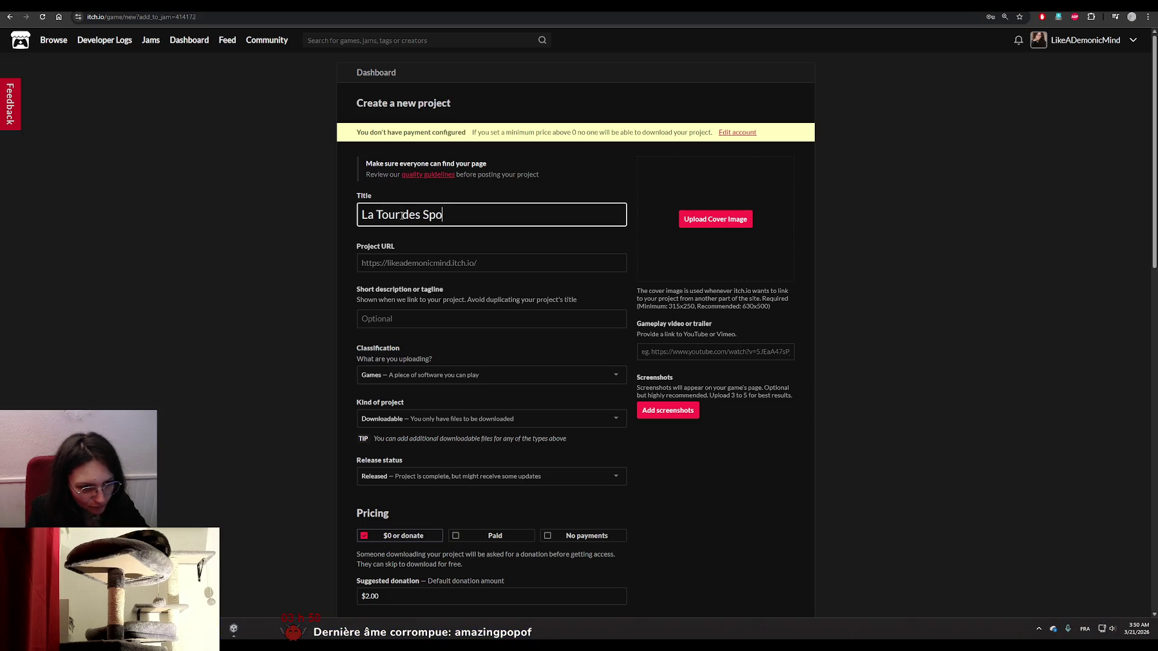
key("BackSpace")
key("BackSpace")
type("oj")
key("BackSpace")
type("uvenirs")
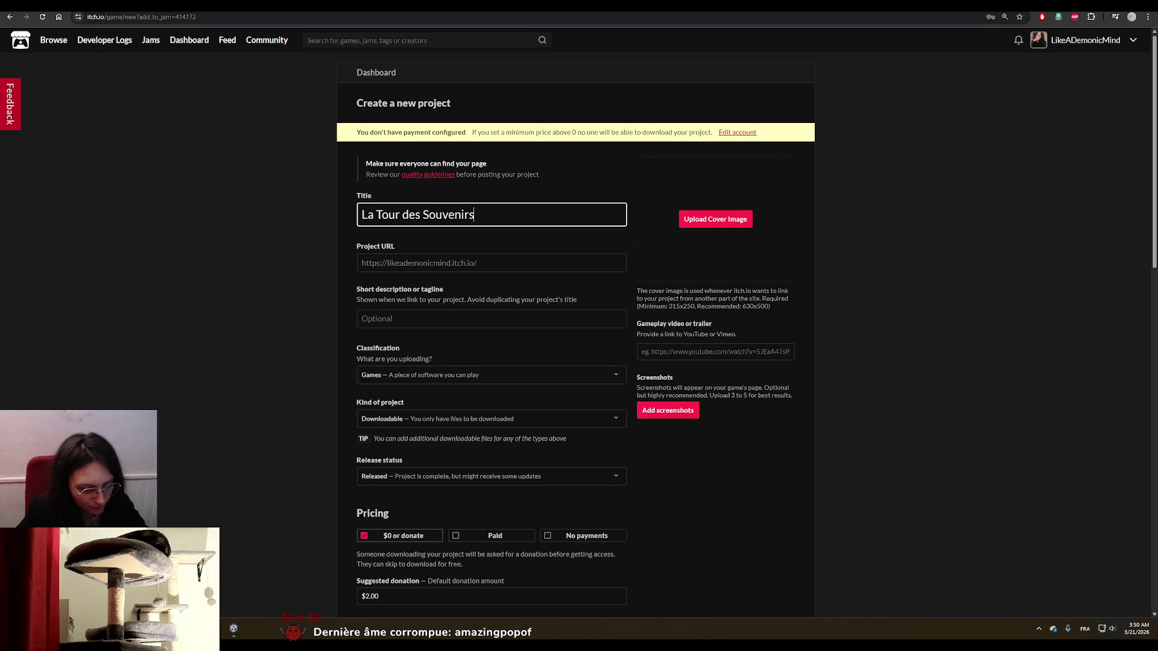
Bring up the freshly built game window, then return to the Unity editor
mouse_move(233, 629)
left_click(236, 585)
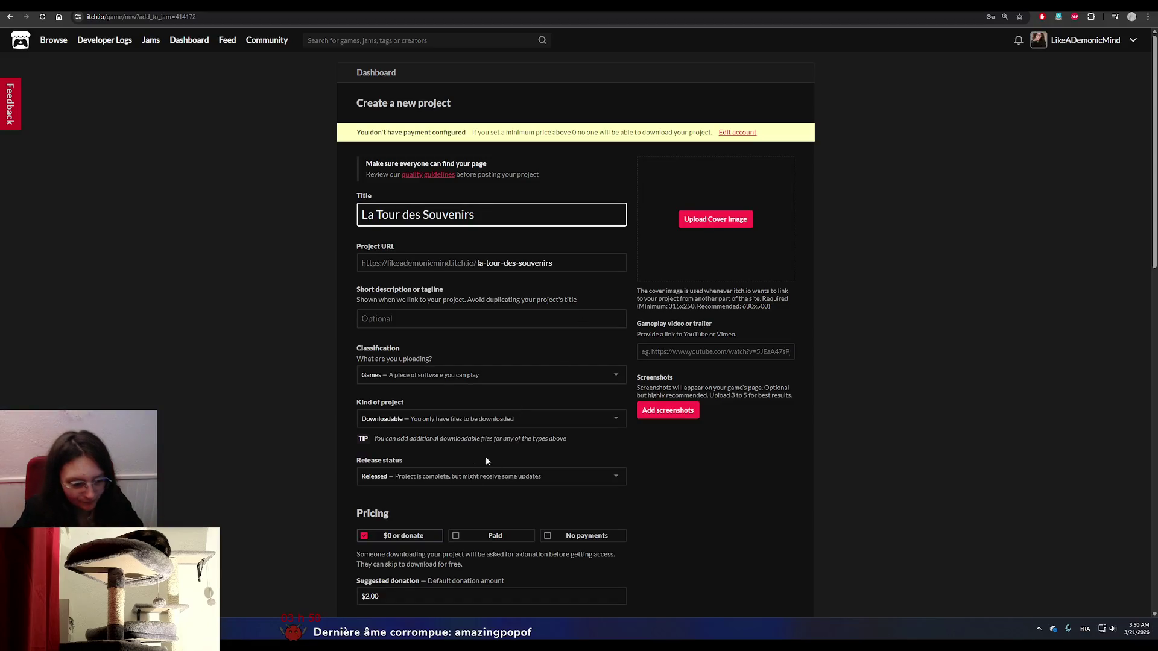
key("alt+Tab")
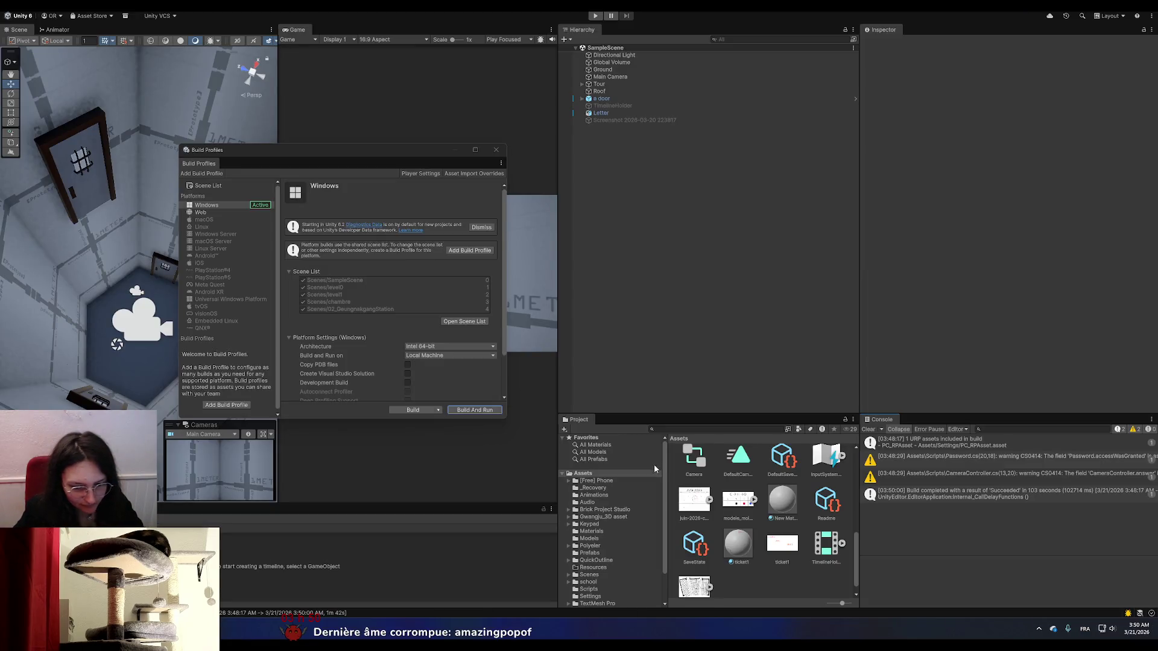
Set SaveState Current Level to 1 and Build And Run for Windows into the confirmed output folder
left_click(998, 74)
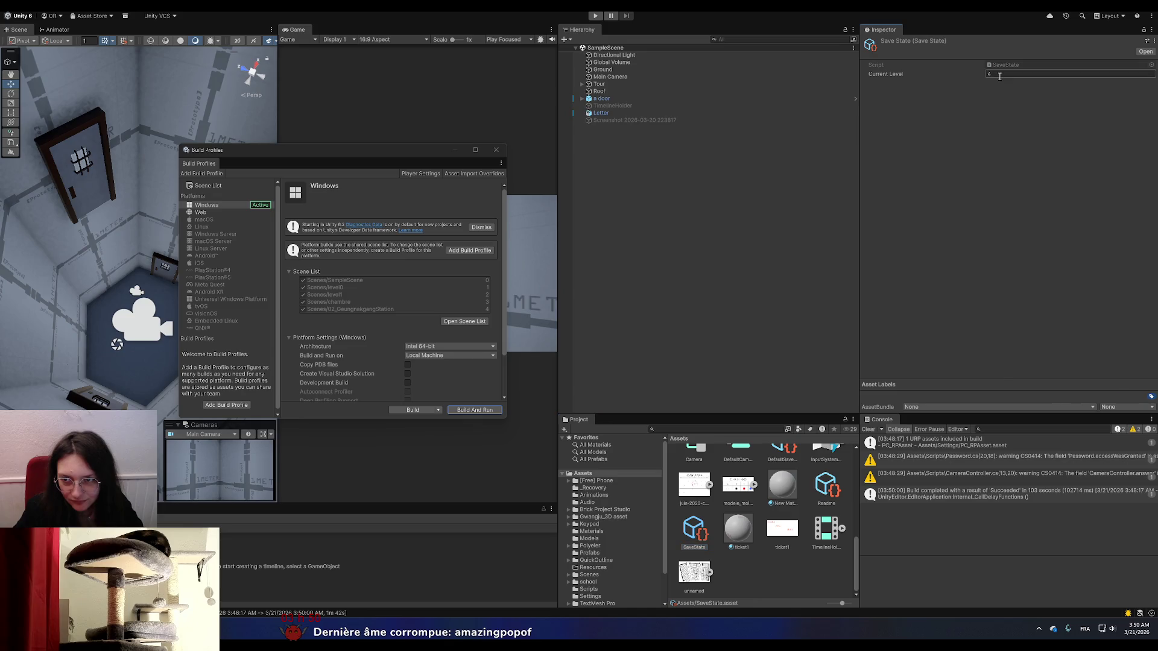
type("1")
key("Return")
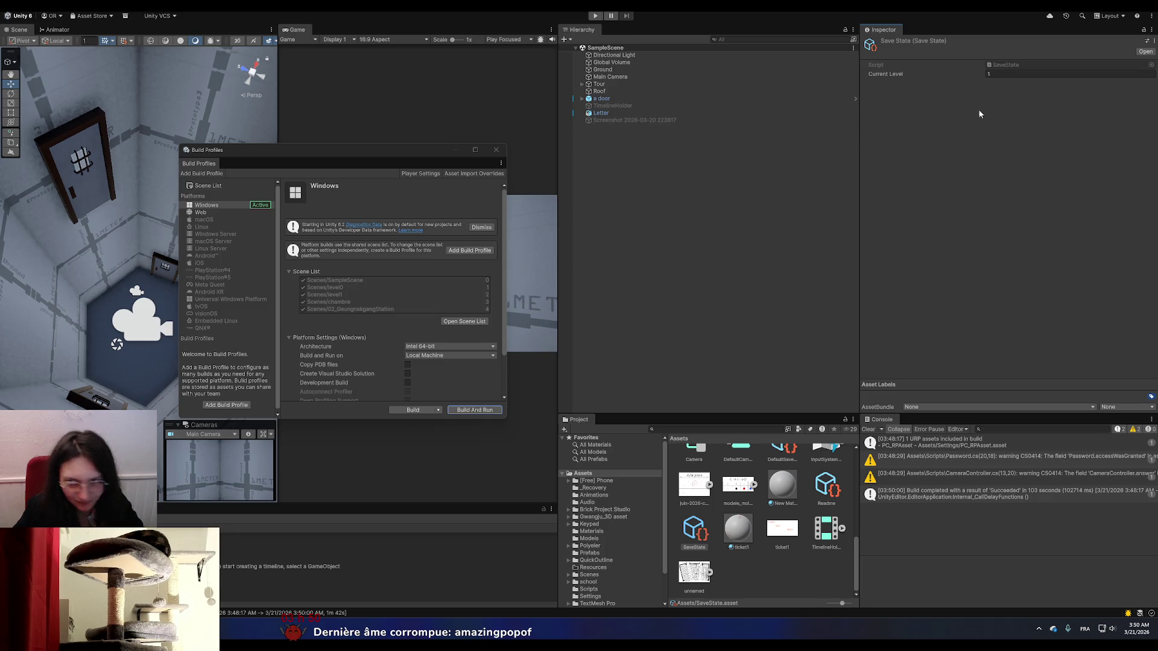
left_click(215, 208)
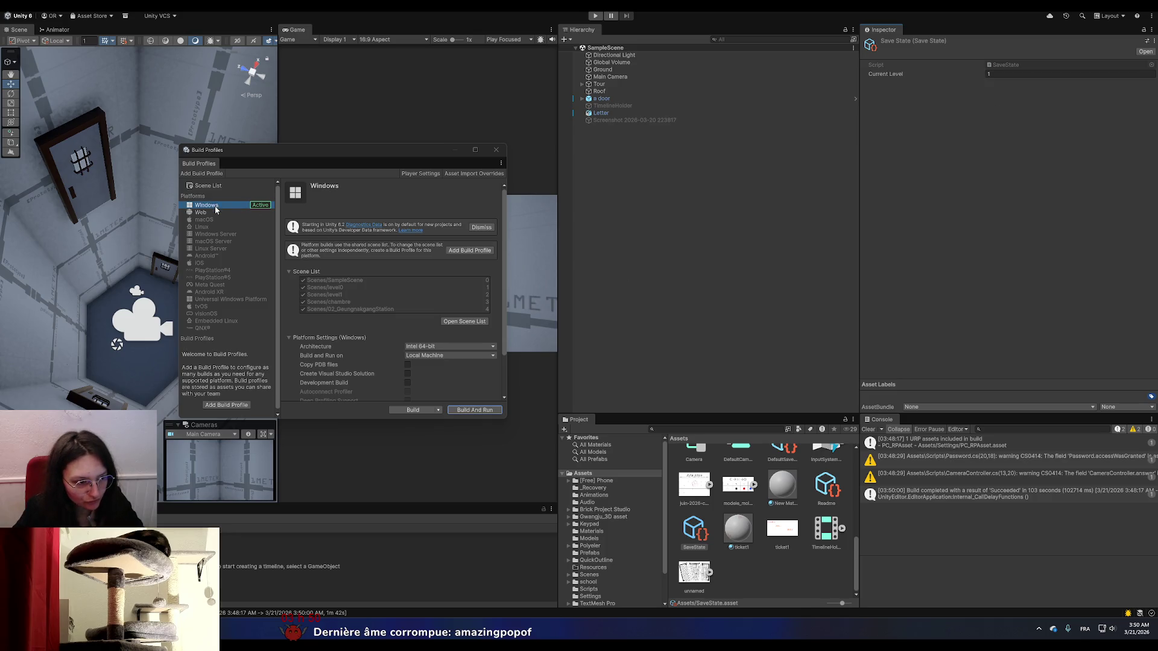
left_click(474, 409)
left_click(453, 321)
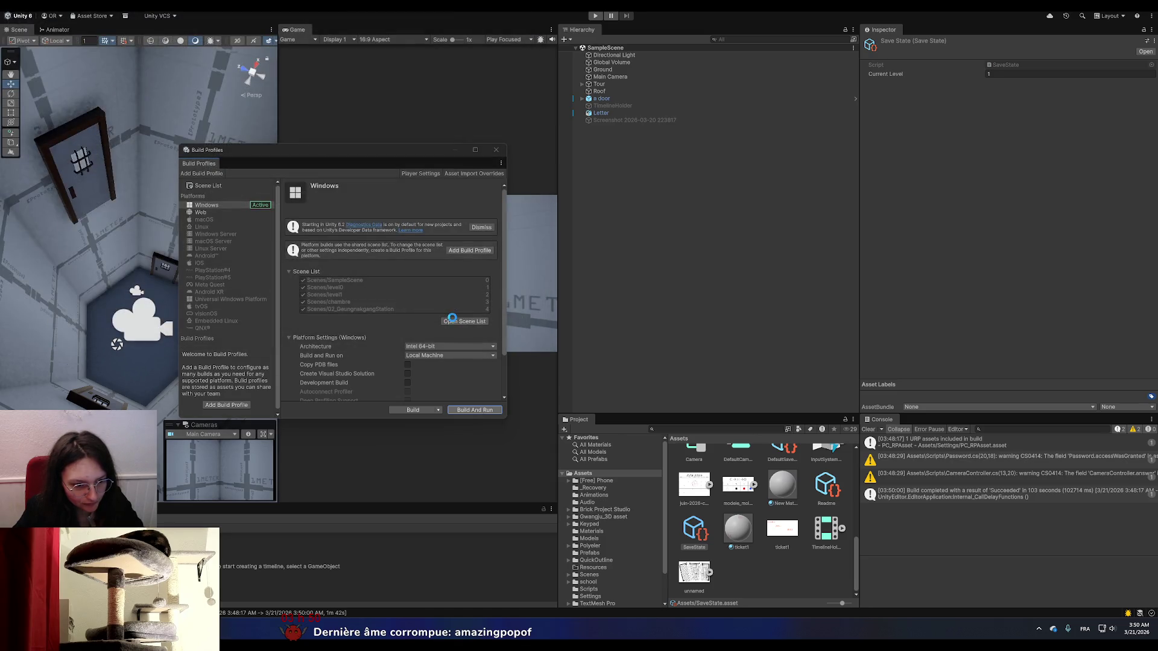
key("alt+Tab")
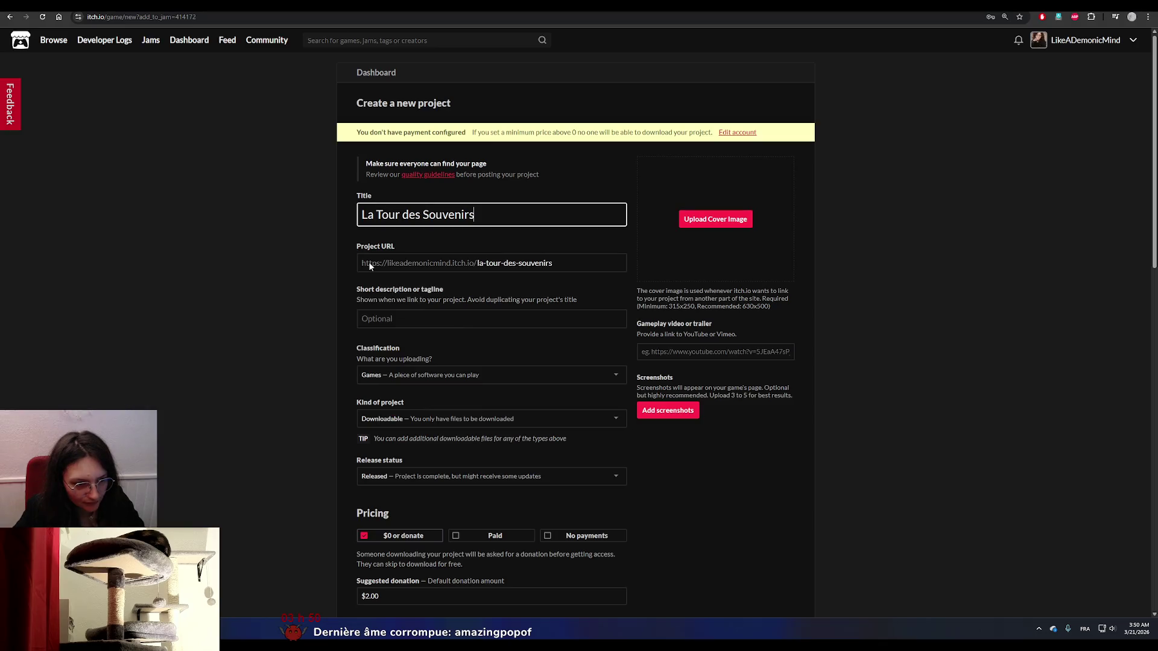
Review the project's URL, description and donation fields, keeping Games as the classification
left_click(369, 264)
left_click(373, 314)
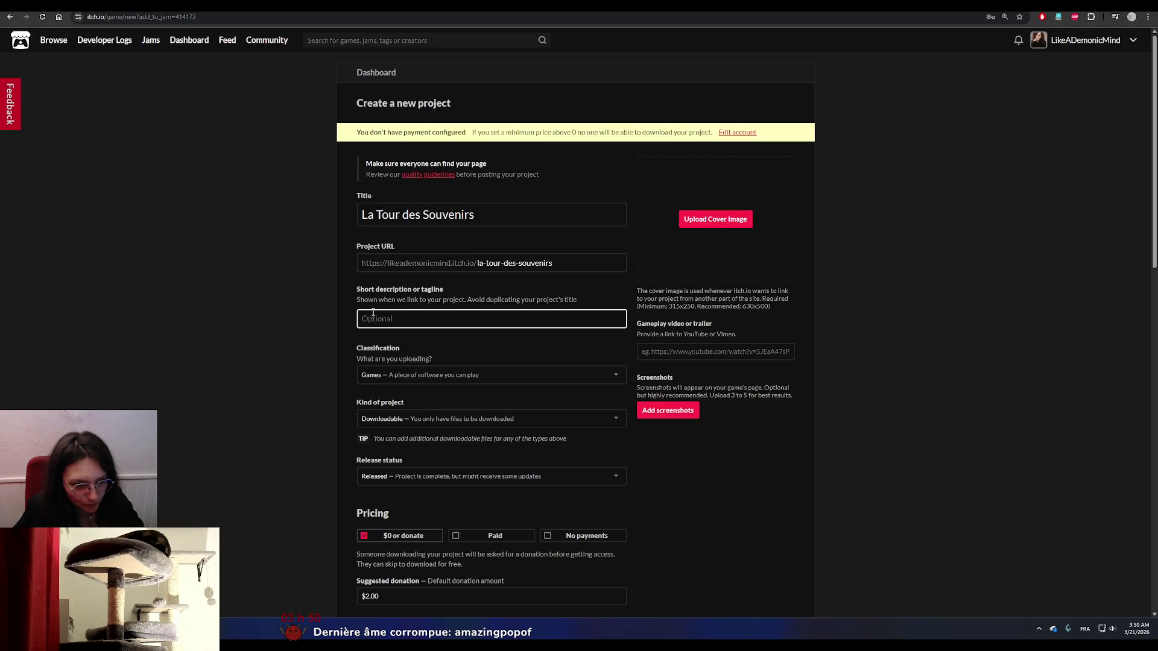
left_click(395, 375)
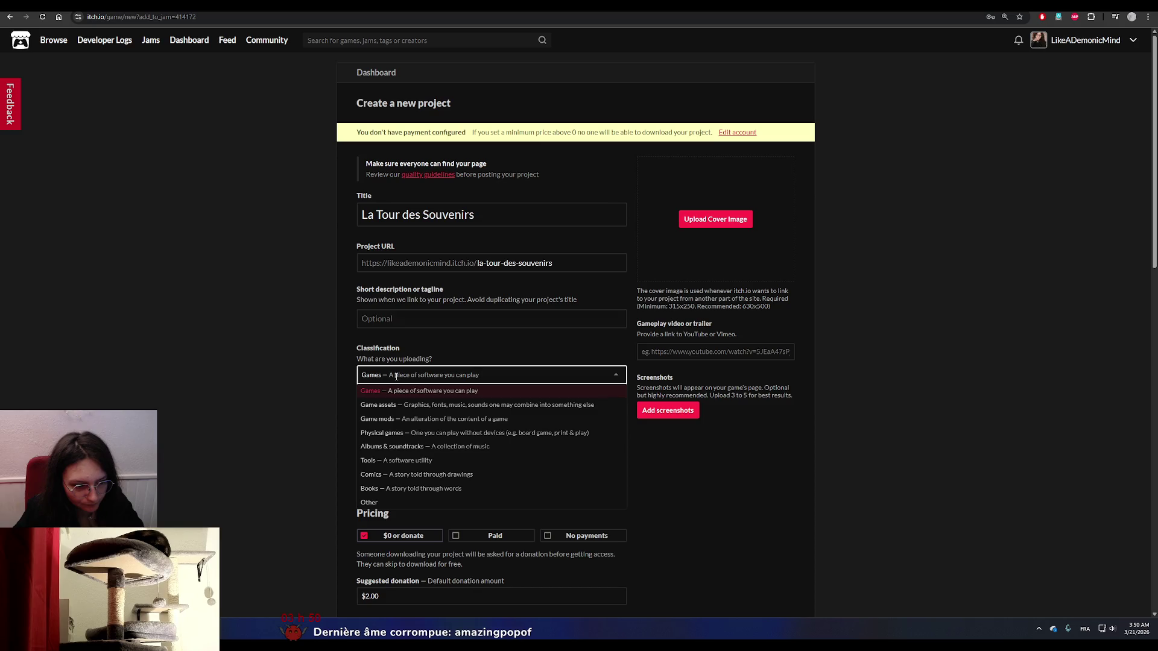
left_click(396, 376)
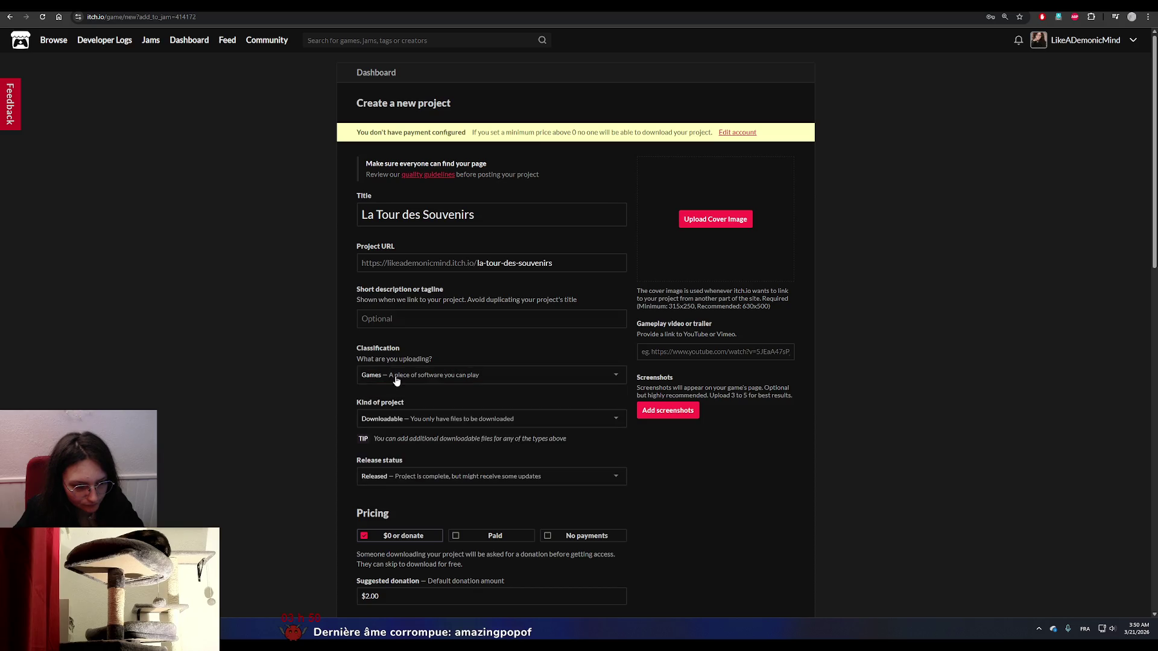
scroll(330, 389, "down", 2)
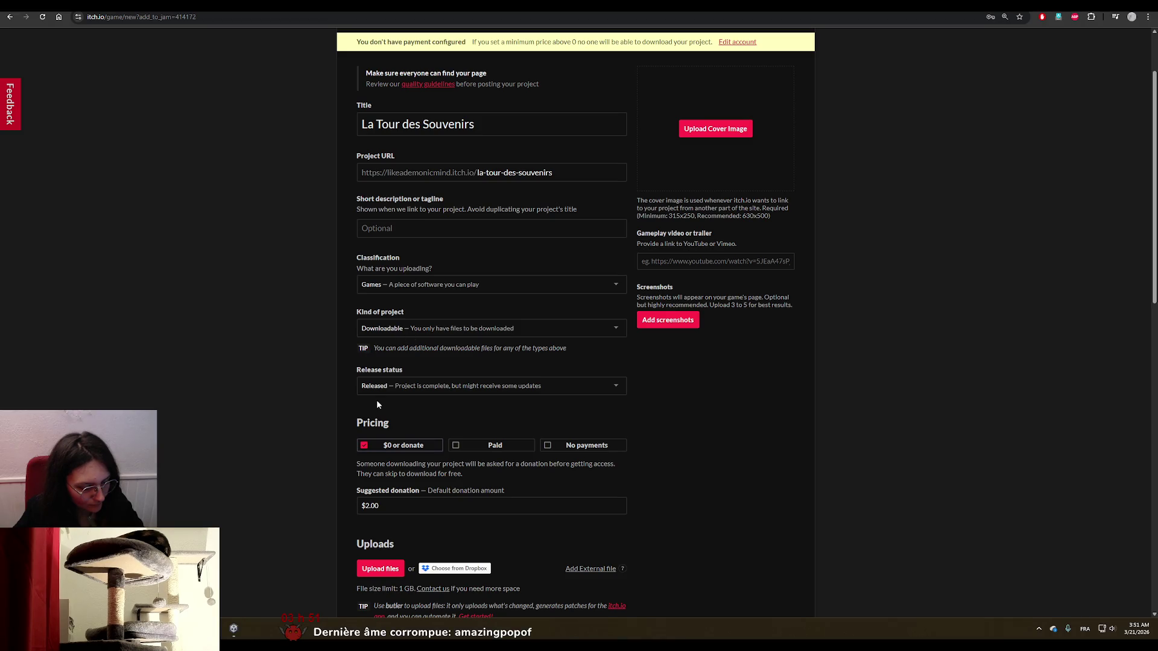
scroll(378, 404, "down", 2)
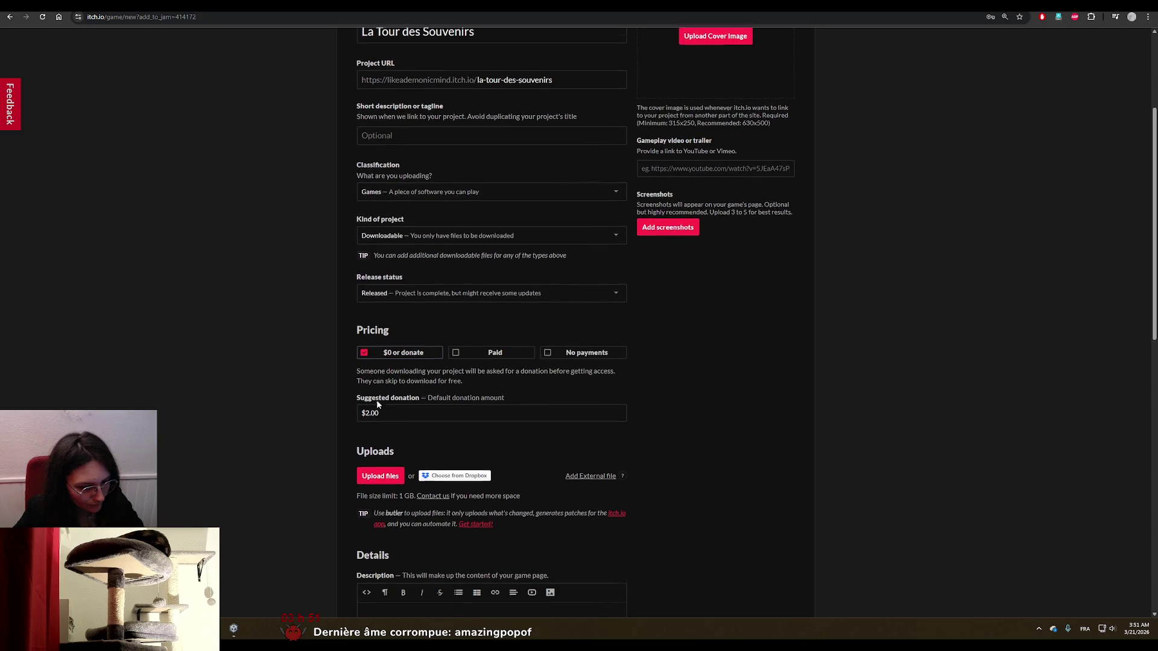
scroll(378, 404, "down", 2)
left_click(401, 332)
Open the Asset Store account's My Assets page, then return to the Unity editor
key("ctrl+Tab")
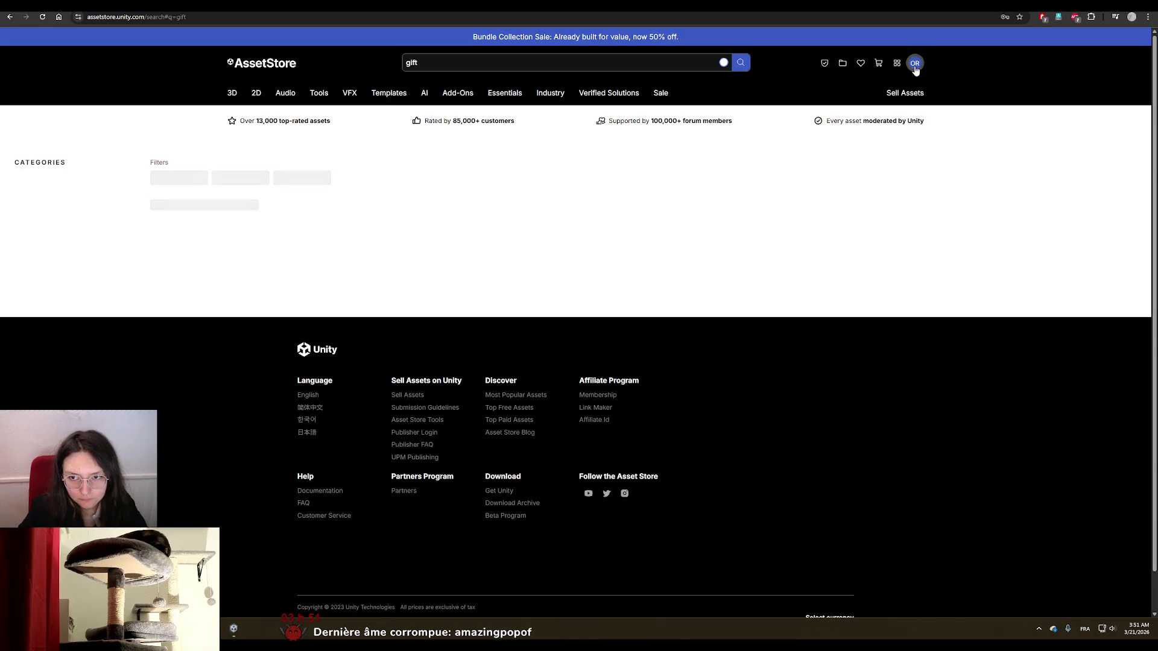
left_click(912, 66)
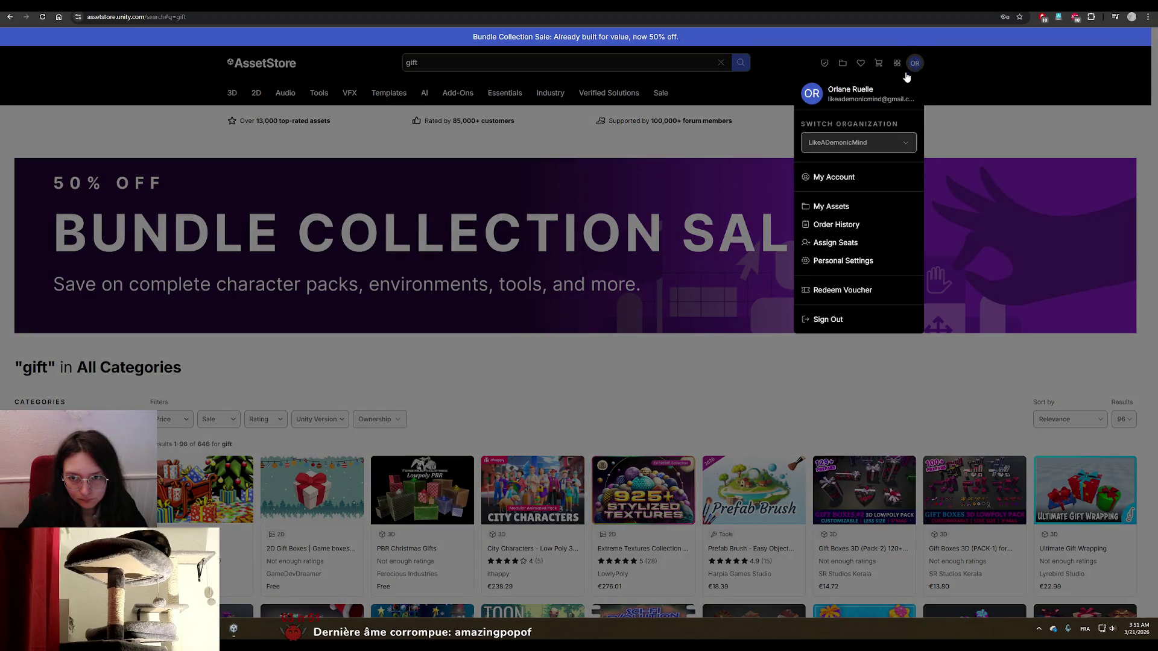
left_click(831, 207)
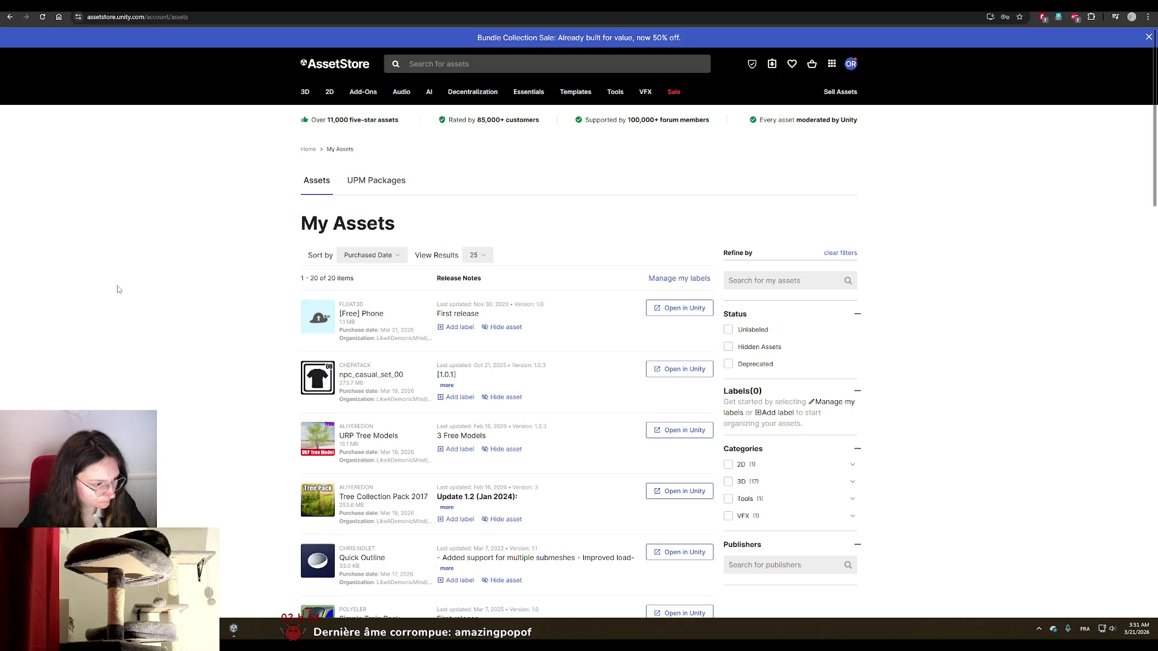
key("alt+Tab")
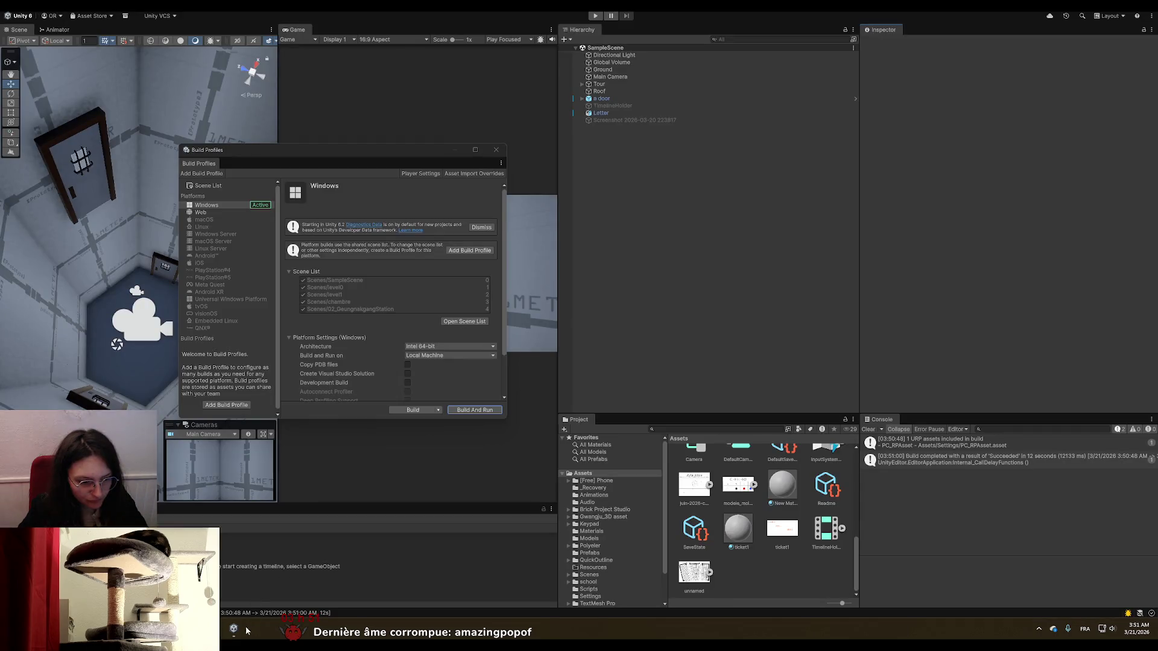
Run and close the built game, then switch the build platform to Web
mouse_move(246, 630)
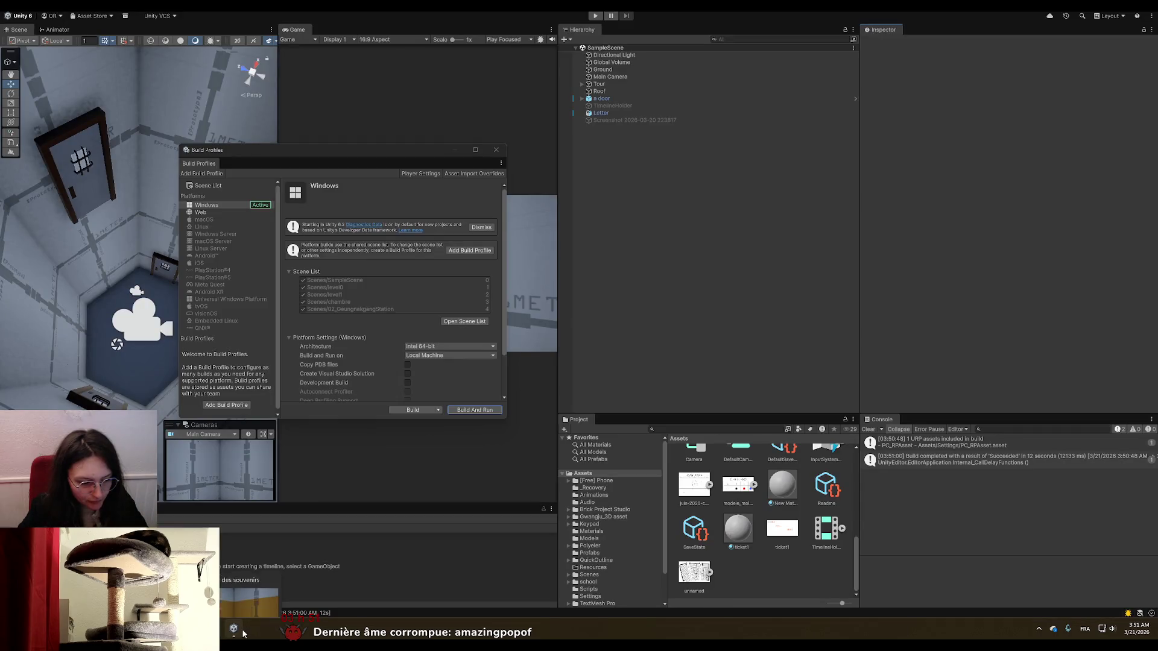
left_click(245, 586)
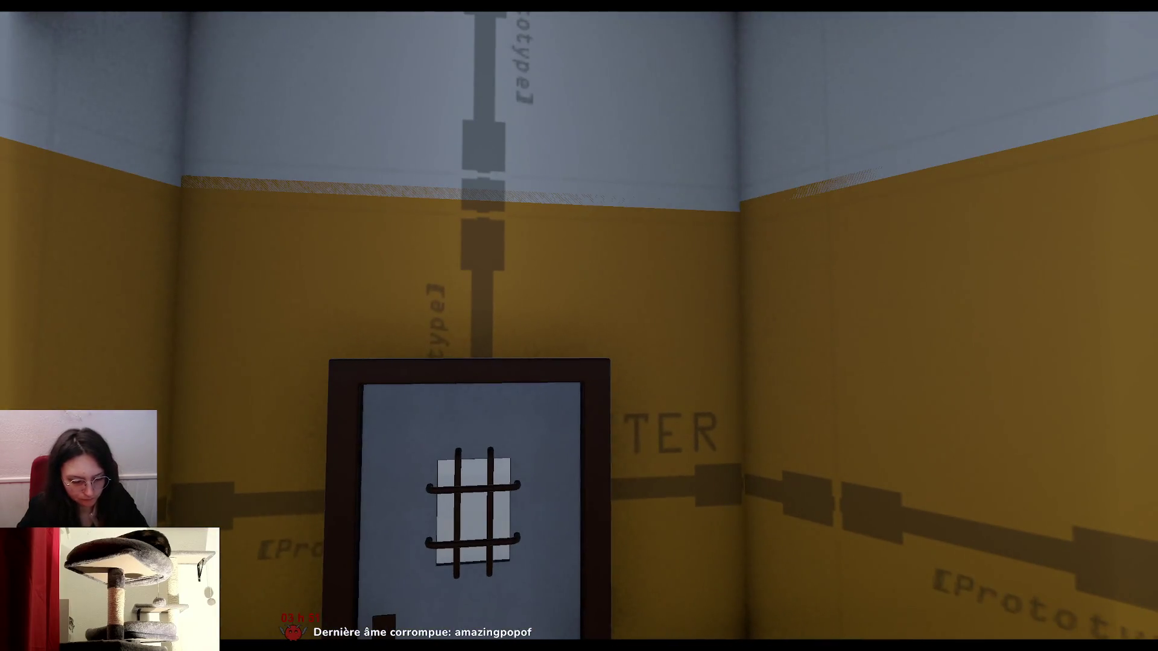
key("alt+F4")
left_click(235, 213)
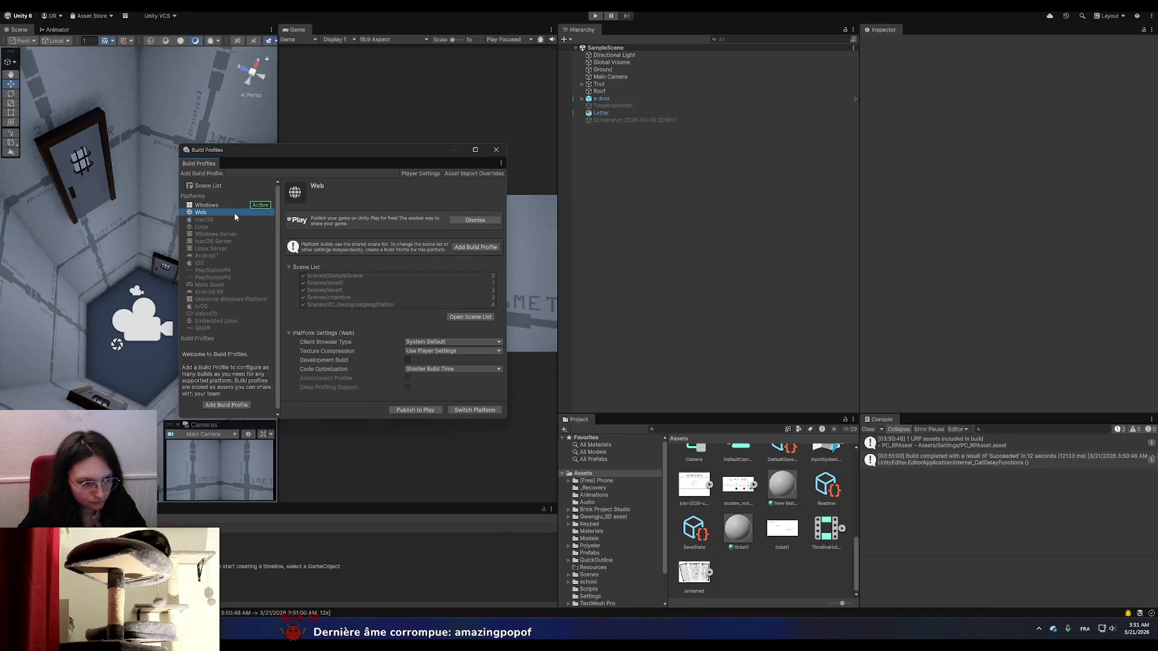
left_click(478, 410)
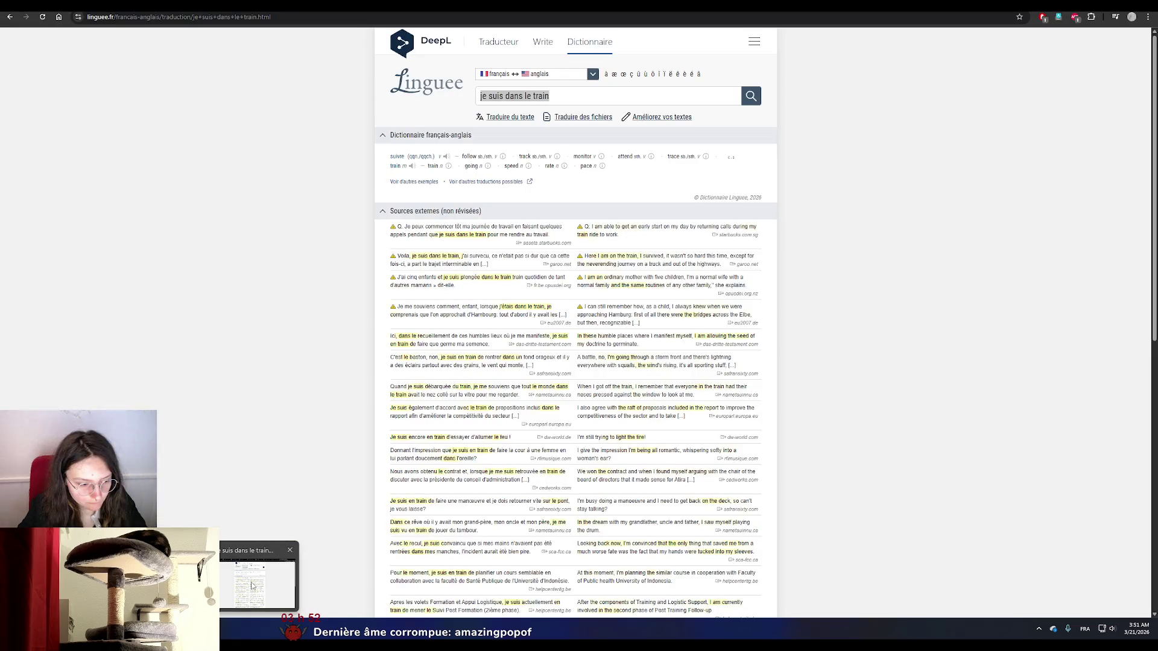
Copy the first asset's publisher link and paste it under 'Assets:' in the itch.io description
left_click(259, 579)
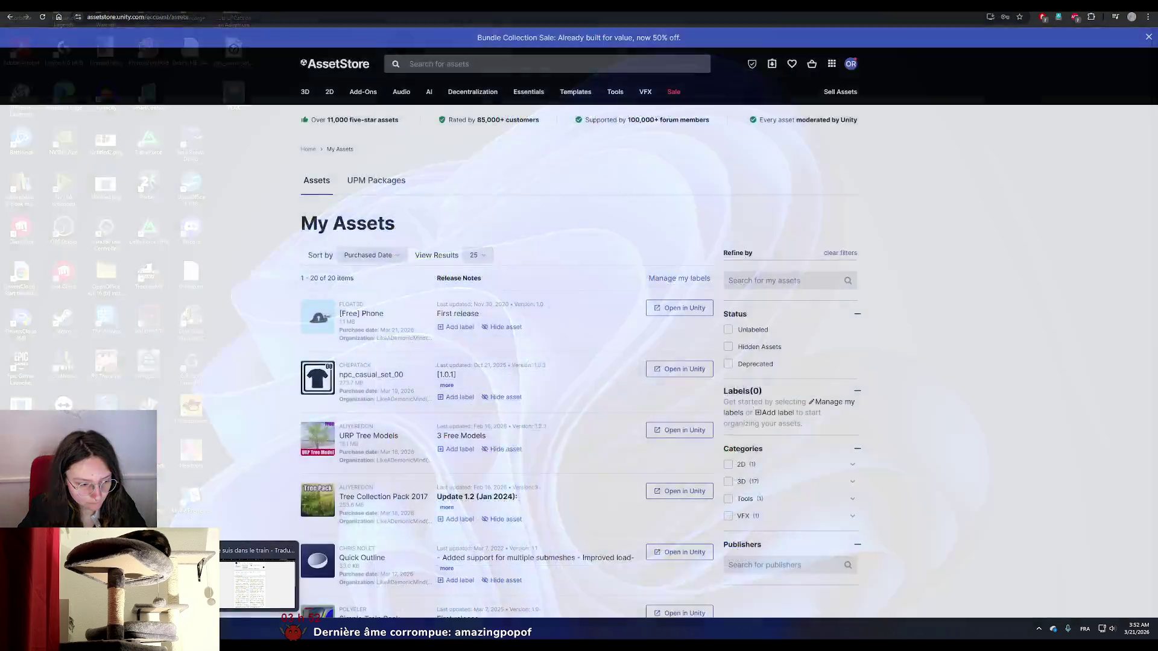
scroll(513, 306, "down", 1)
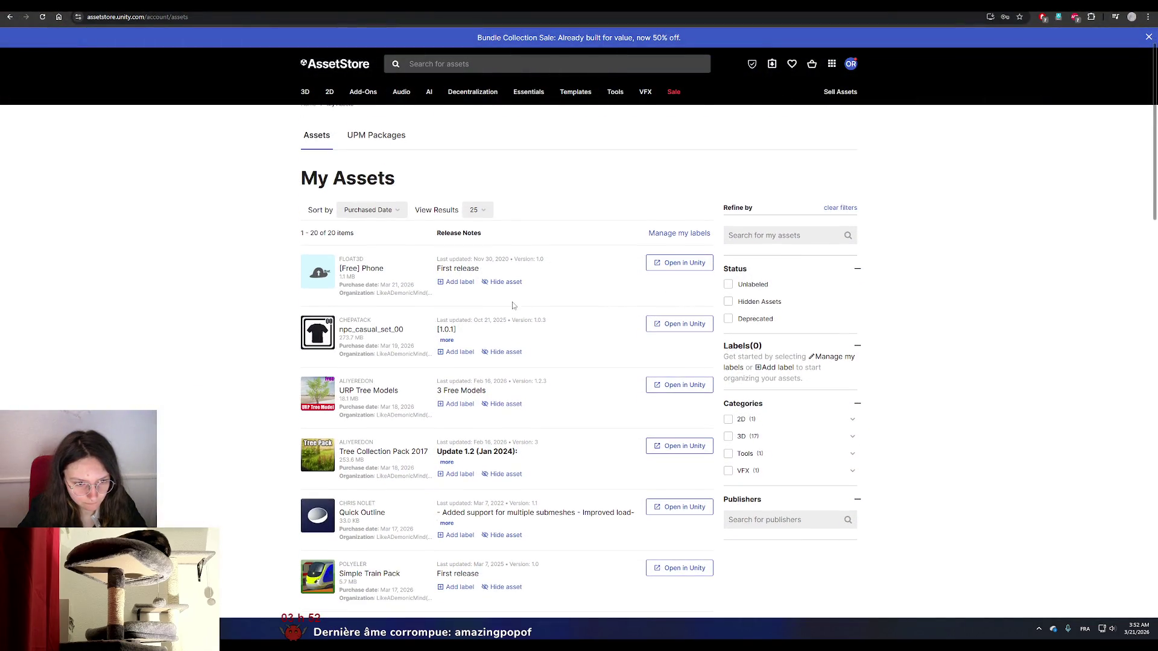
right_click(336, 267)
right_click(348, 267)
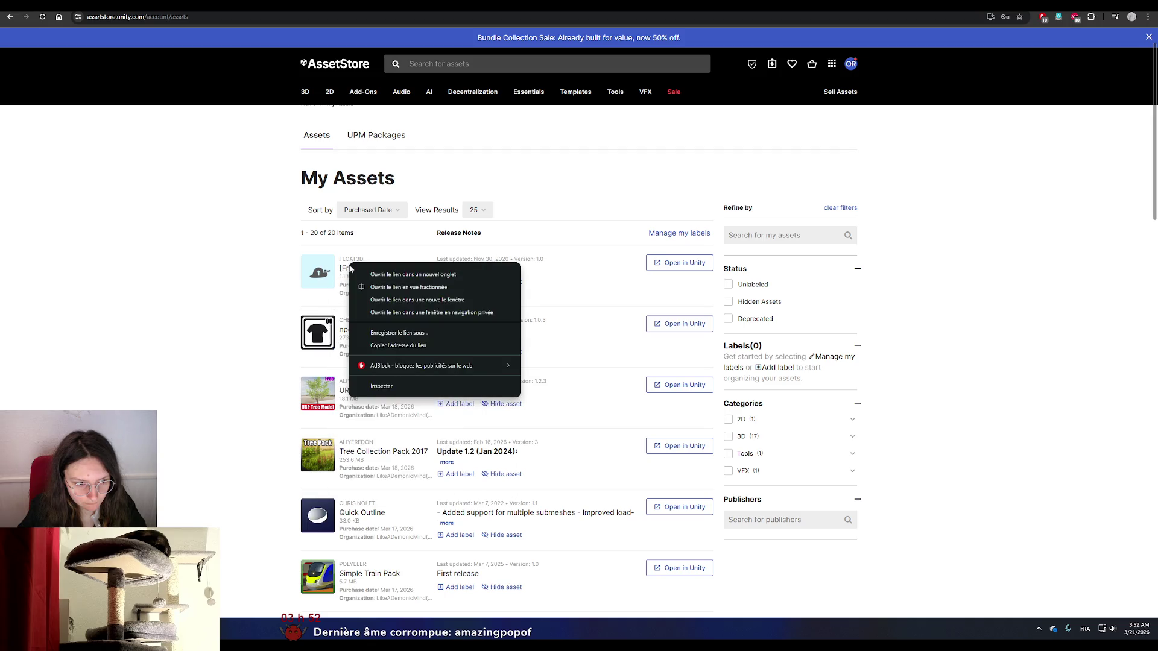
left_click(392, 345)
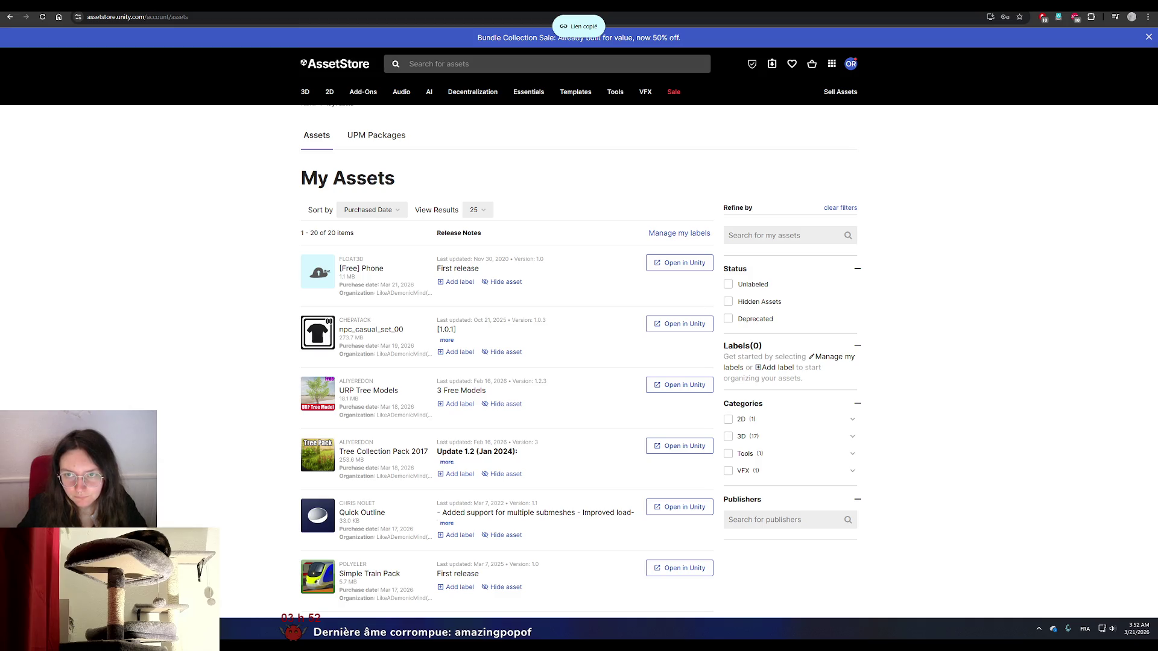
key("super+Right")
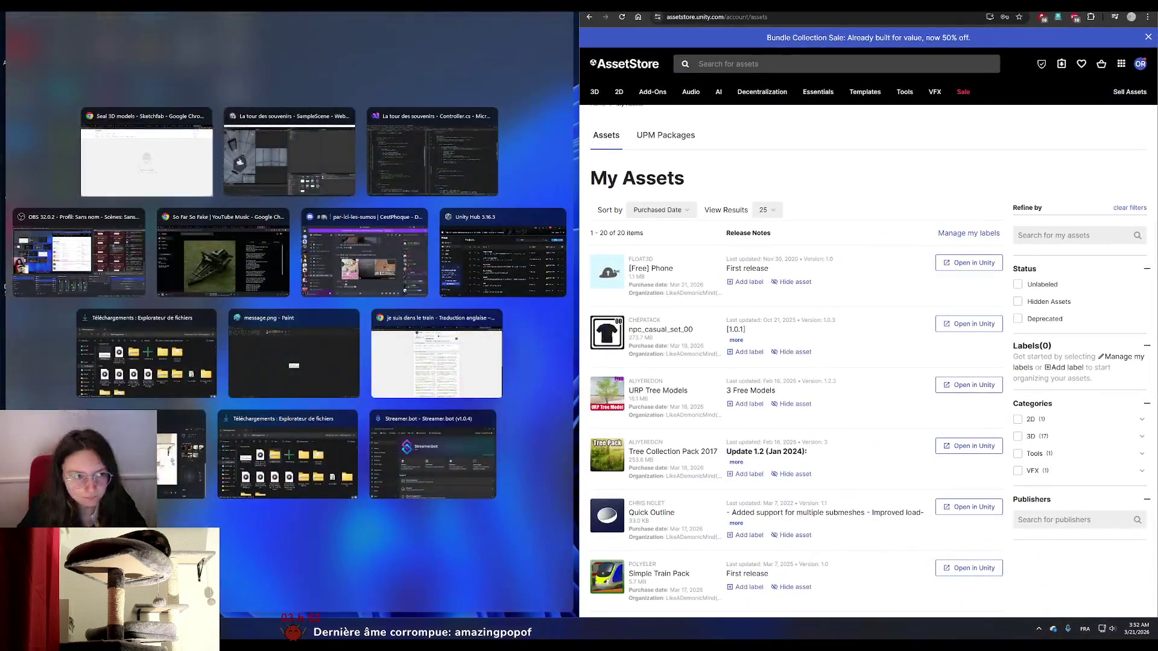
left_click(147, 152)
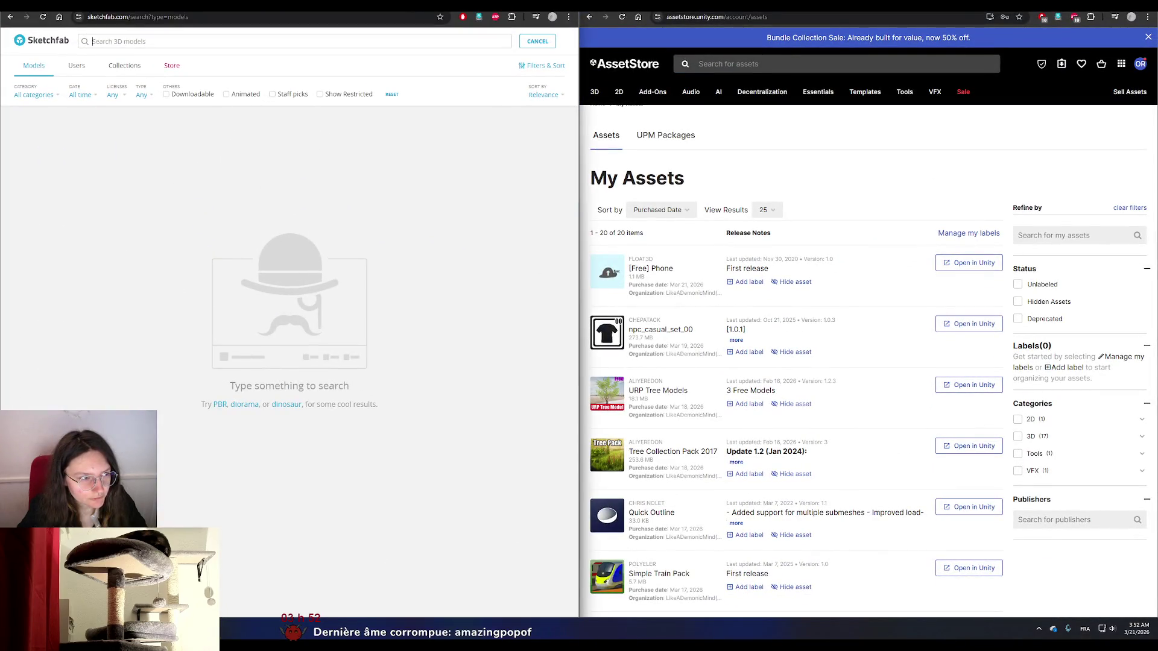
key("ctrl+Tab")
type("https://assetstore.unity.com/publishers/49687")
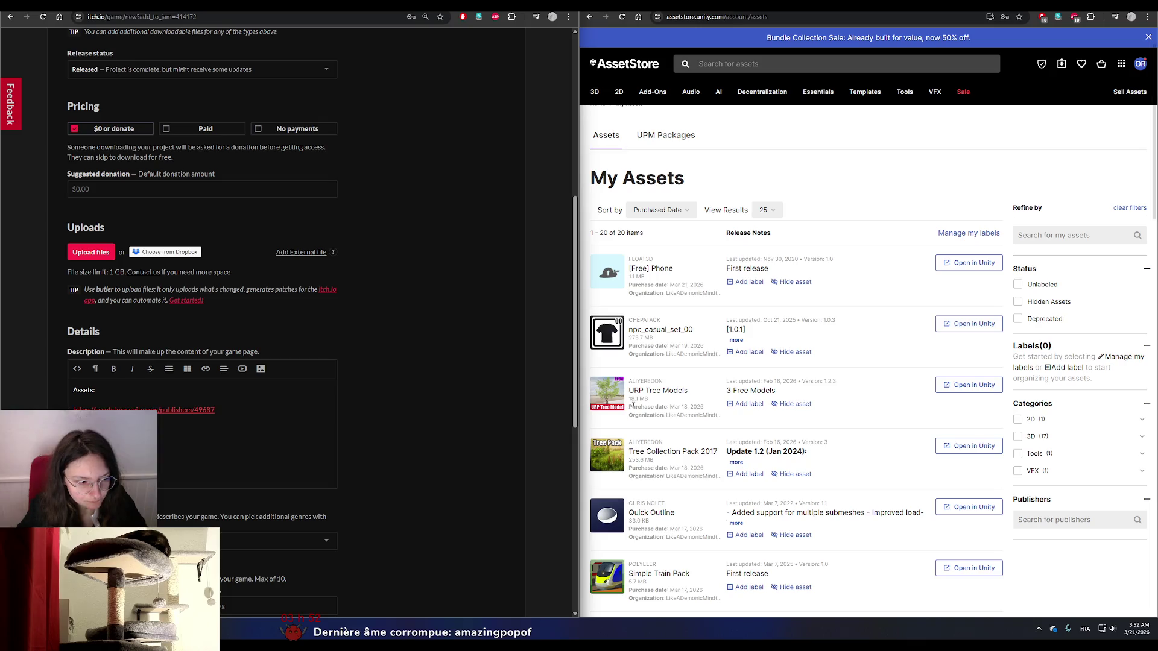
Add the URP Tree Models publisher page link as a second credit line in the description
right_click(645, 326)
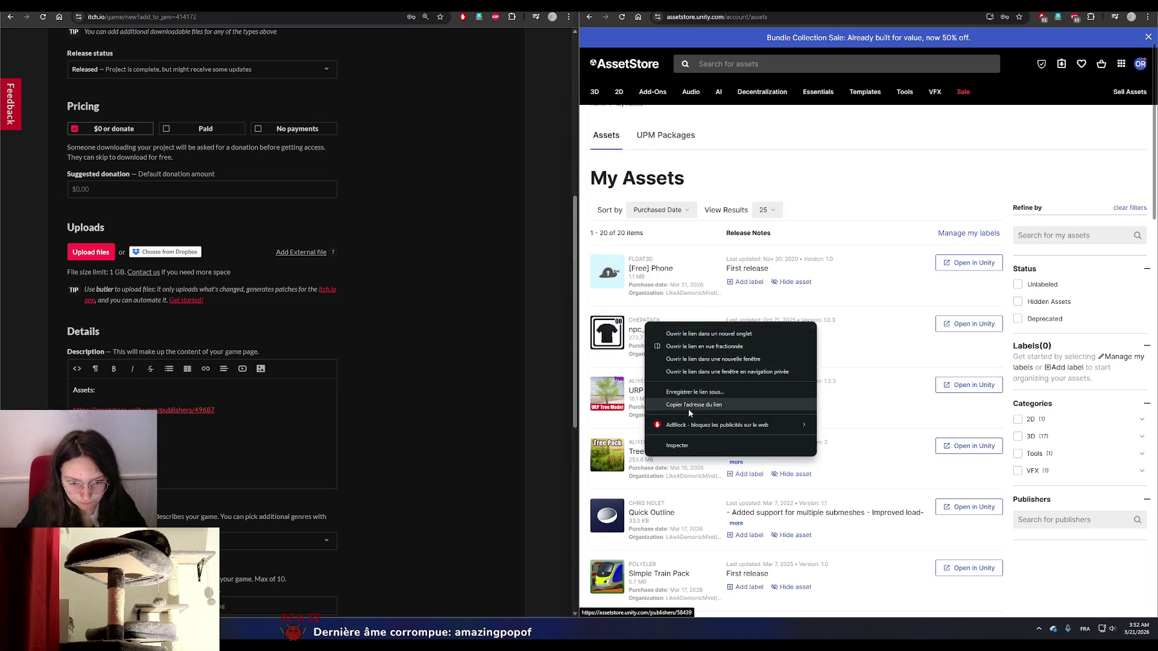
right_click(625, 391)
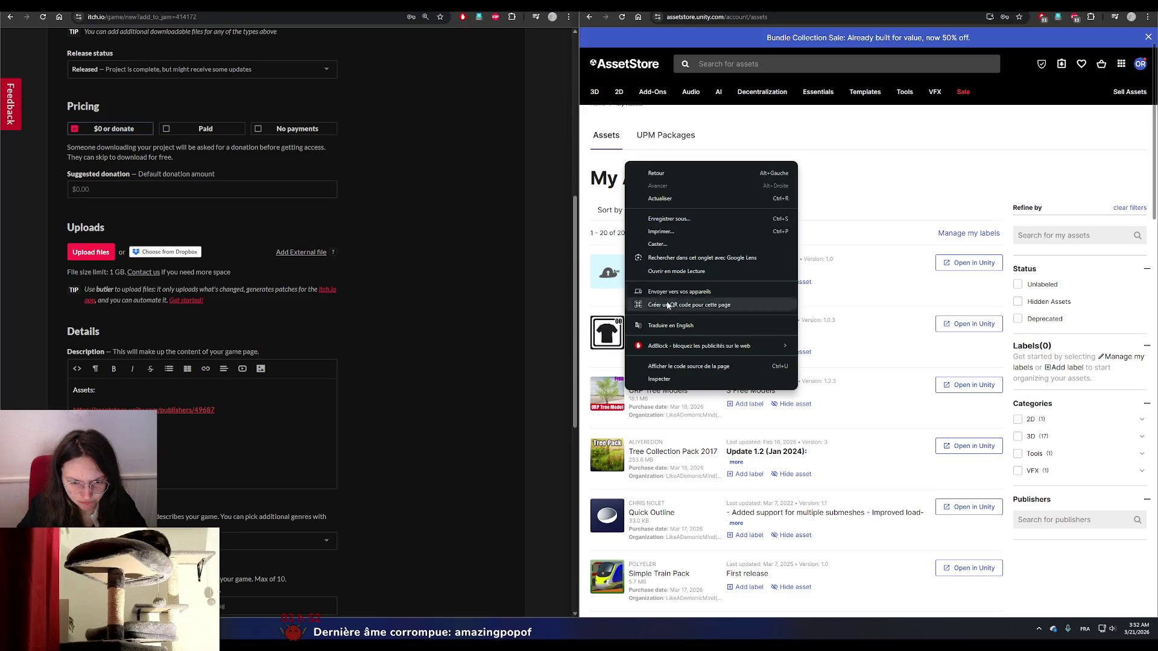
right_click(661, 196)
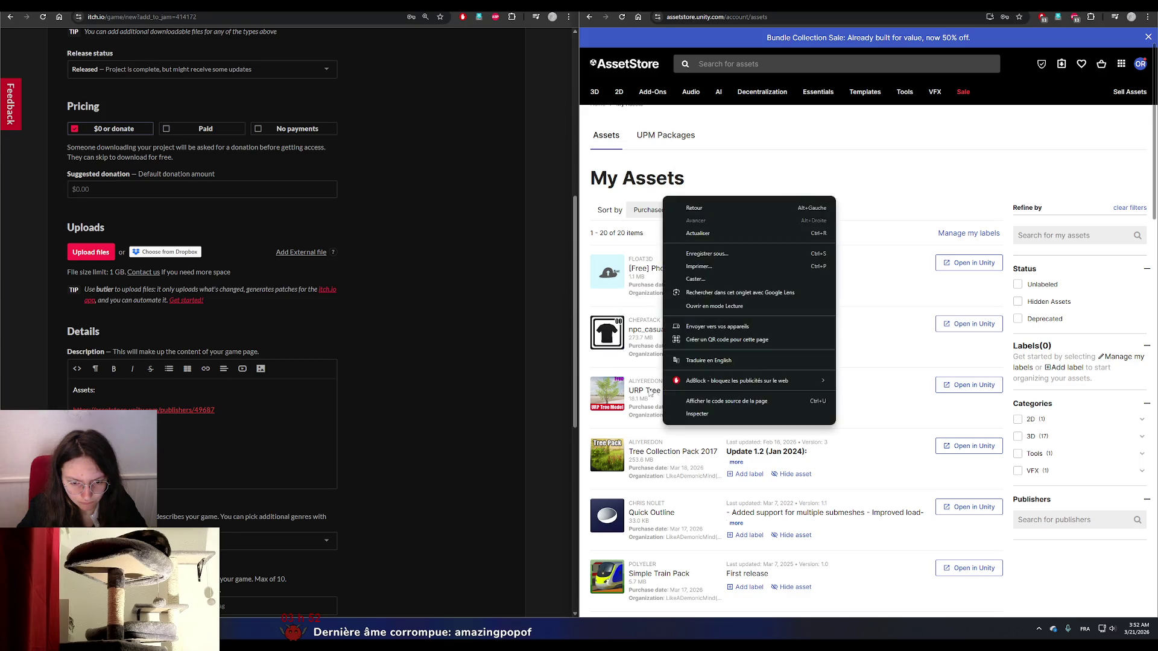
right_click(647, 389)
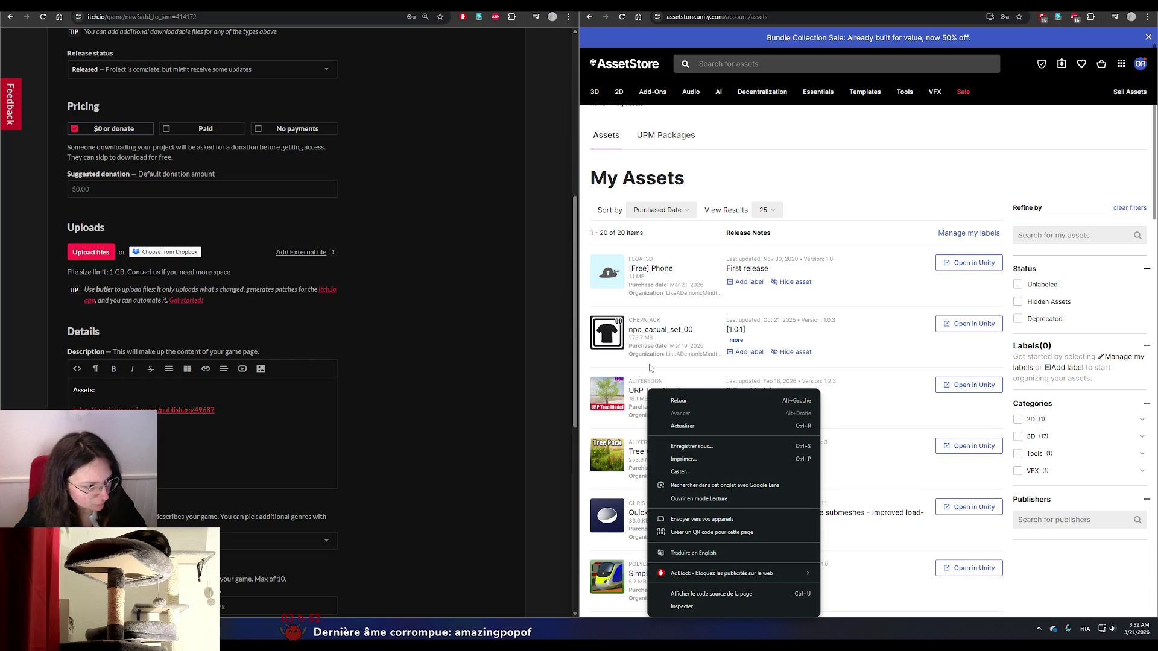
left_click(664, 399)
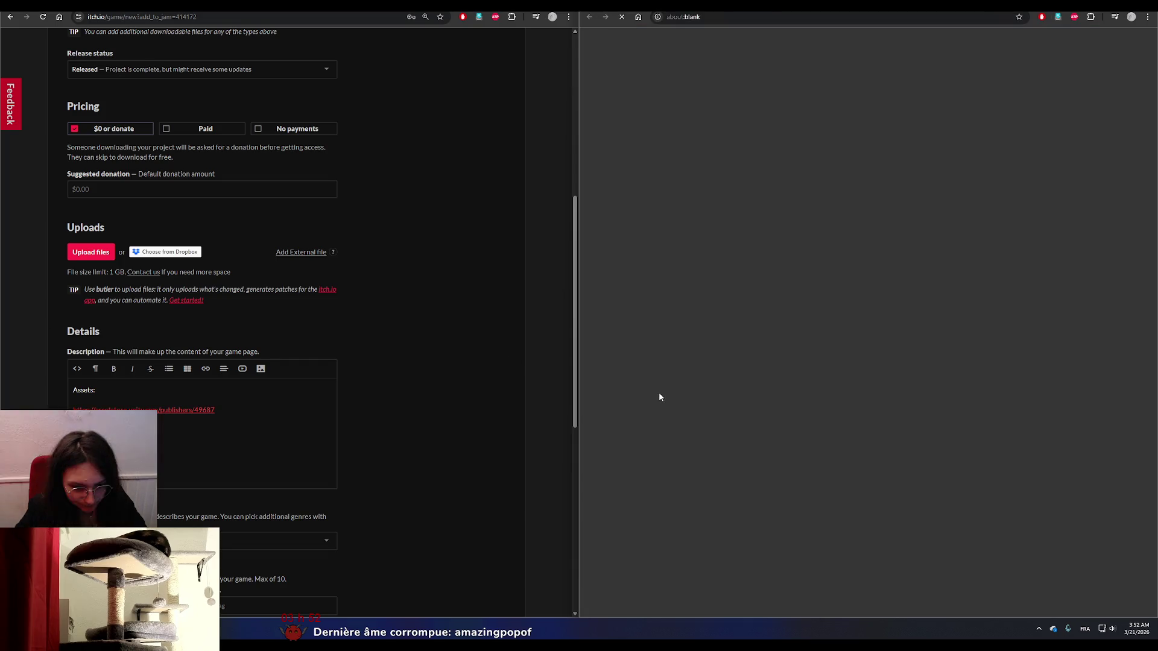
left_click(706, 17)
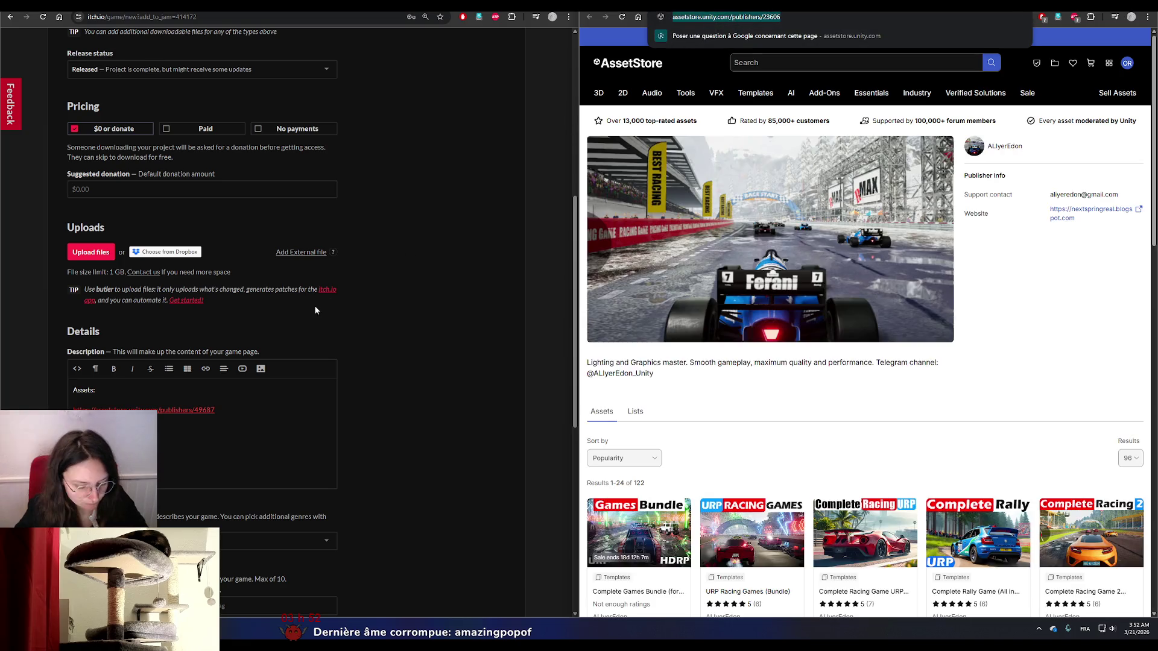
left_click(236, 422)
key("Return")
key("ctrl+v")
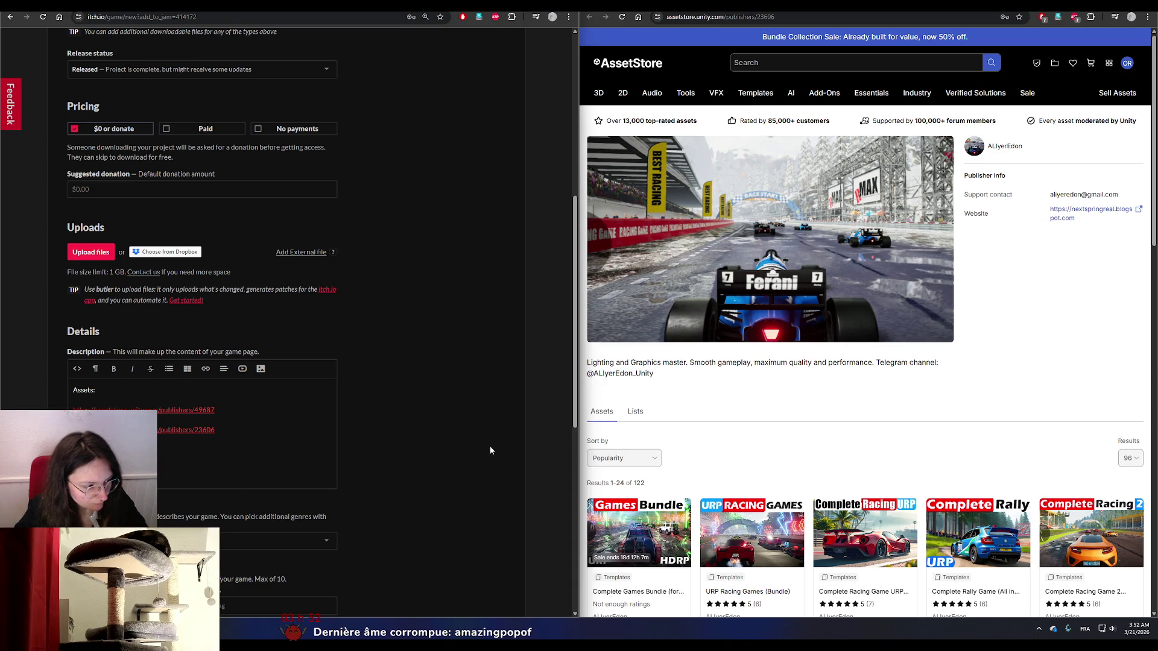
left_click(1054, 63)
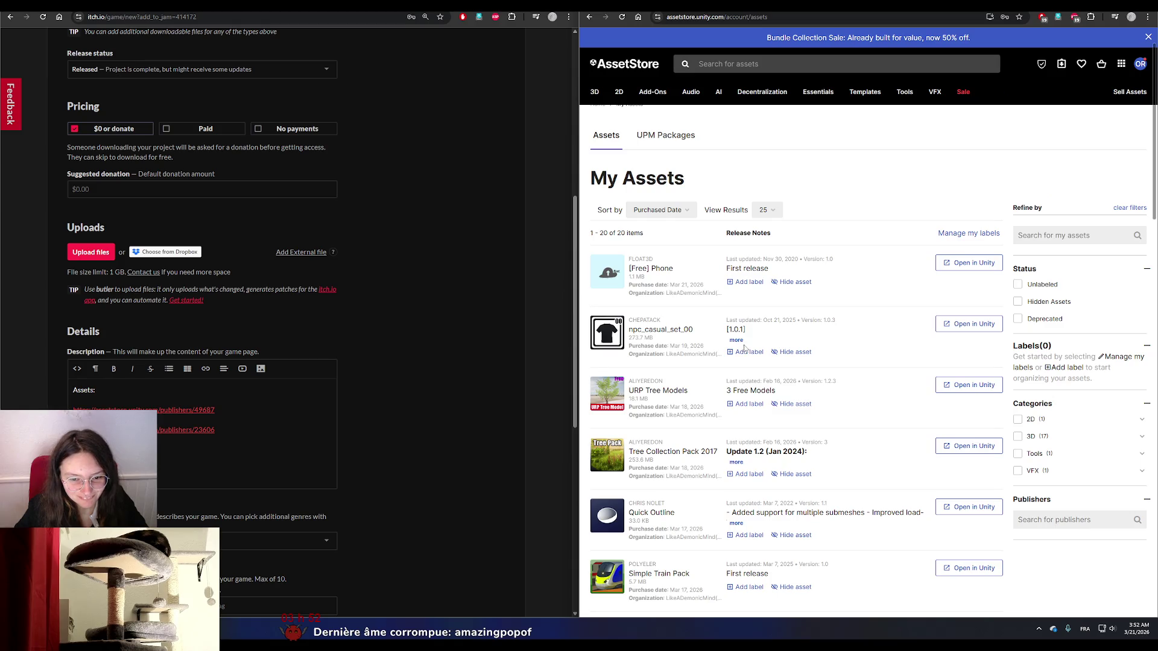
Browse the upload picker into La tour des souvenirs and temp_build, then cancel without choosing a file
left_click(91, 252)
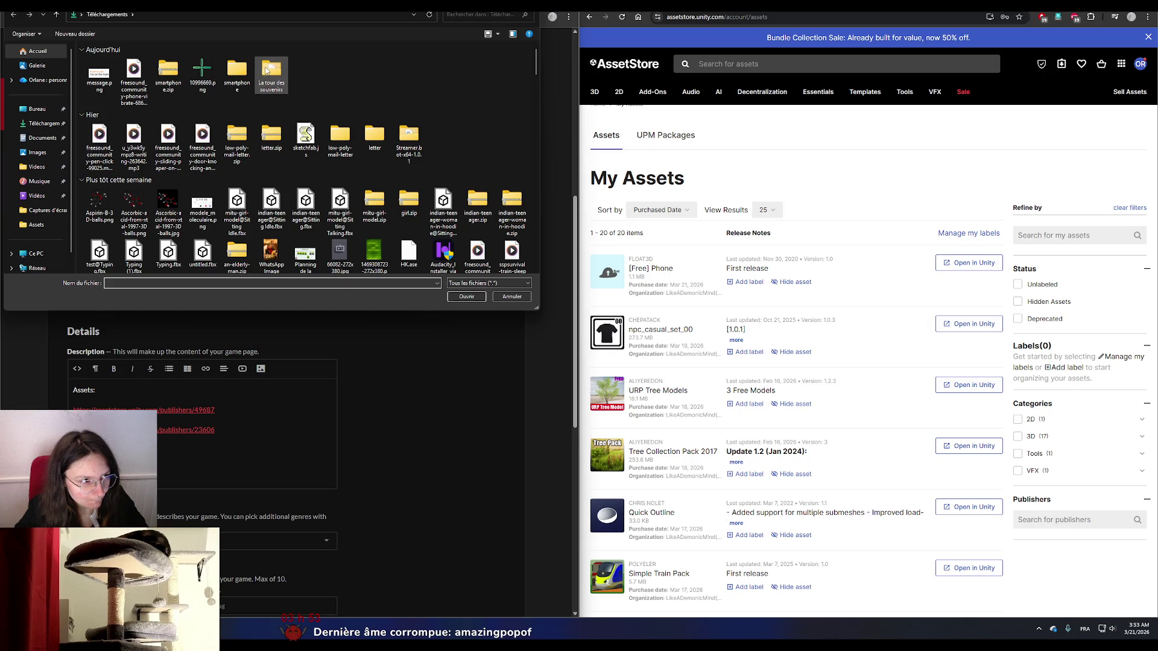
double_click(266, 71)
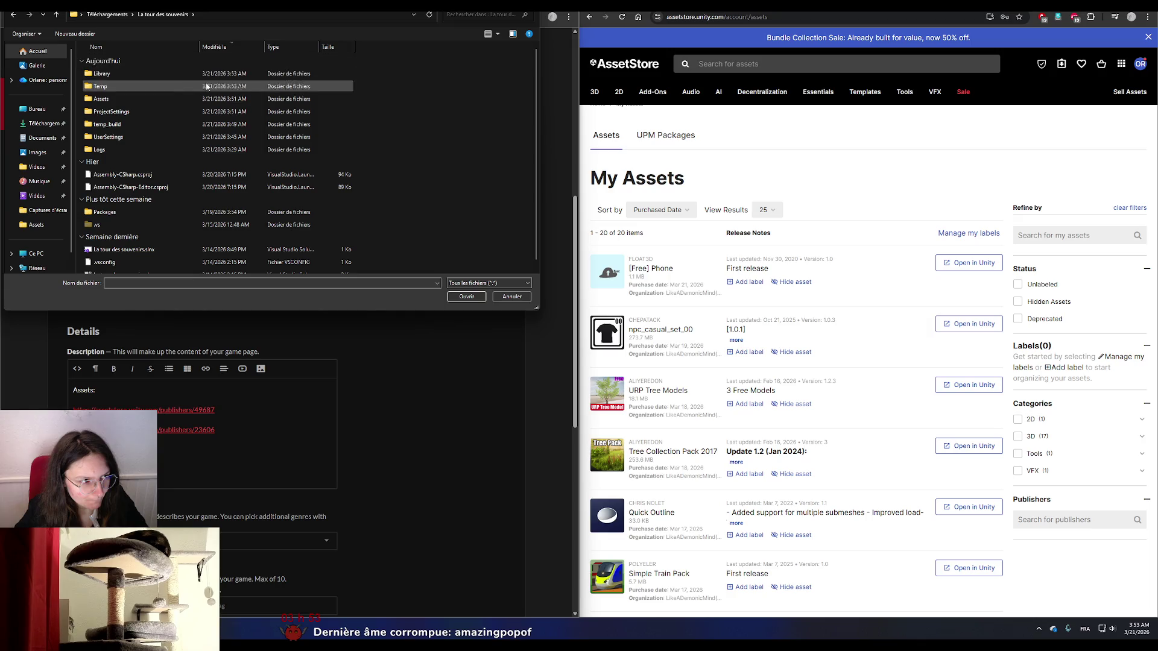
left_click(101, 127)
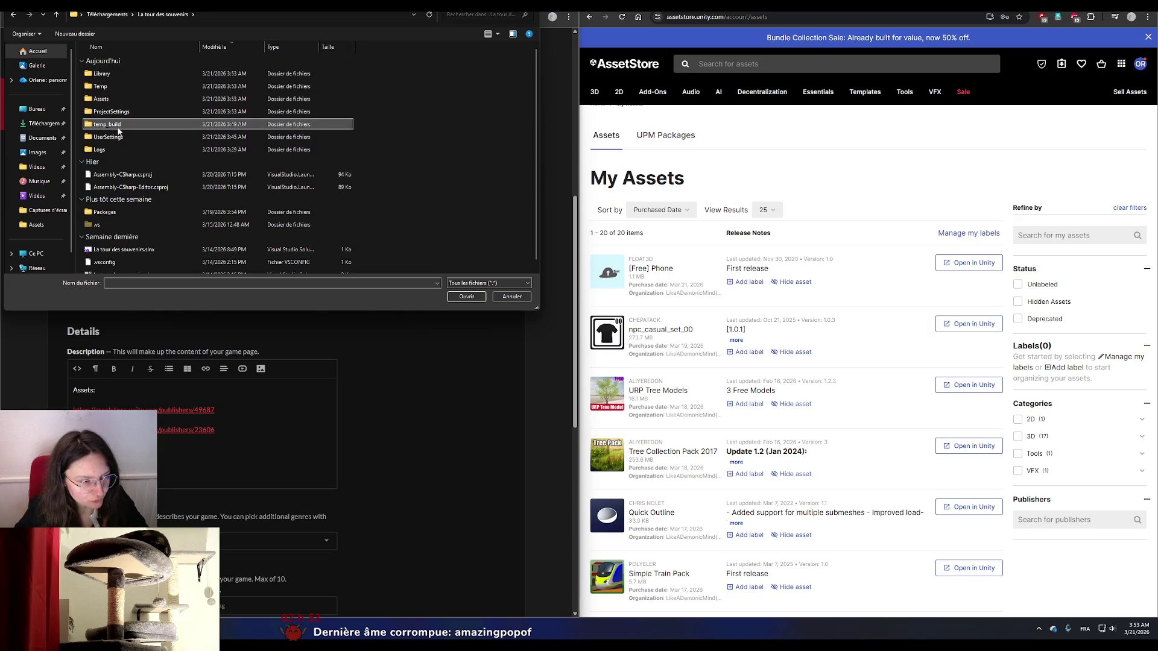
double_click(110, 126)
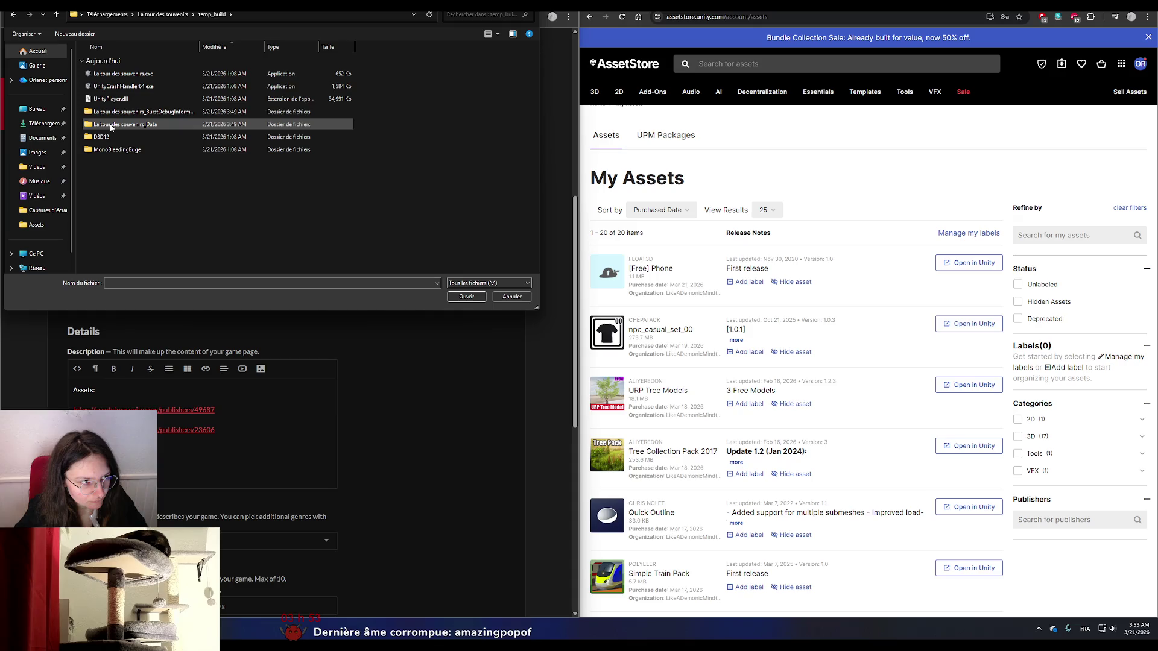
left_click(13, 15)
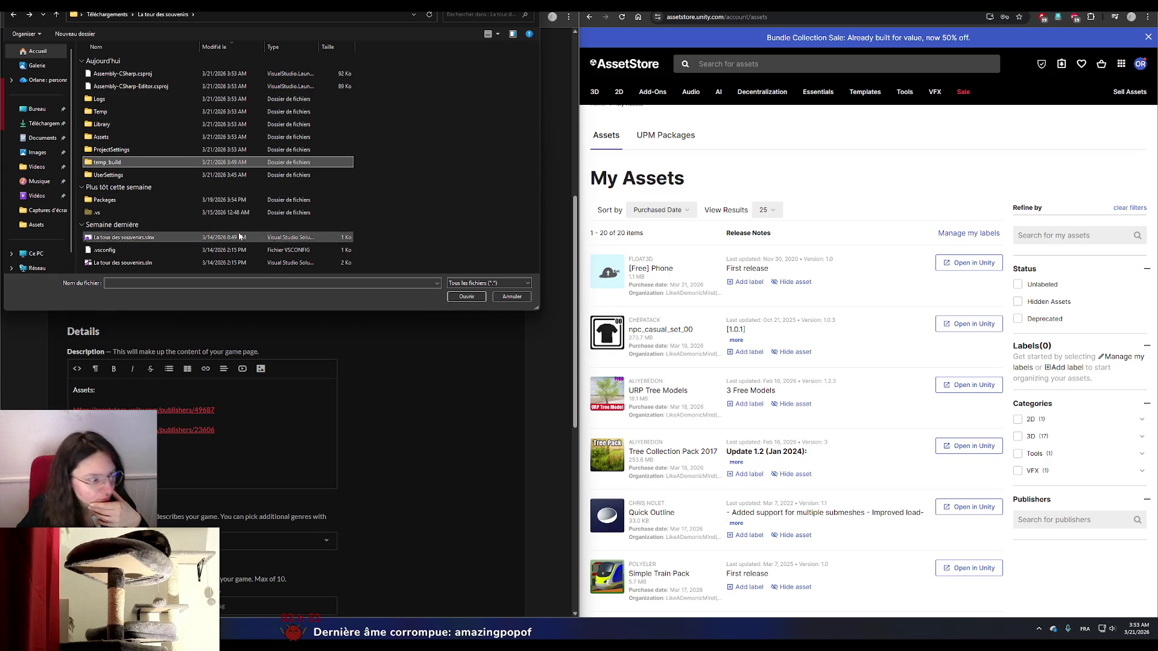
key("Escape")
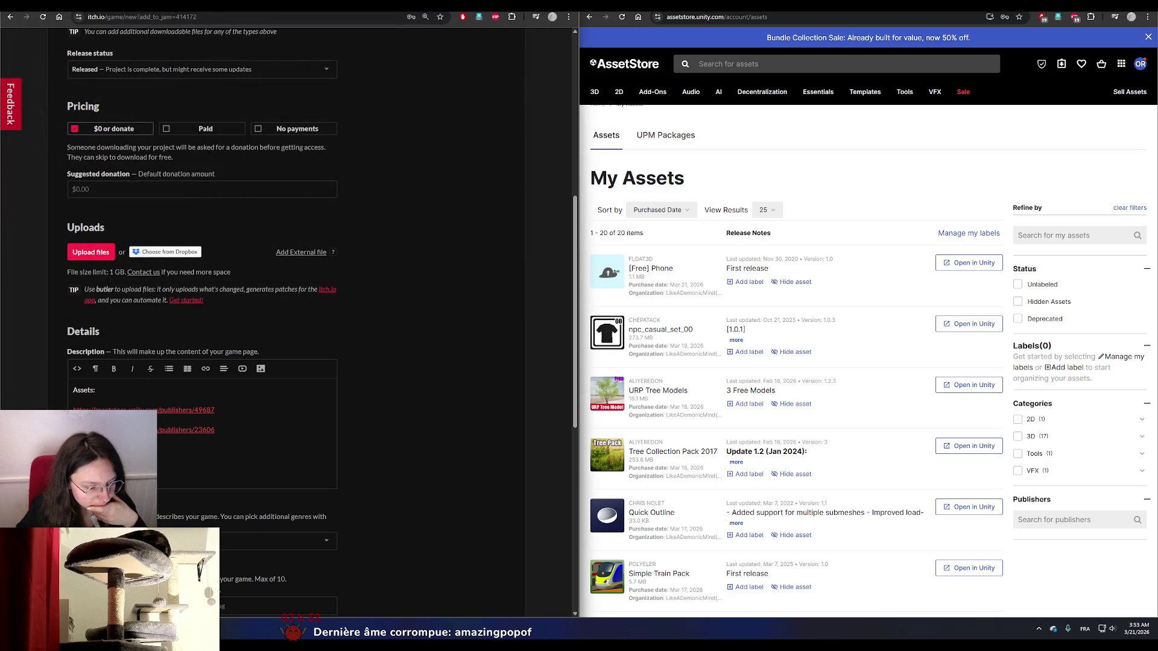
key("ctrl+super+Left")
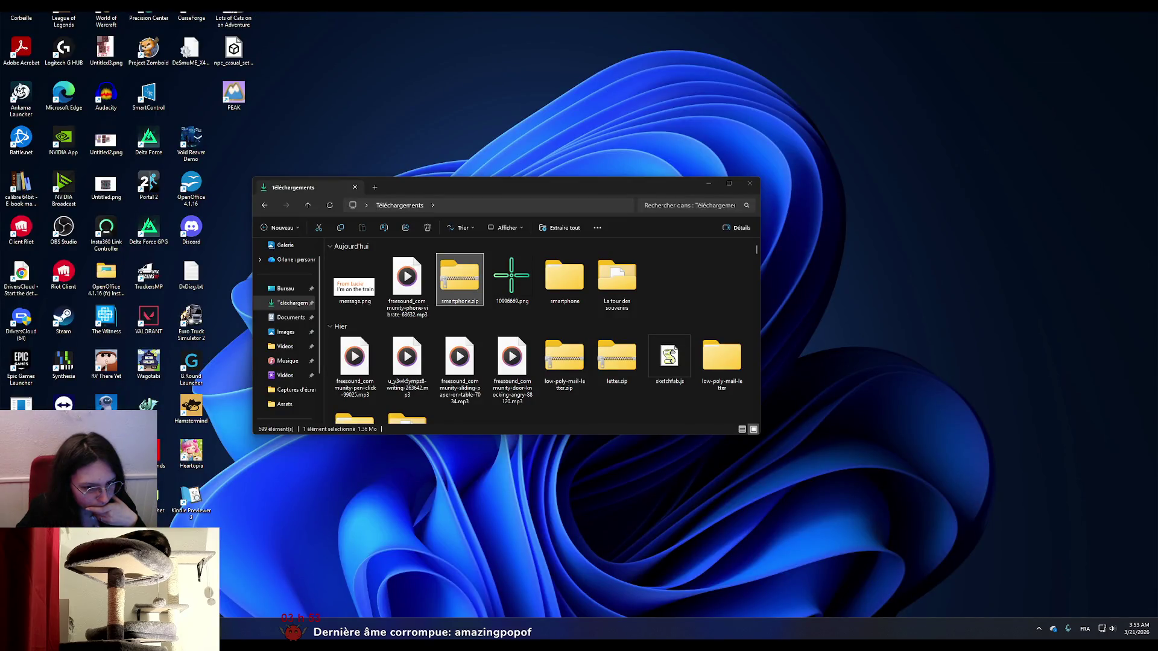
Open the La tour des souvenirs project folder in File Explorer
key("ctrl+super+Right")
double_click(616, 278)
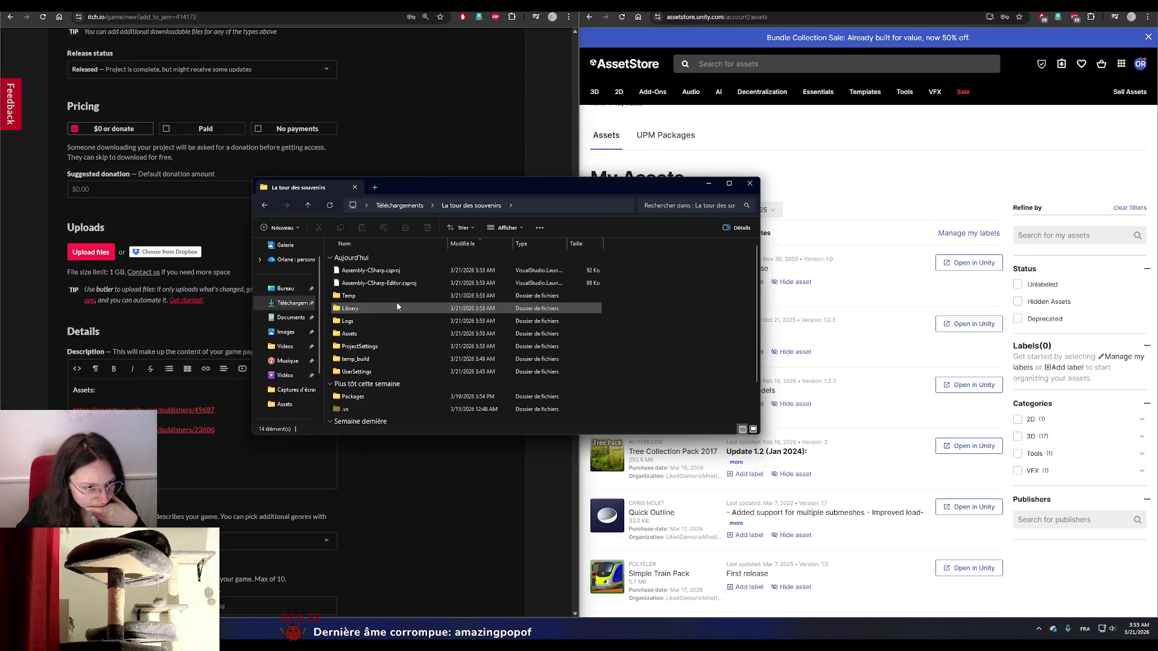
right_click(359, 359)
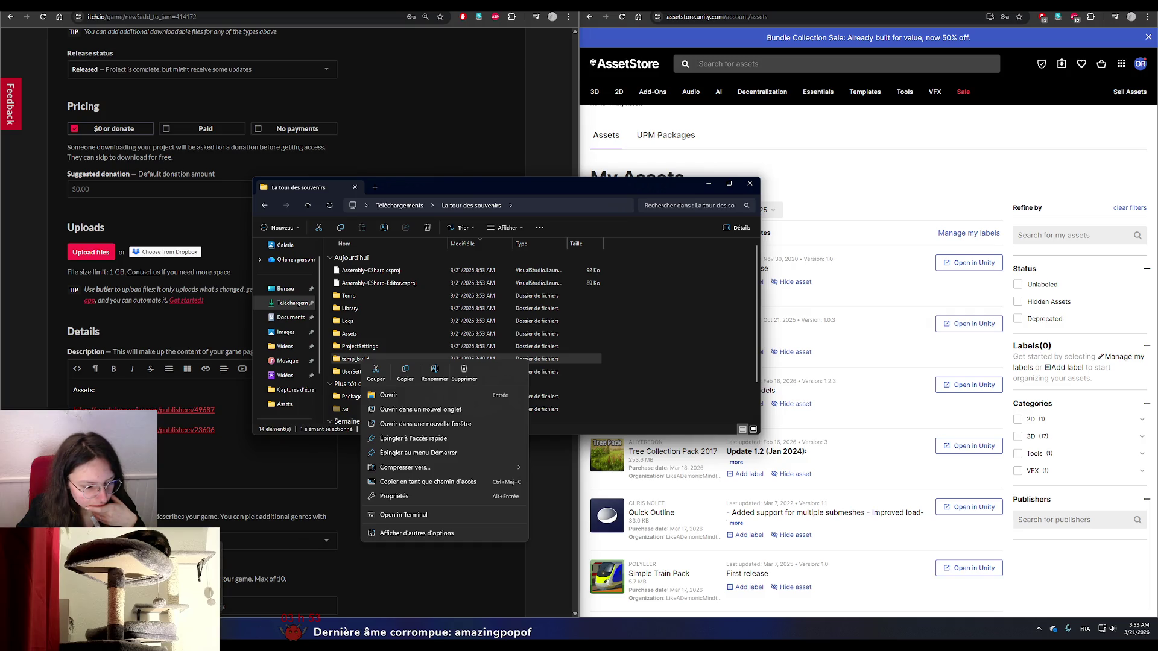
key("alt+Tab")
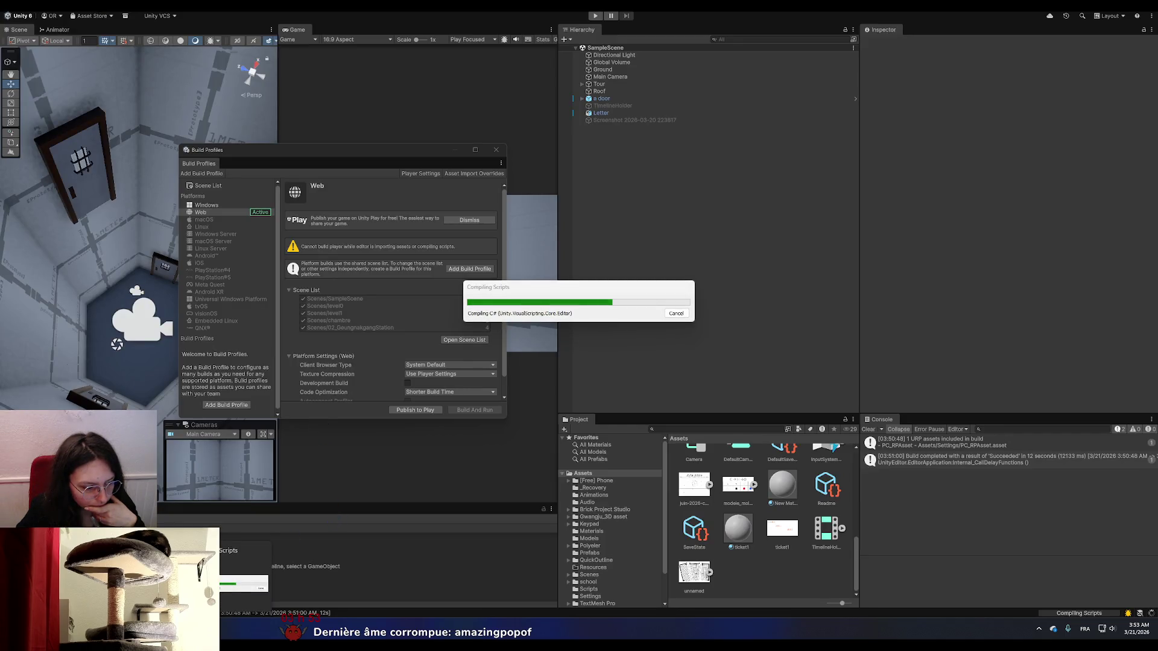
mouse_move(312, 633)
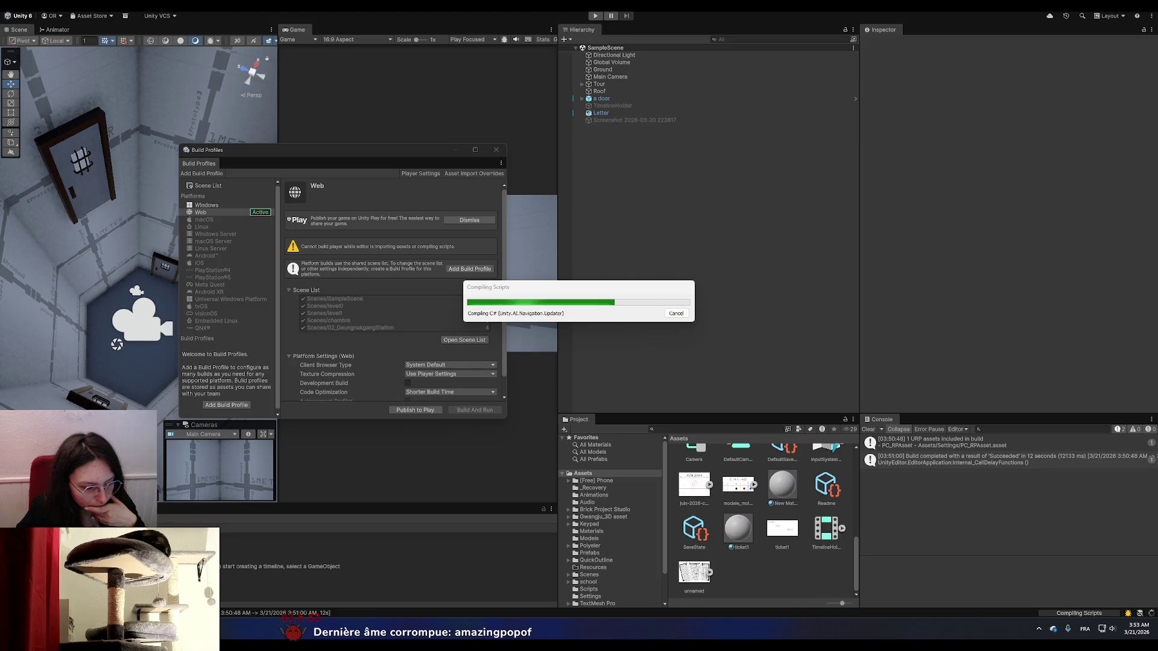
key("alt+Tab")
key("alt+Tab")
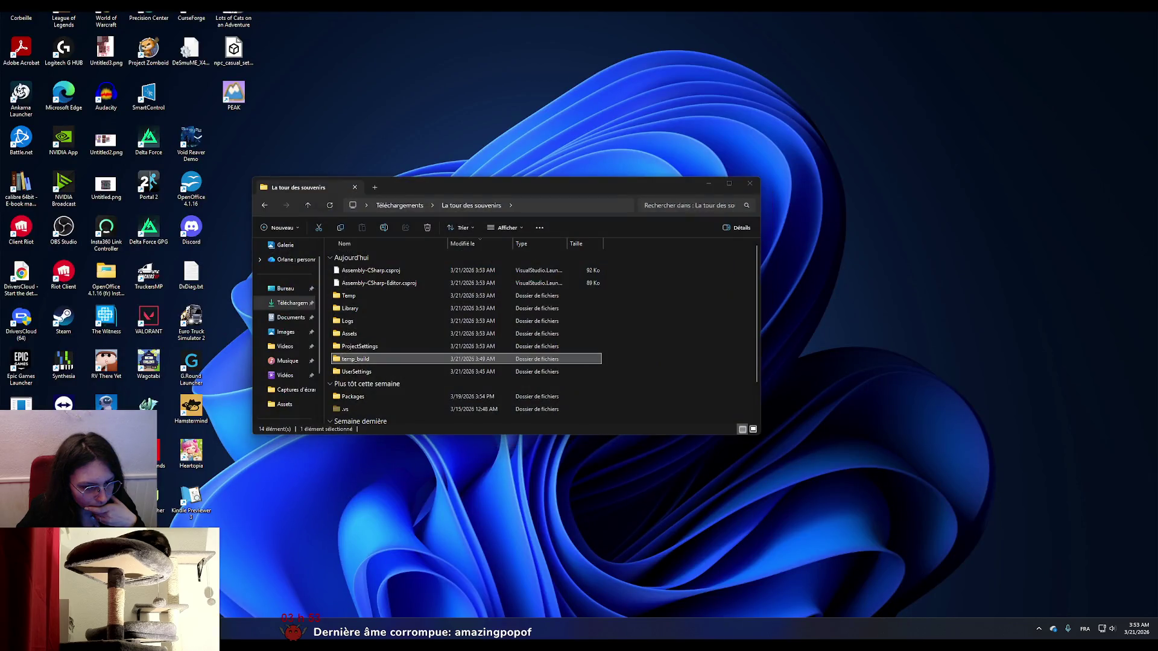
Compress temp_build into temp_build.zip with 7-Zip and check the folder's contents
right_click(365, 360)
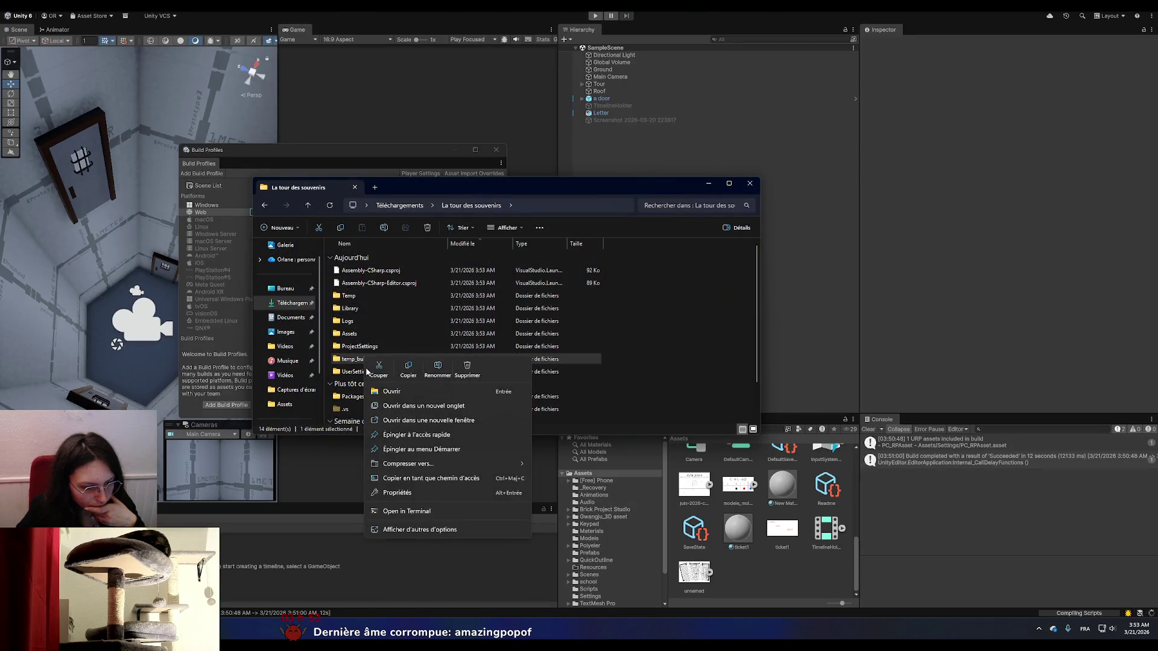
left_click(392, 530)
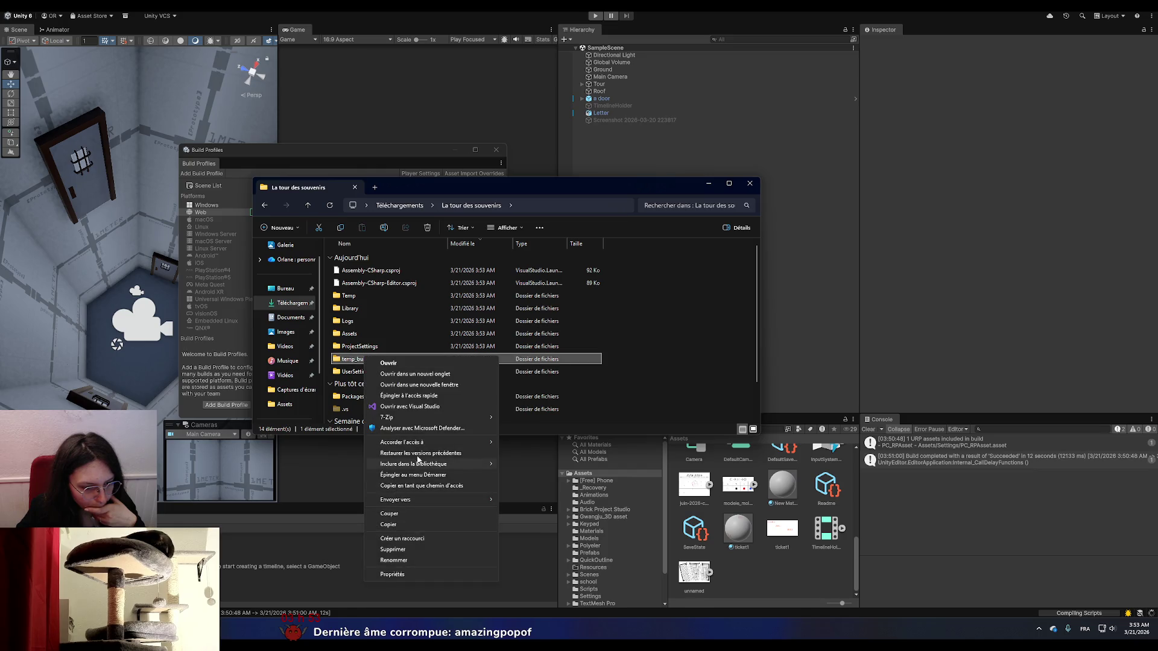
mouse_move(463, 420)
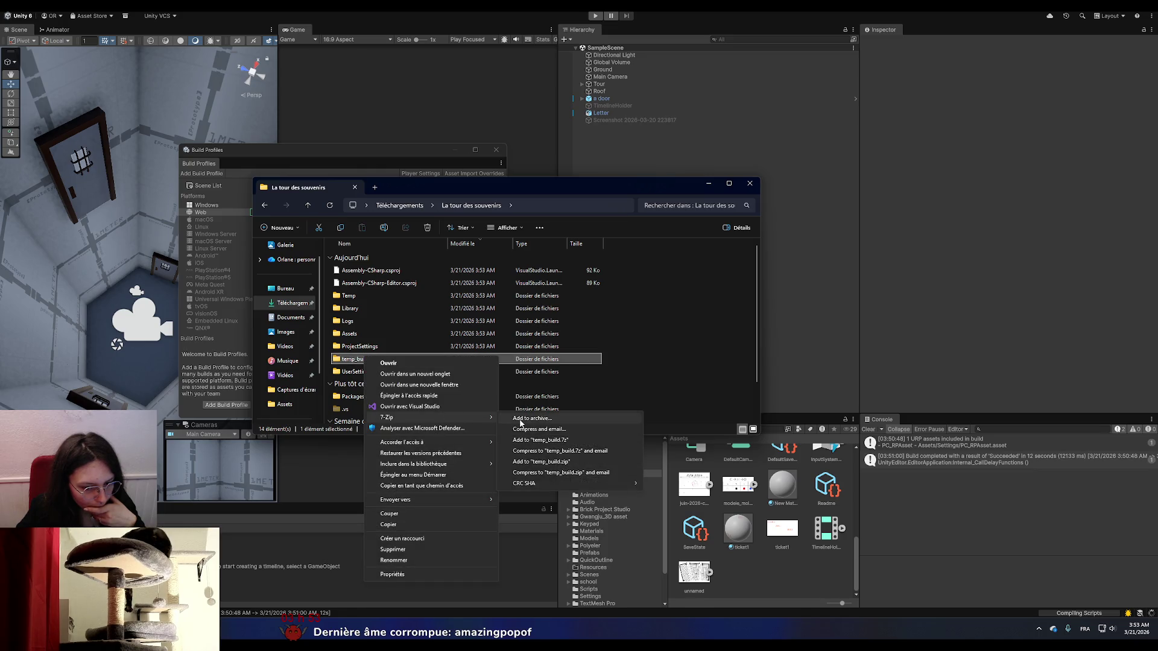
left_click(541, 461)
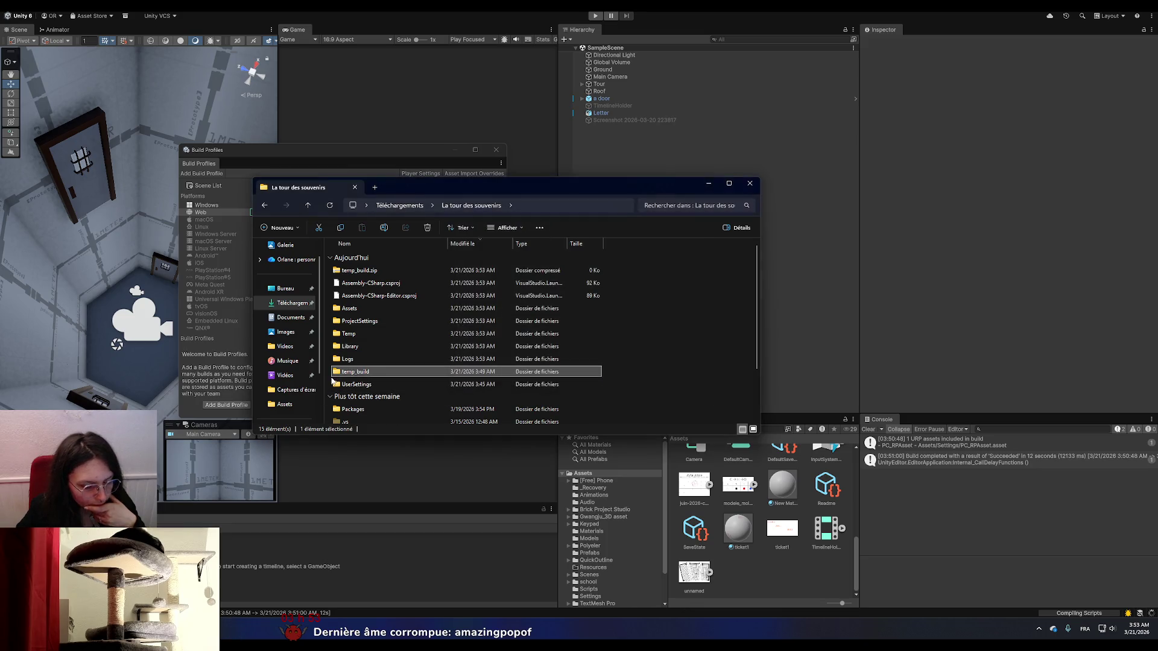
double_click(350, 371)
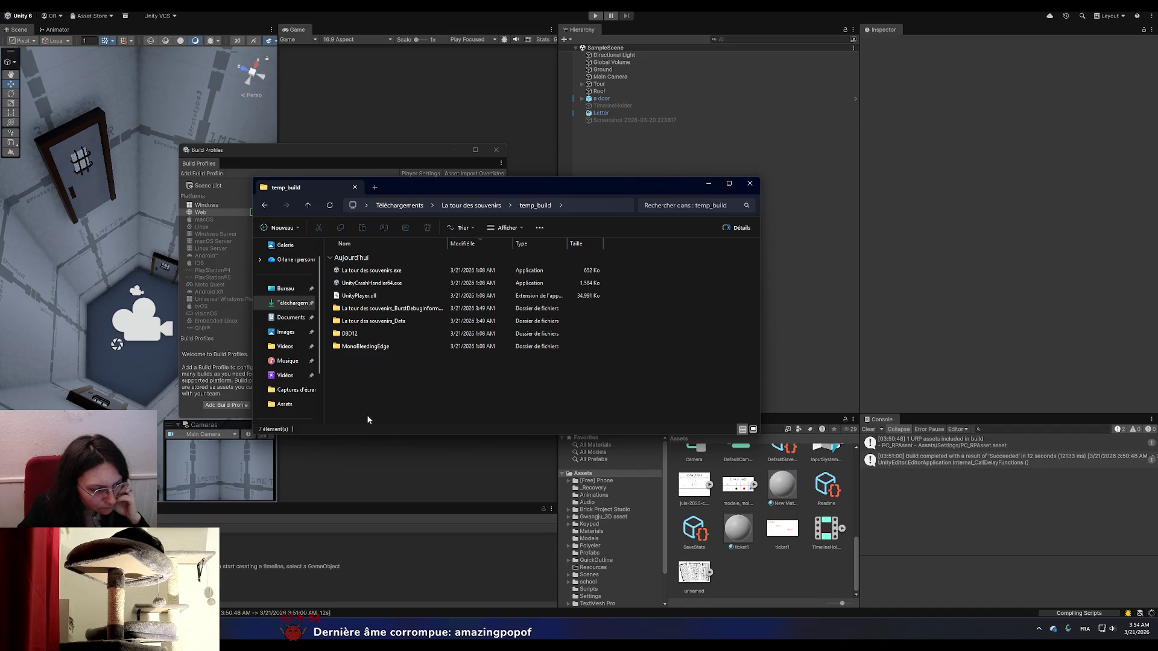
left_click(462, 207)
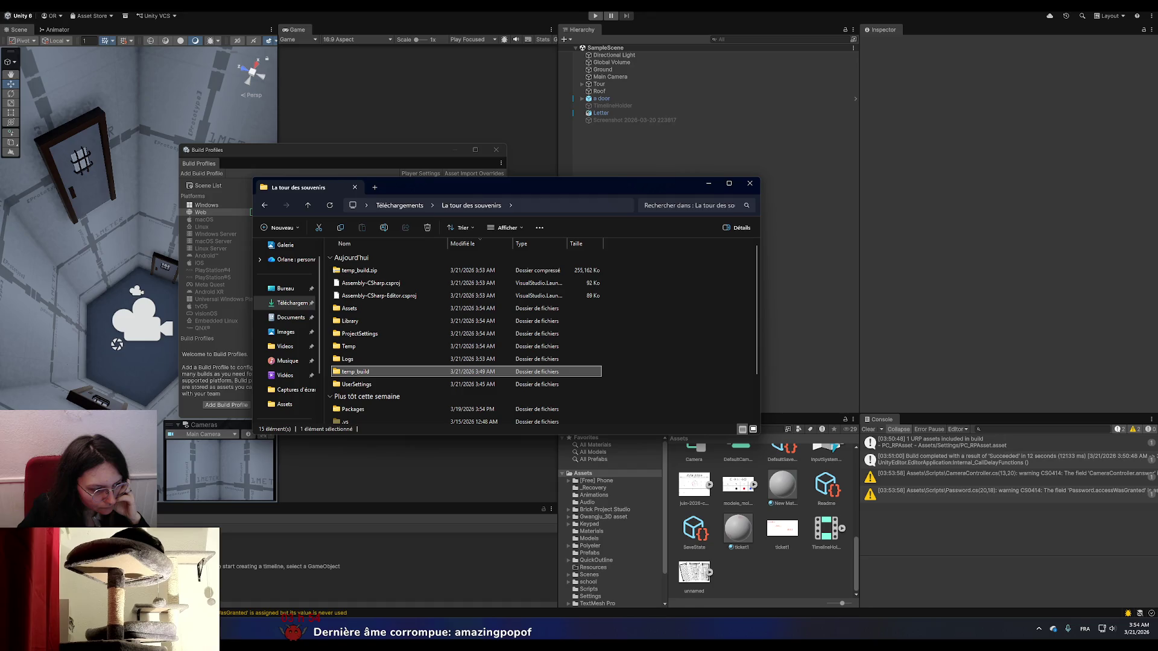
Upload temp_build.zip from the La tour des souvenirs folder to the itch.io project
mouse_move(312, 633)
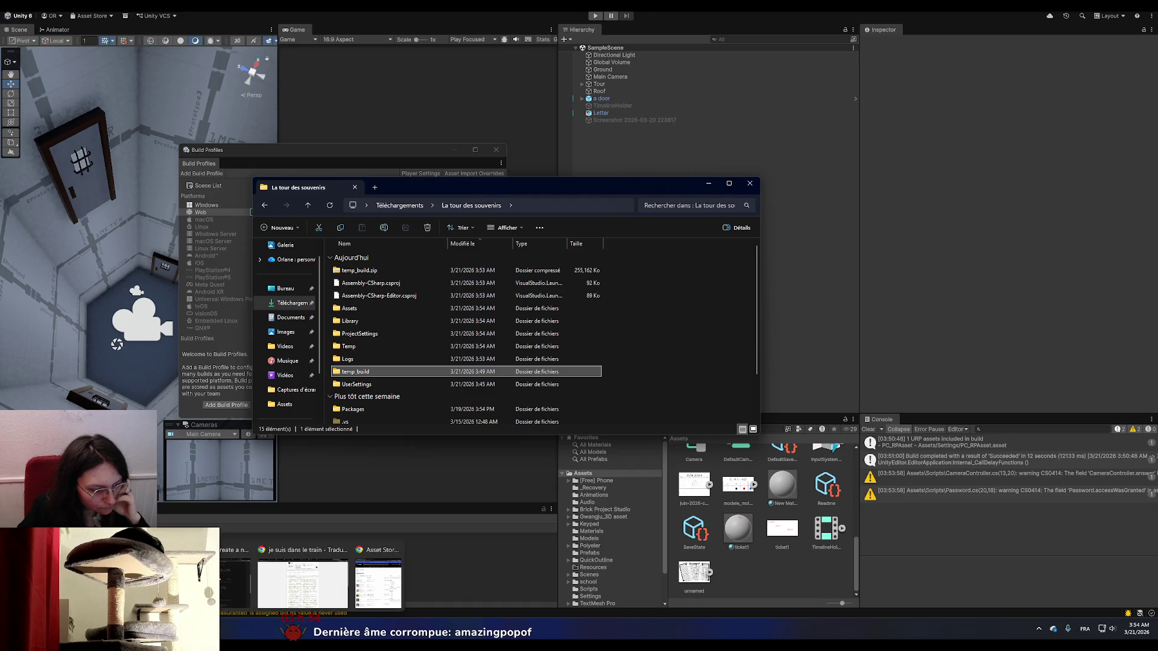
left_click(378, 582)
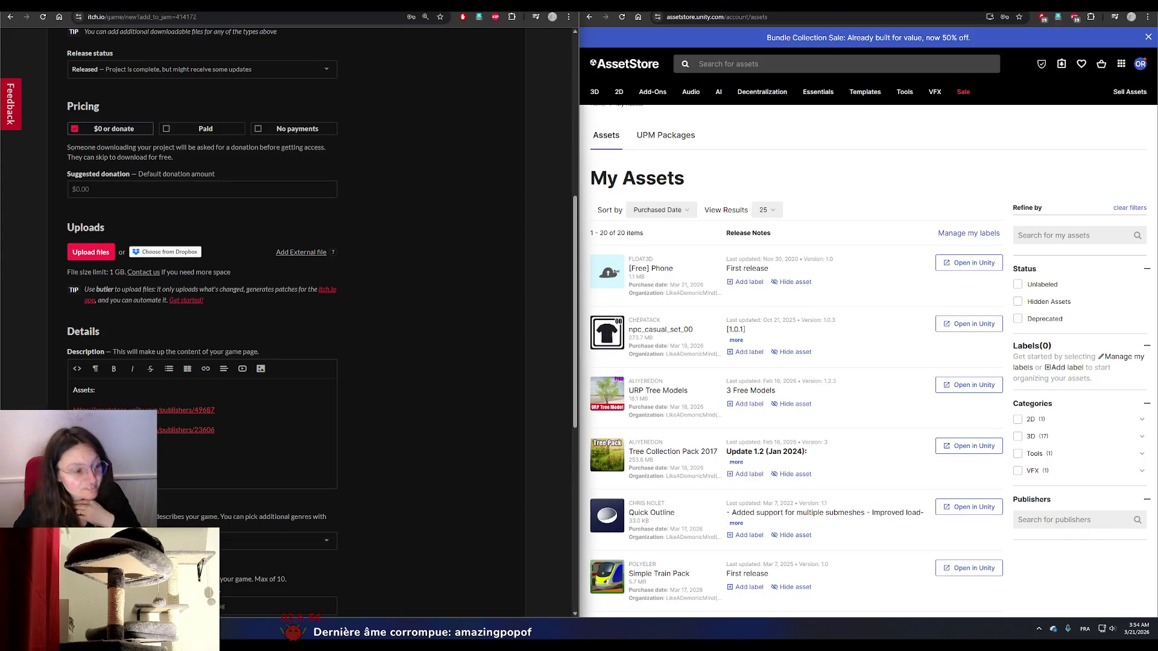
left_click(90, 252)
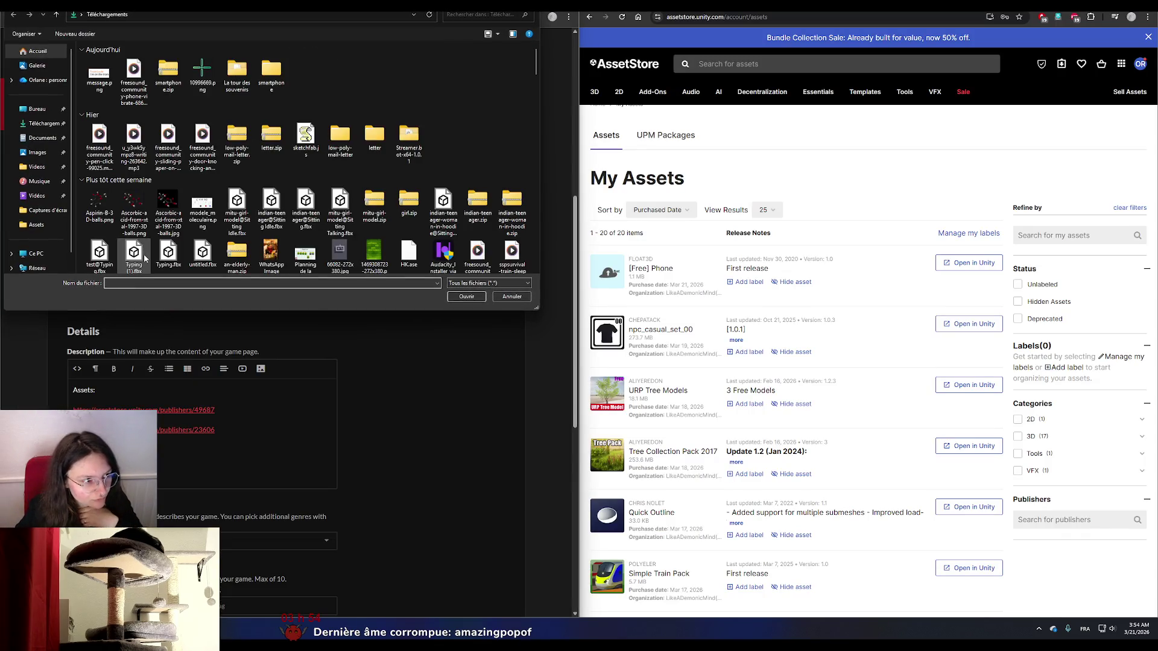
double_click(241, 71)
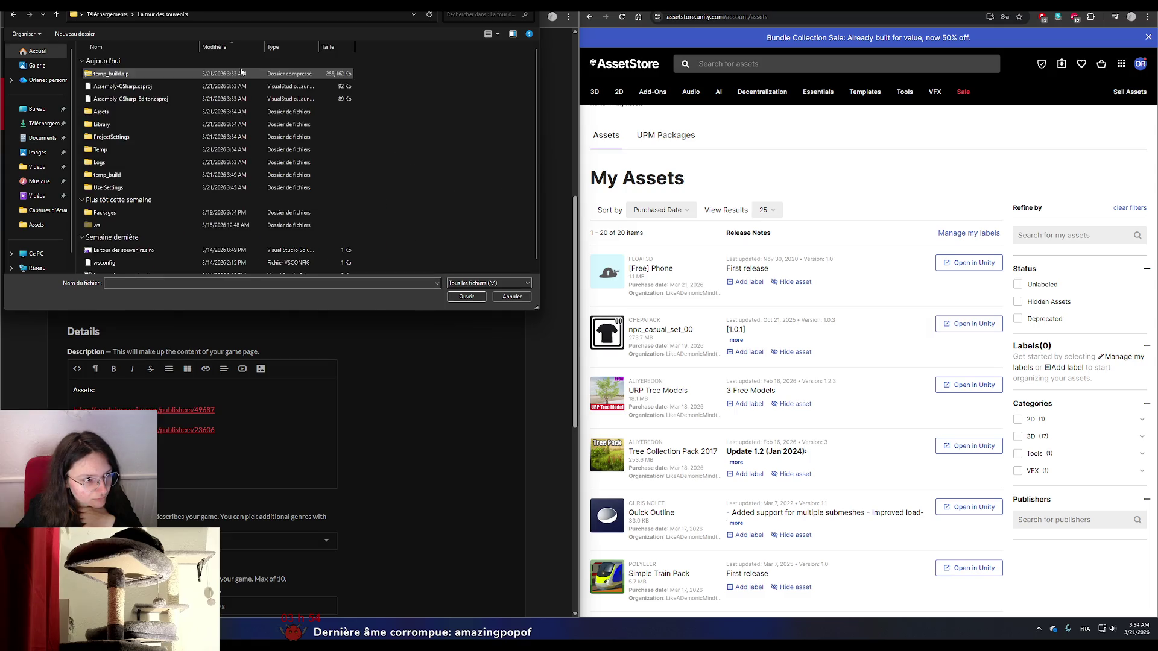
left_click(112, 73)
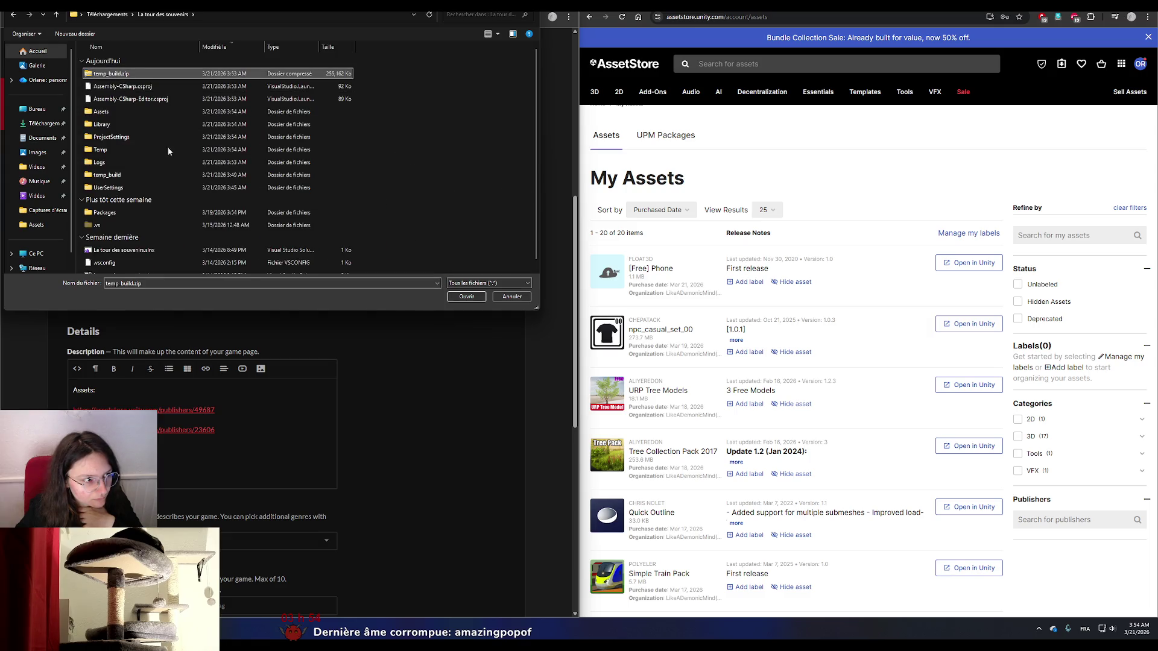
left_click(475, 299)
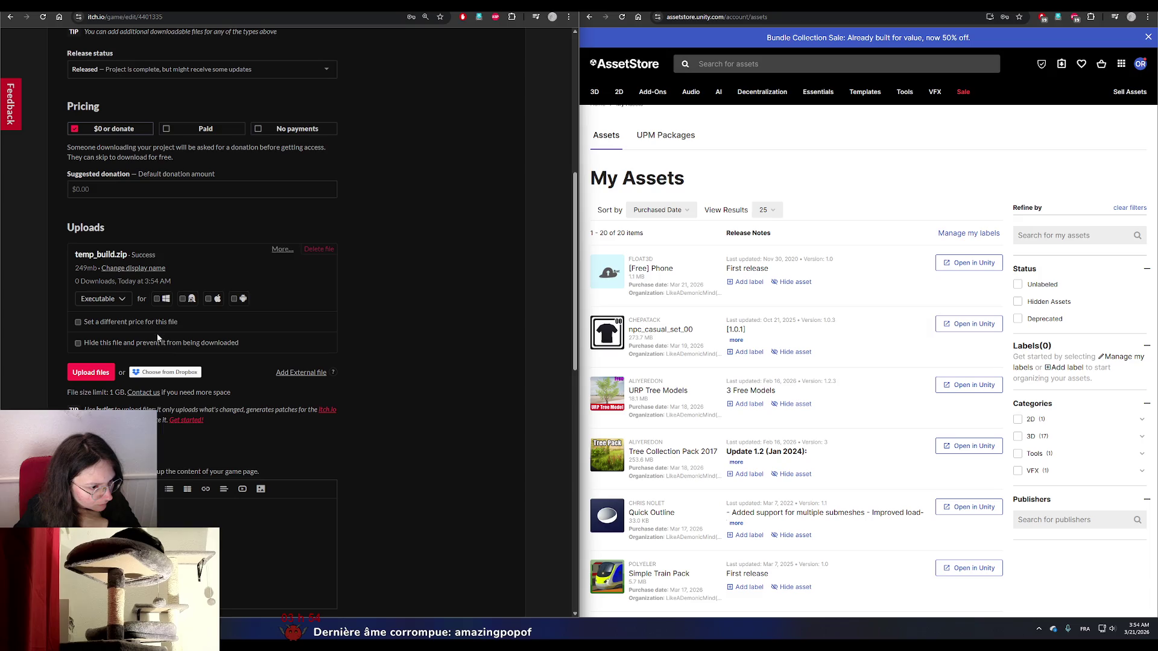
Mark temp_build.zip as a Windows build and look over the rest of the edit page
left_click(161, 299)
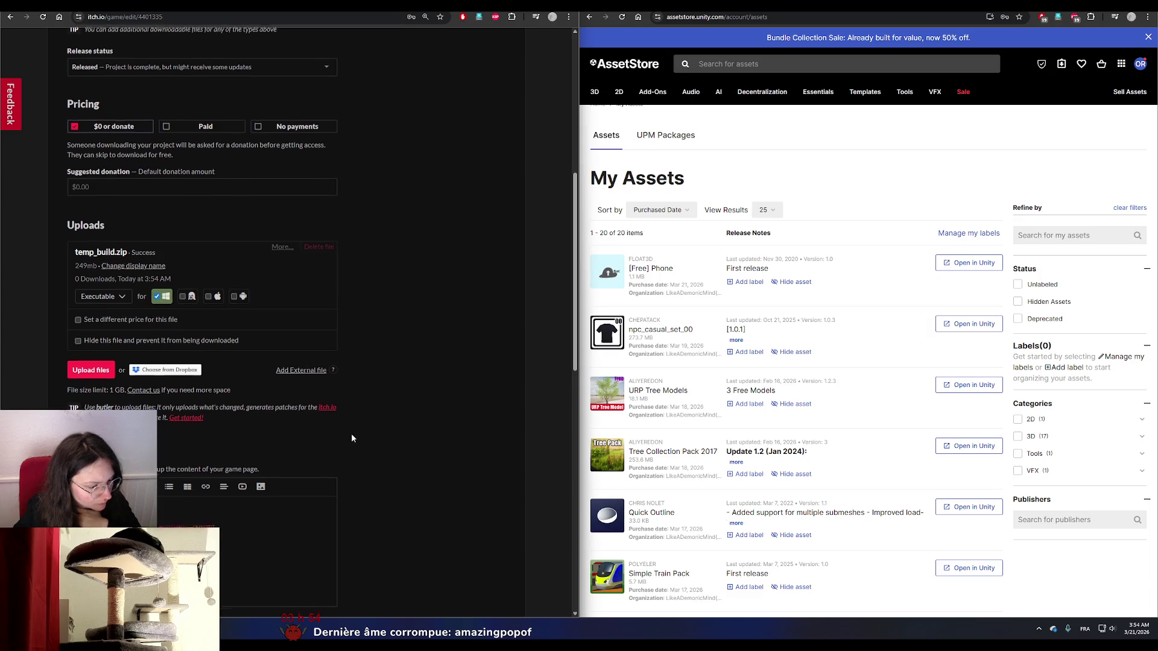
scroll(351, 433, "down", 4)
scroll(352, 438, "down", 1)
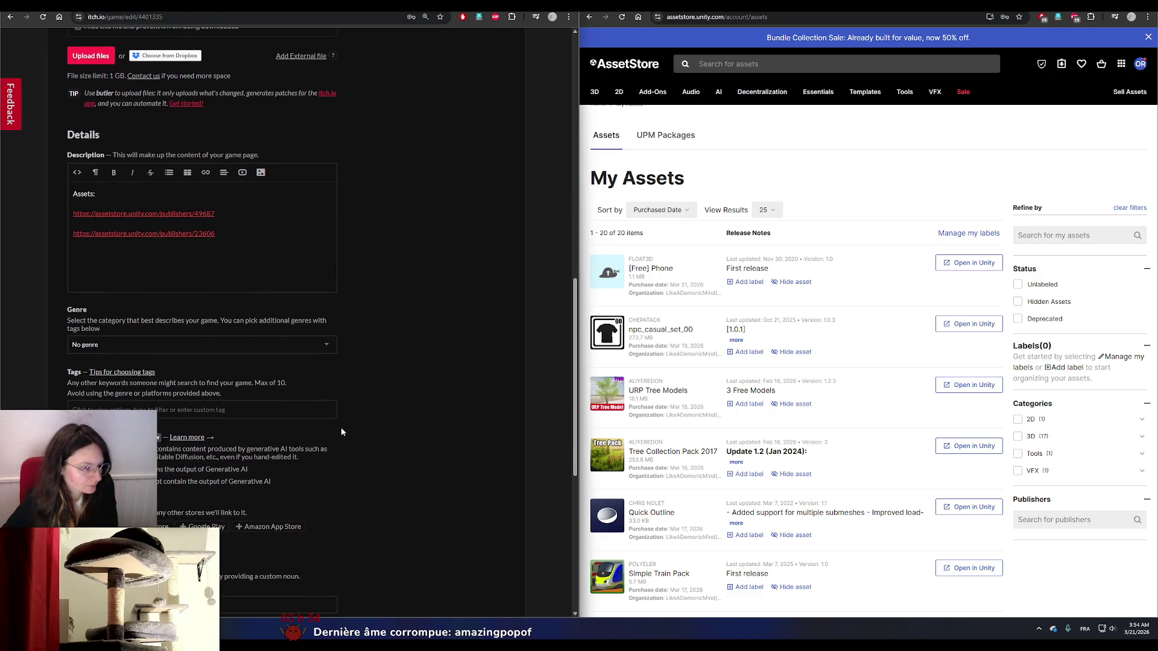
scroll(341, 427, "down", 2)
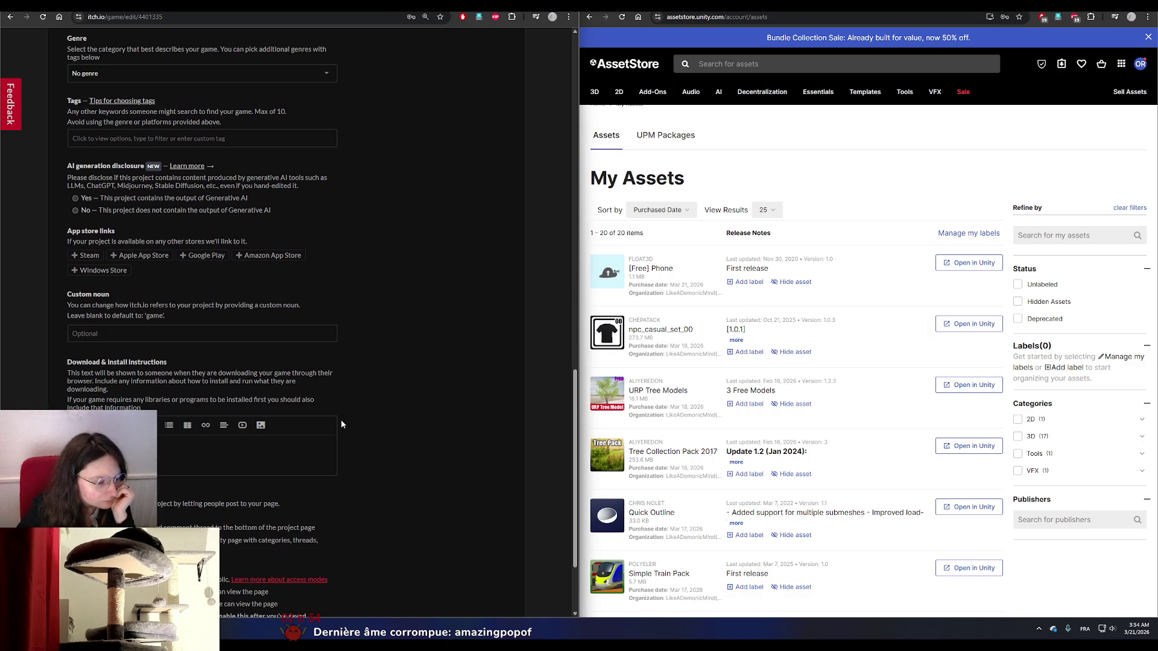
scroll(341, 424, "down", 2)
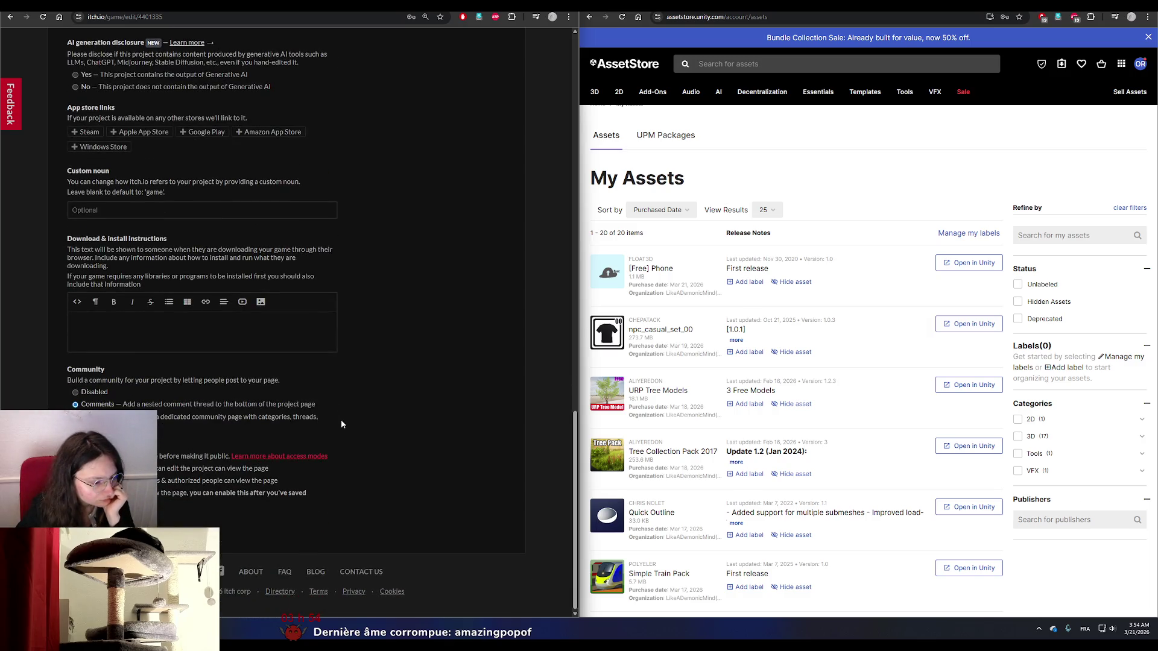
scroll(341, 420, "up", 3)
scroll(341, 419, "down", 3)
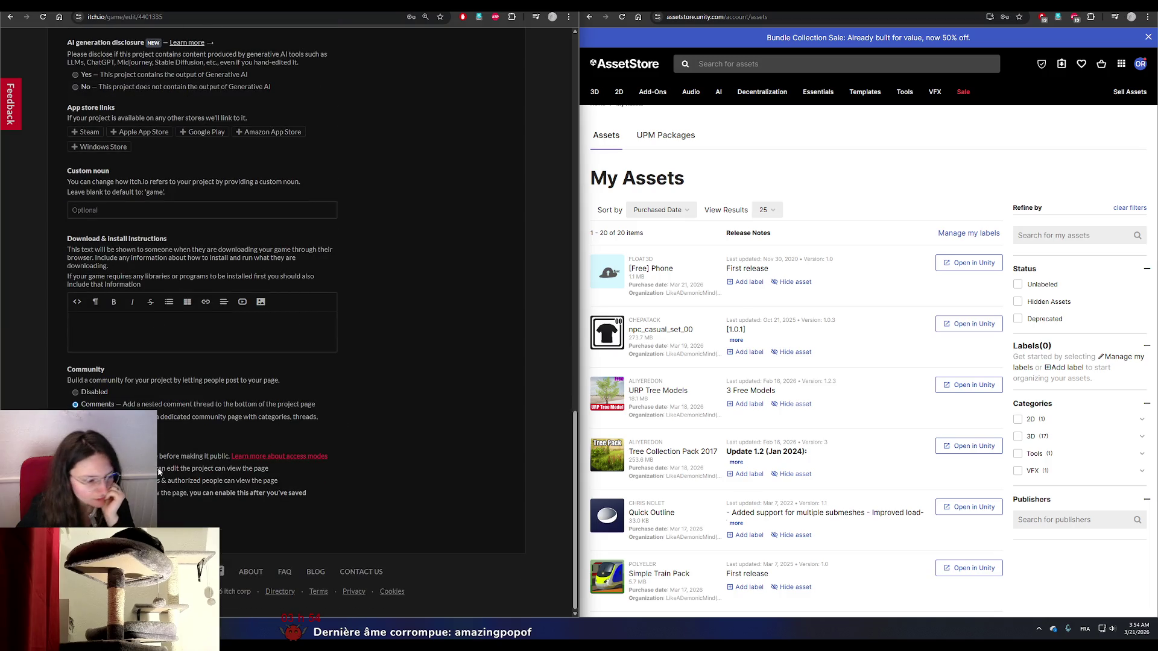
scroll(279, 443, "up", 10)
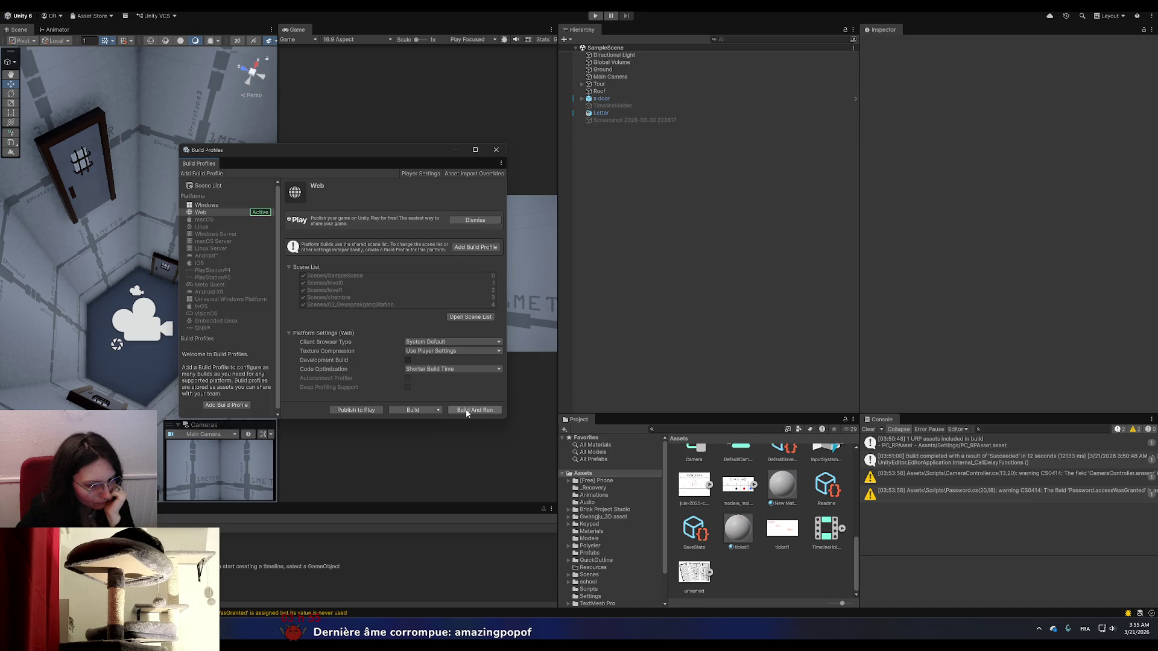
Build and run the web version into a new build_web project folder, then switch to Chrome
left_click(466, 412)
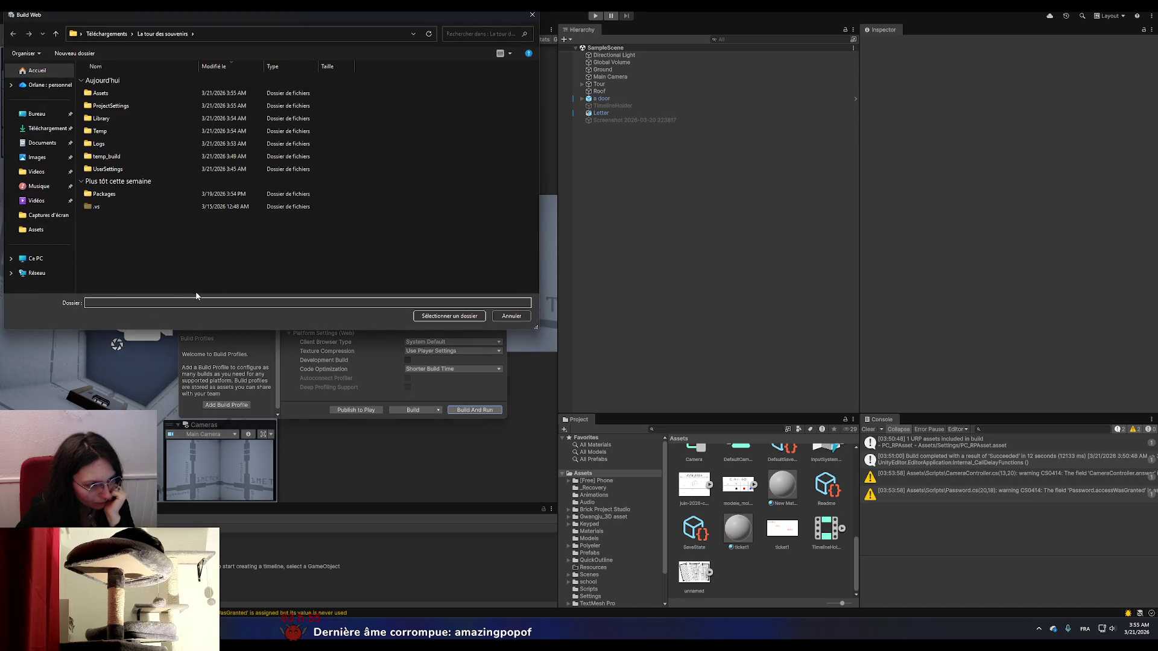
right_click(174, 257)
mouse_move(205, 262)
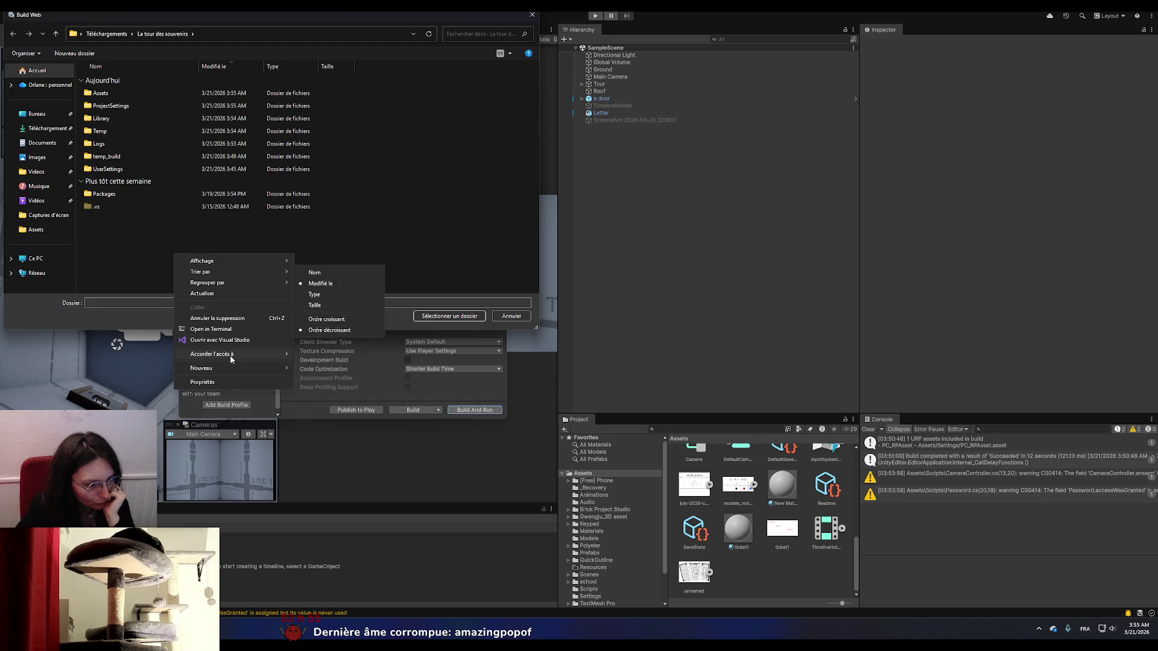
left_click(154, 252)
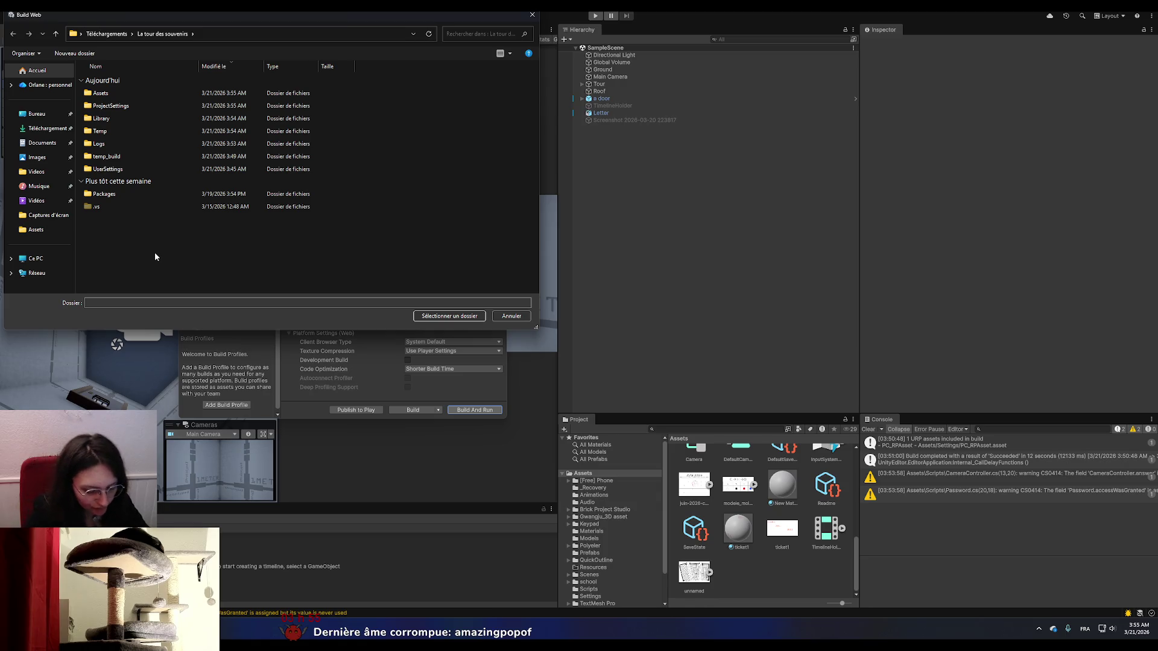
key("ctrl+shift+n")
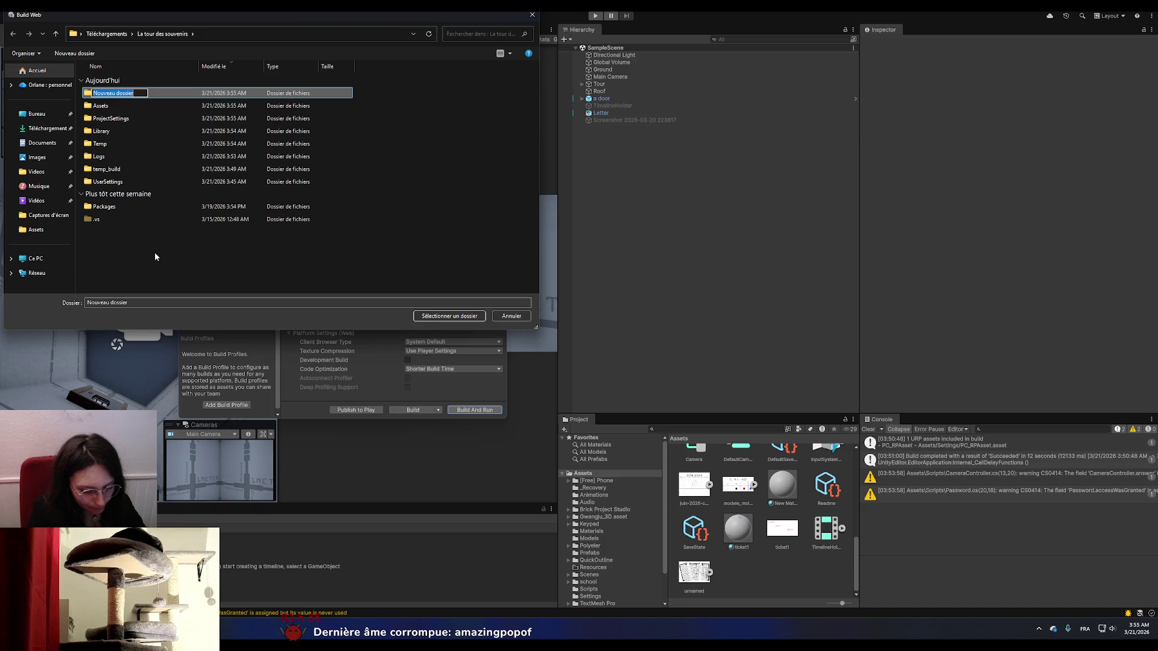
type("build_we")
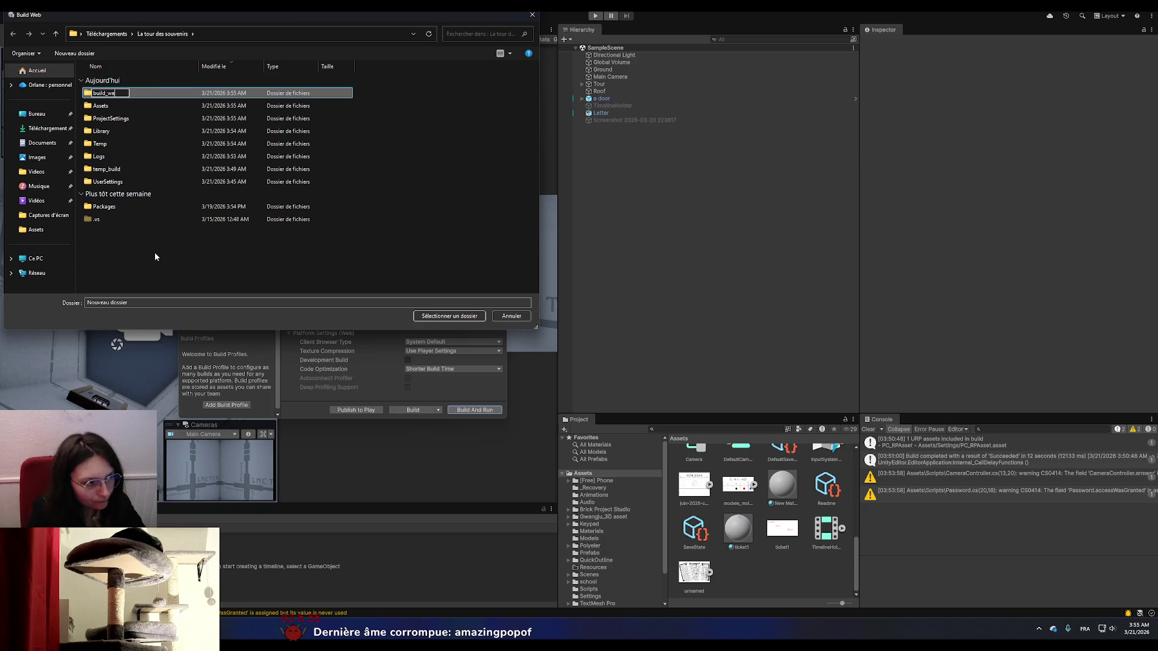
type("b")
key("Return")
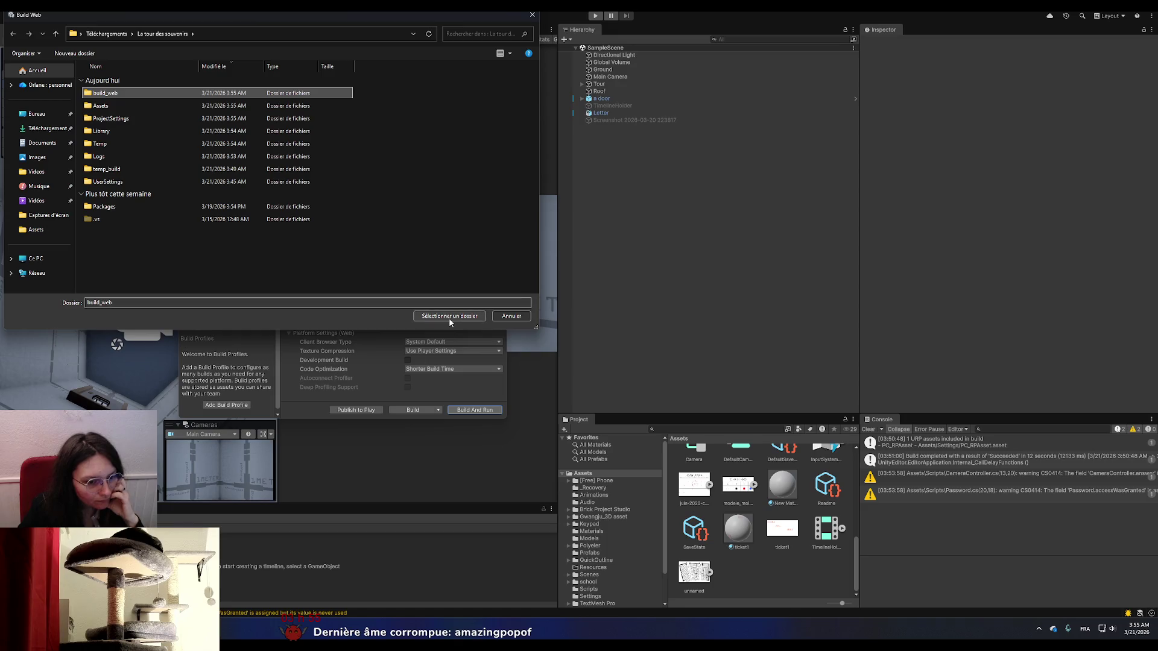
left_click(450, 316)
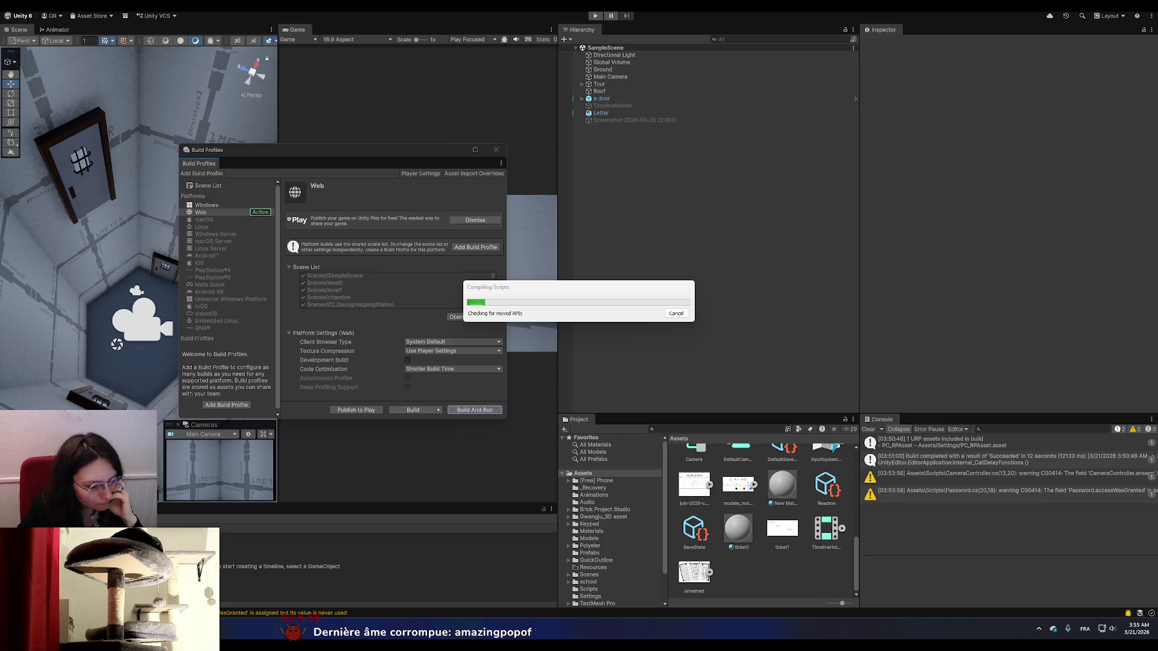
mouse_move(311, 633)
left_click(378, 582)
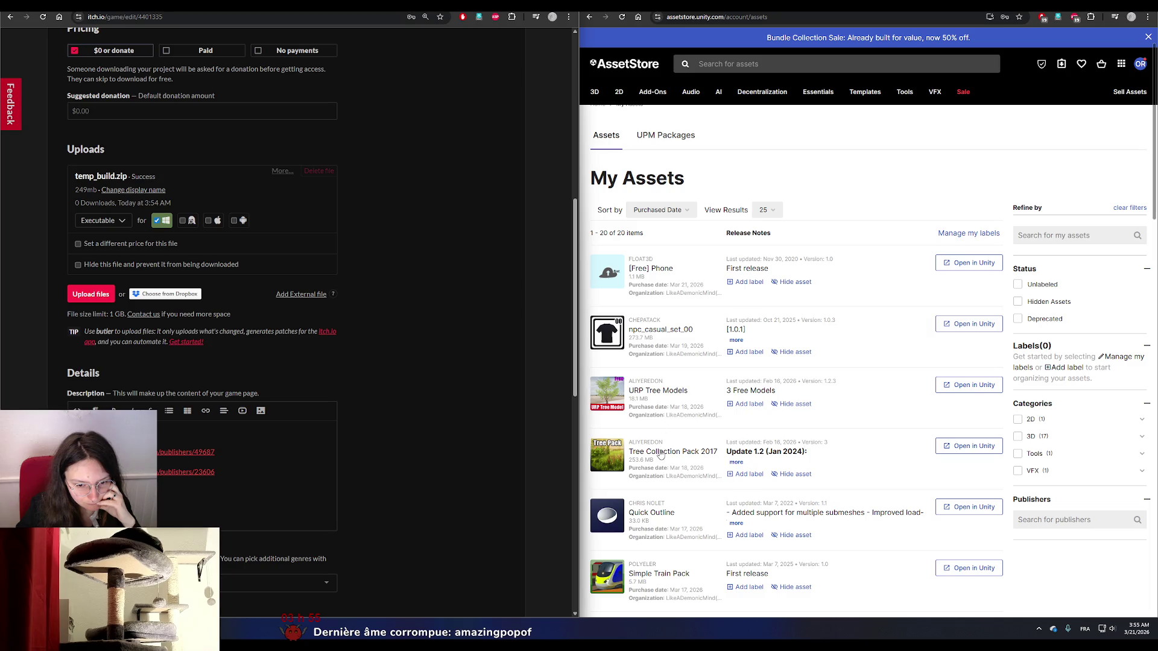
scroll(661, 455, "down", 3)
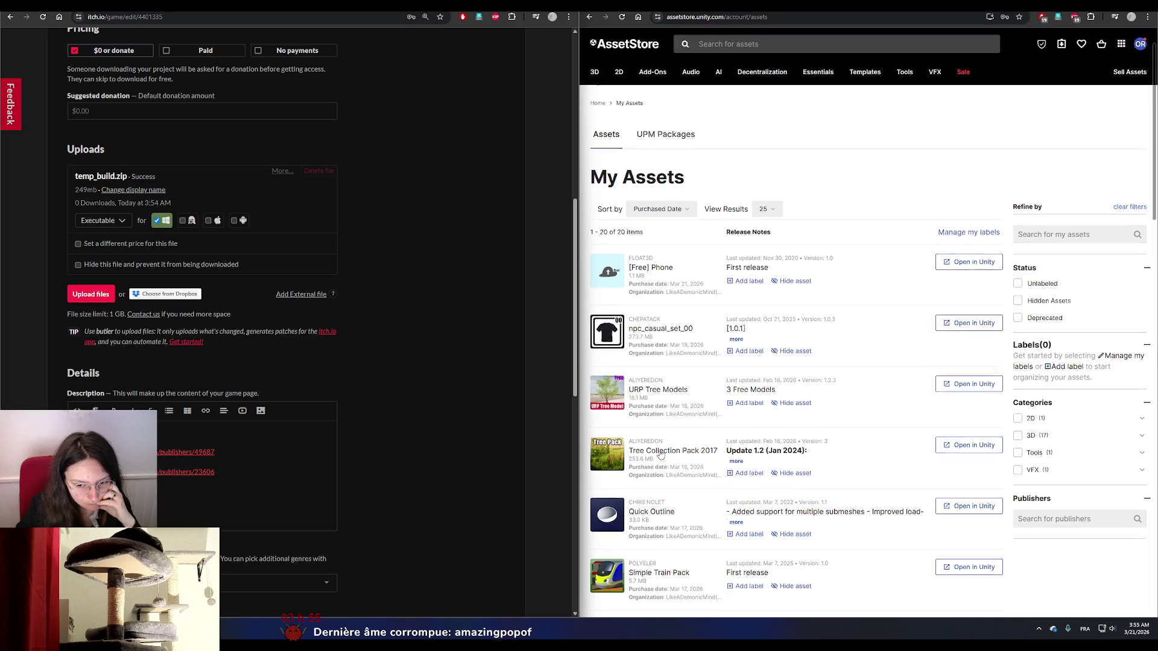
scroll(661, 455, "down", 4)
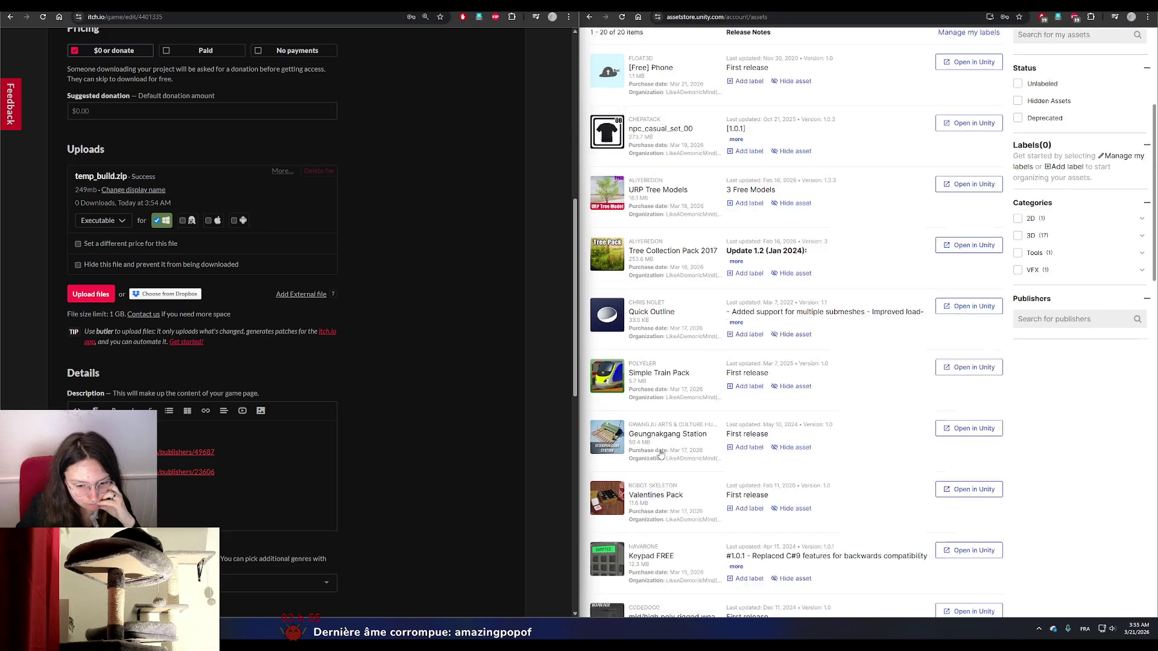
scroll(660, 453, "down", 2)
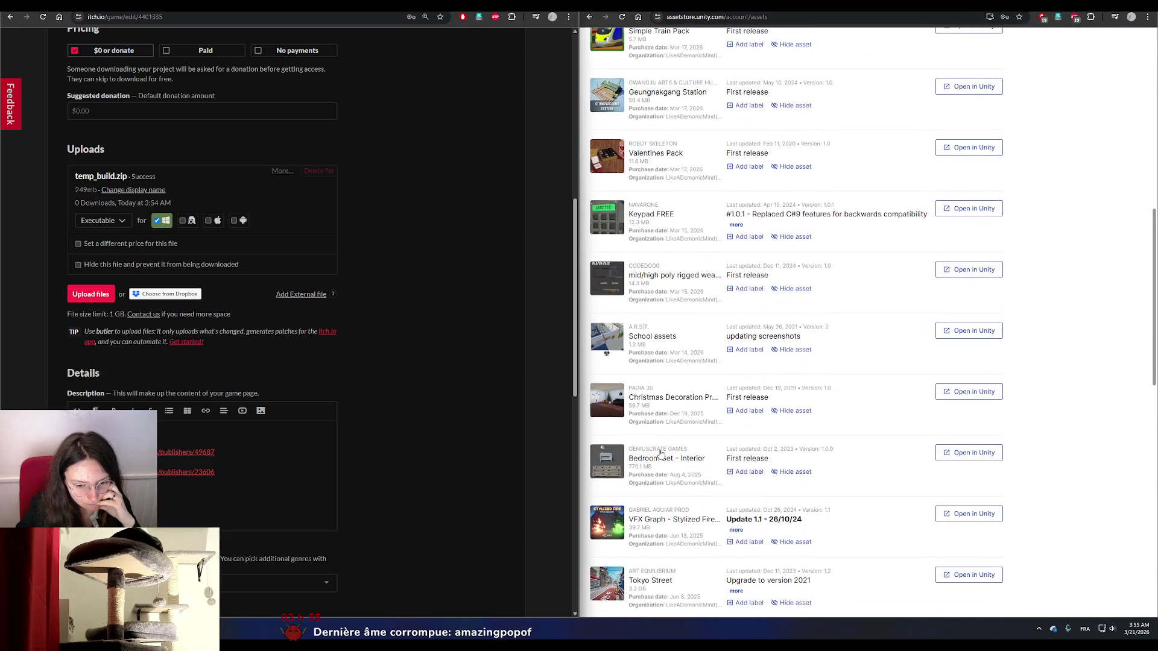
scroll(661, 454, "up", 2)
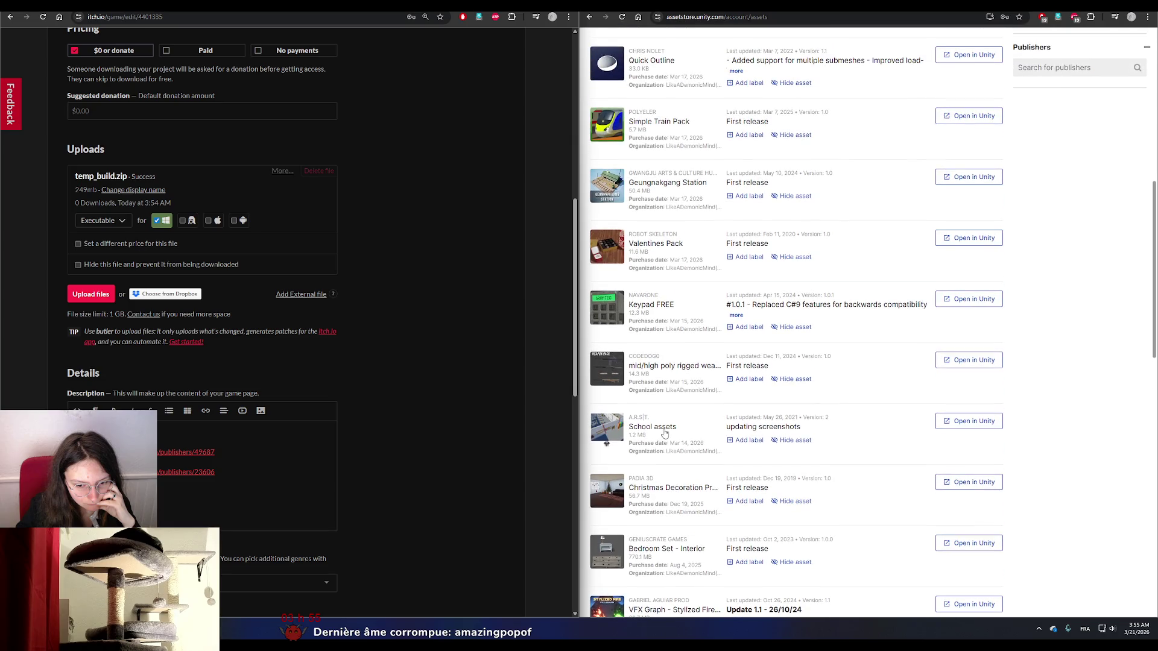
right_click(664, 431)
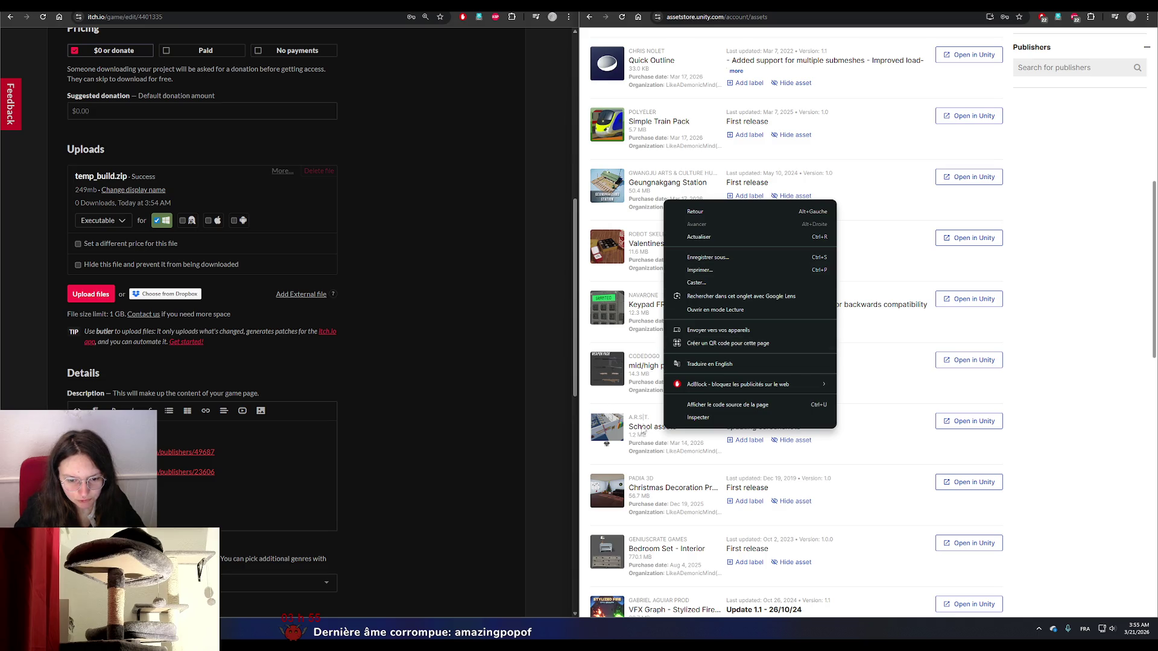
left_click(643, 427)
left_click(643, 427)
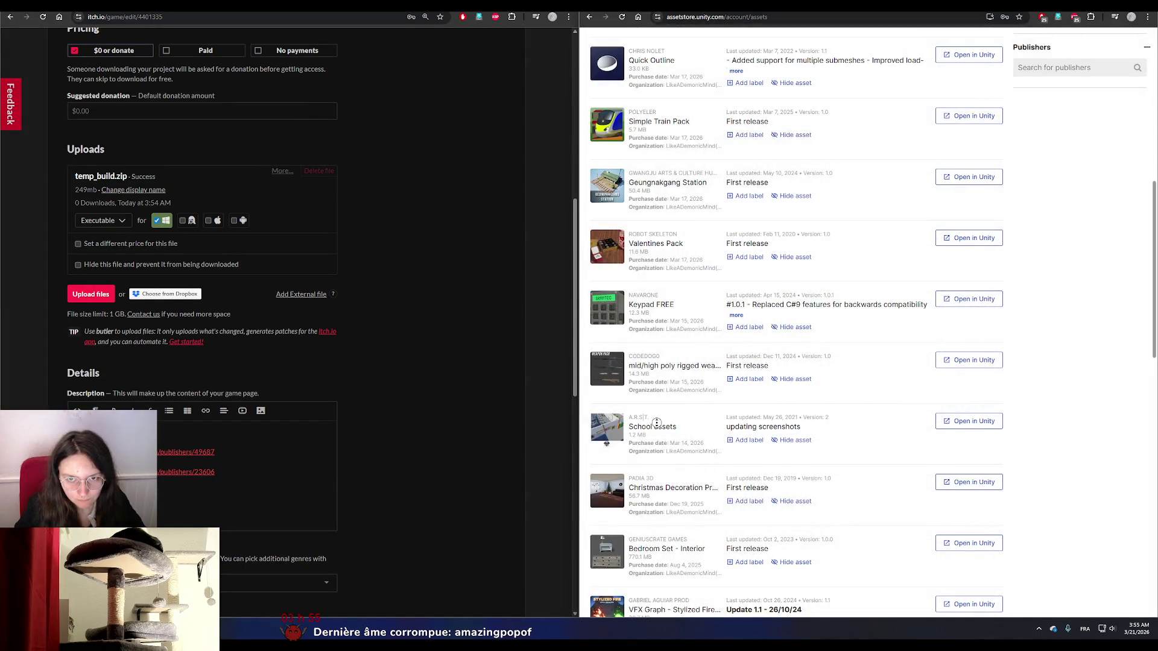
scroll(805, 36, "up", 8)
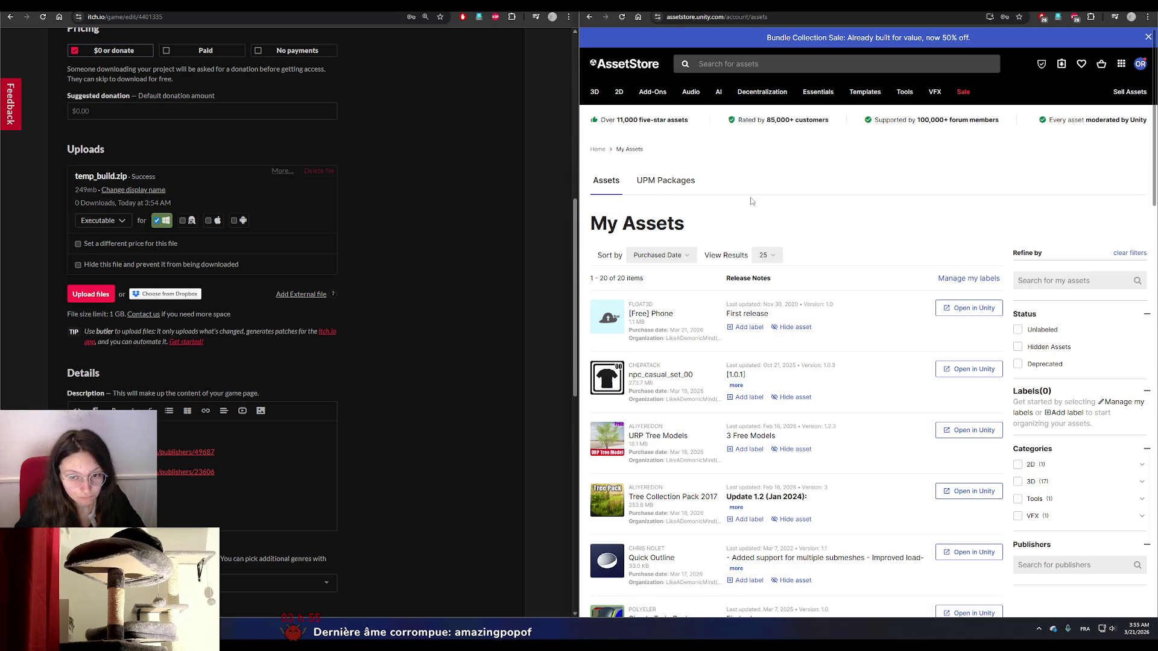
scroll(751, 201, "down", 1)
scroll(751, 201, "down", 5)
key("alt+Tab")
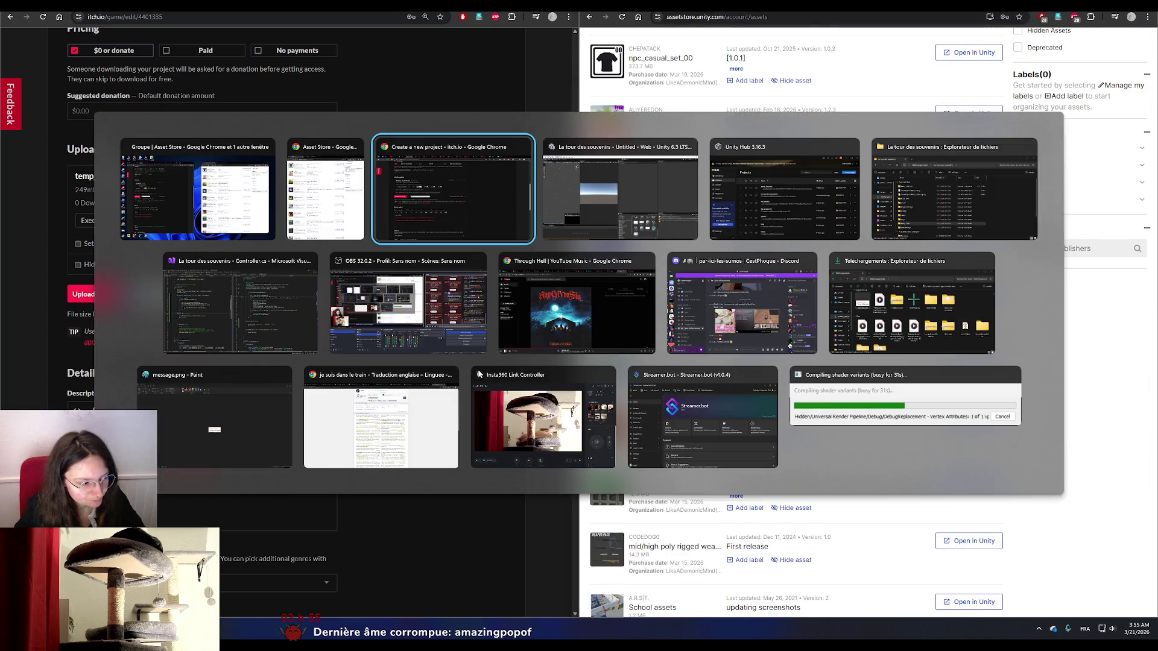
key("alt+Tab")
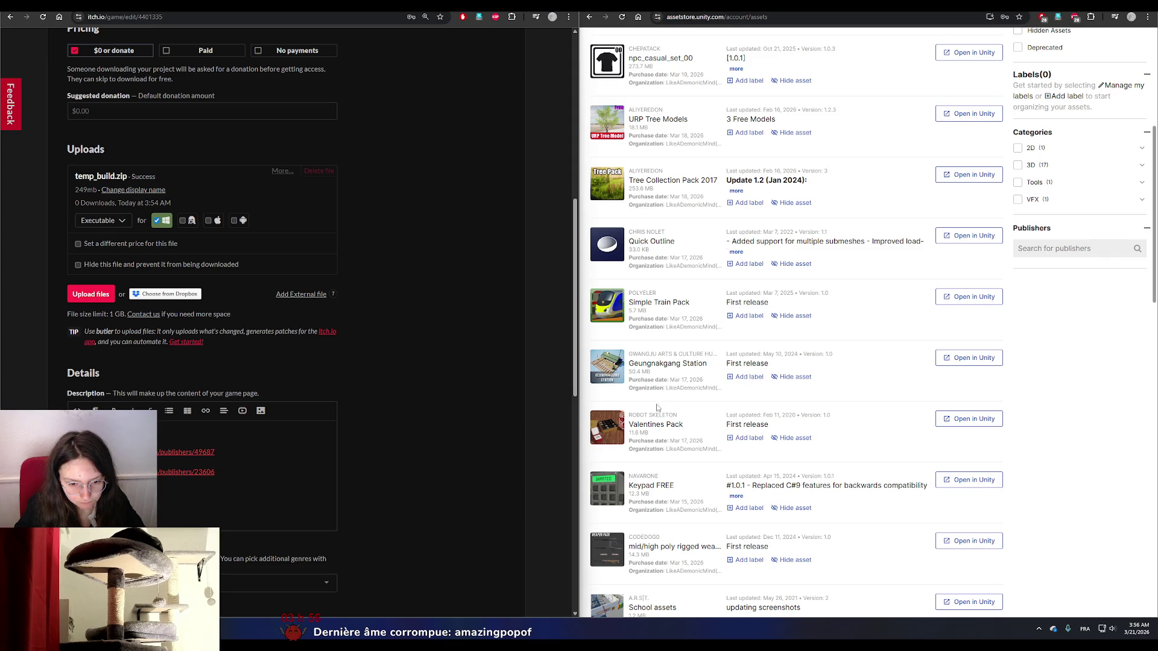
scroll(653, 493, "down", 2)
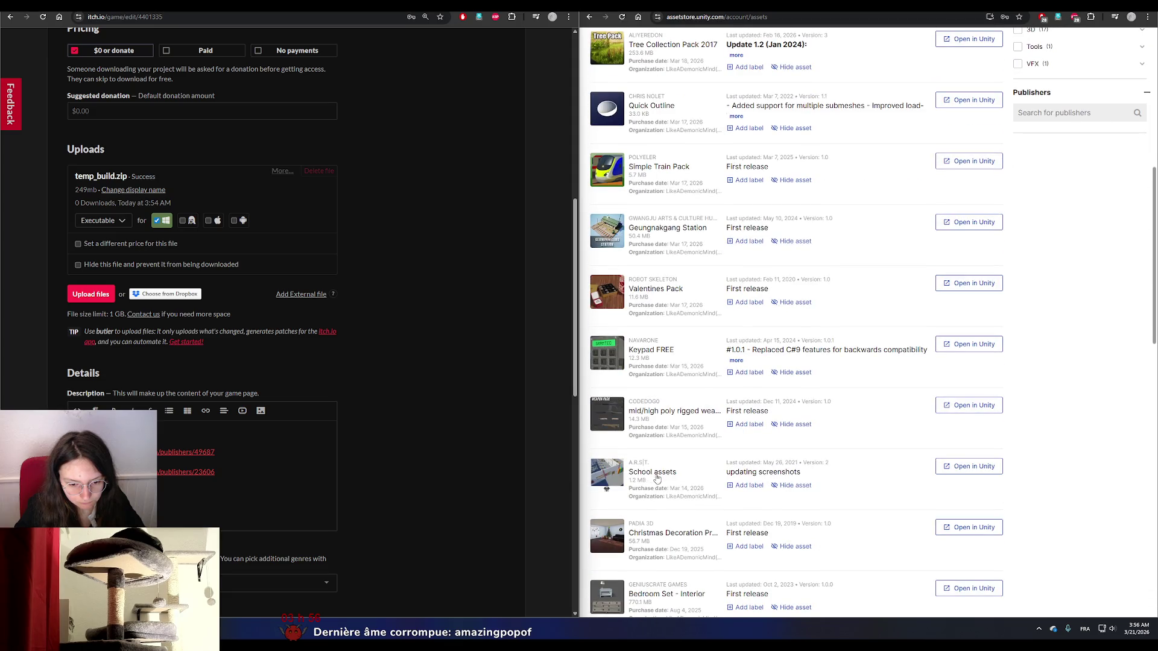
right_click(655, 473)
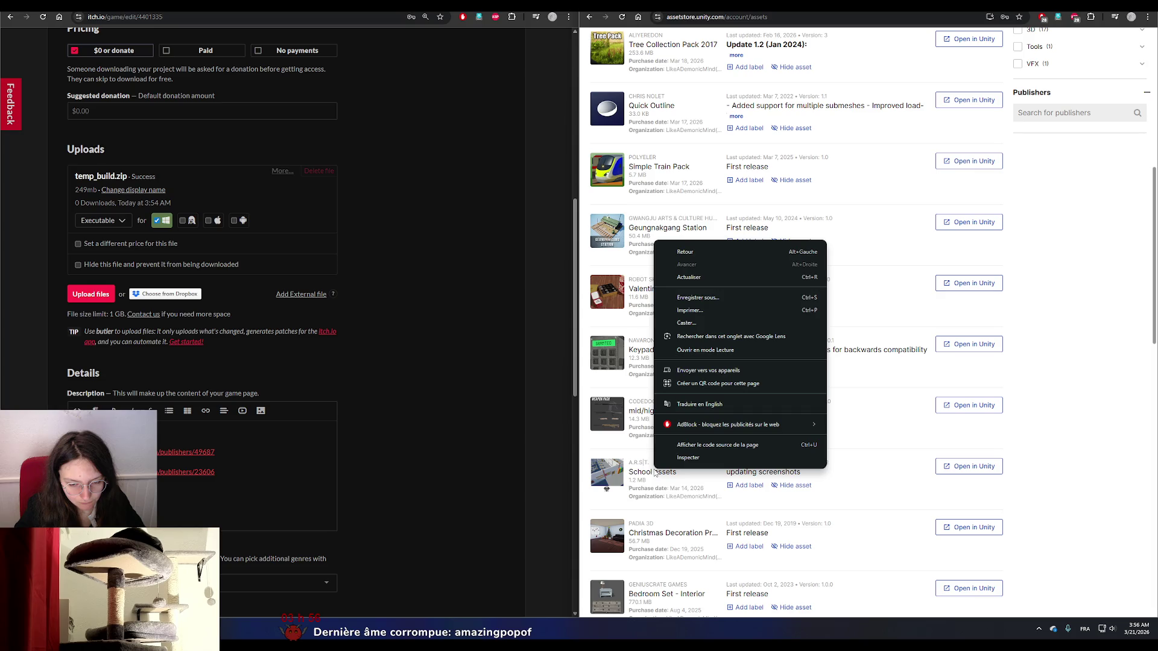
left_click(655, 473)
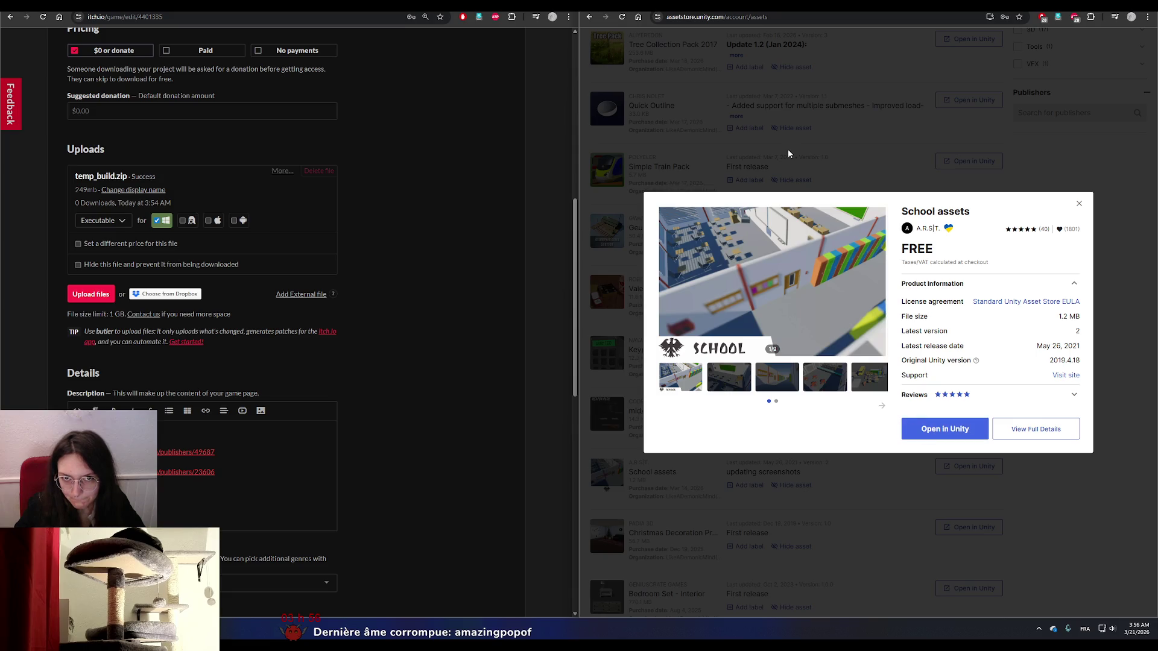
left_click(938, 432)
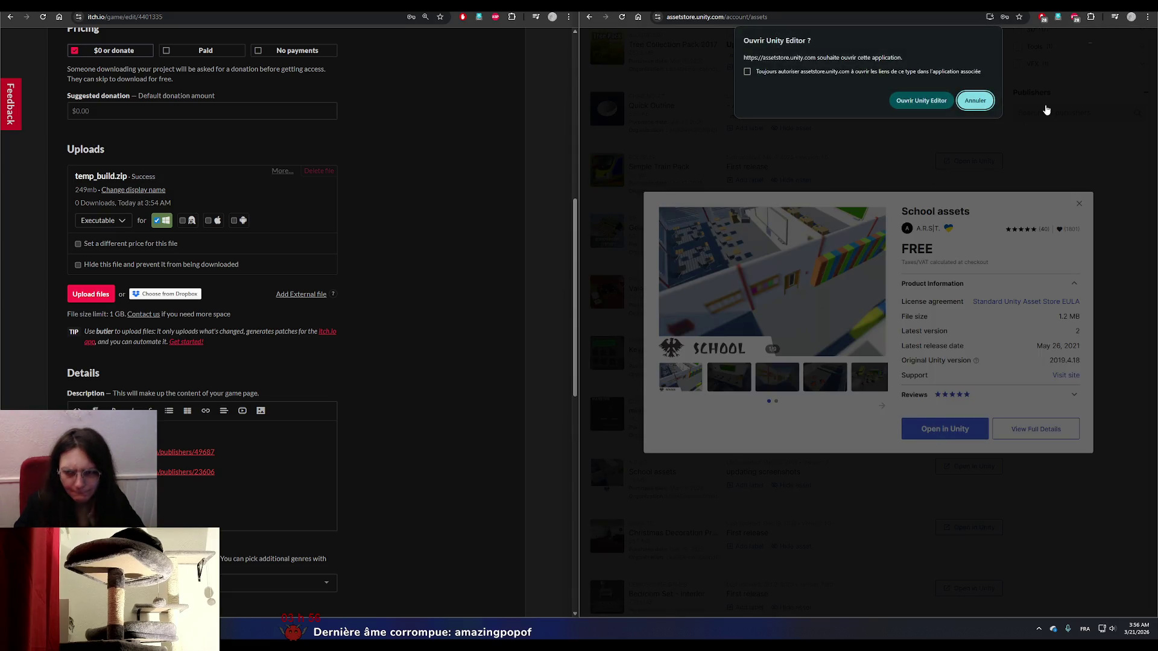
left_click(1030, 110)
left_click(1029, 110)
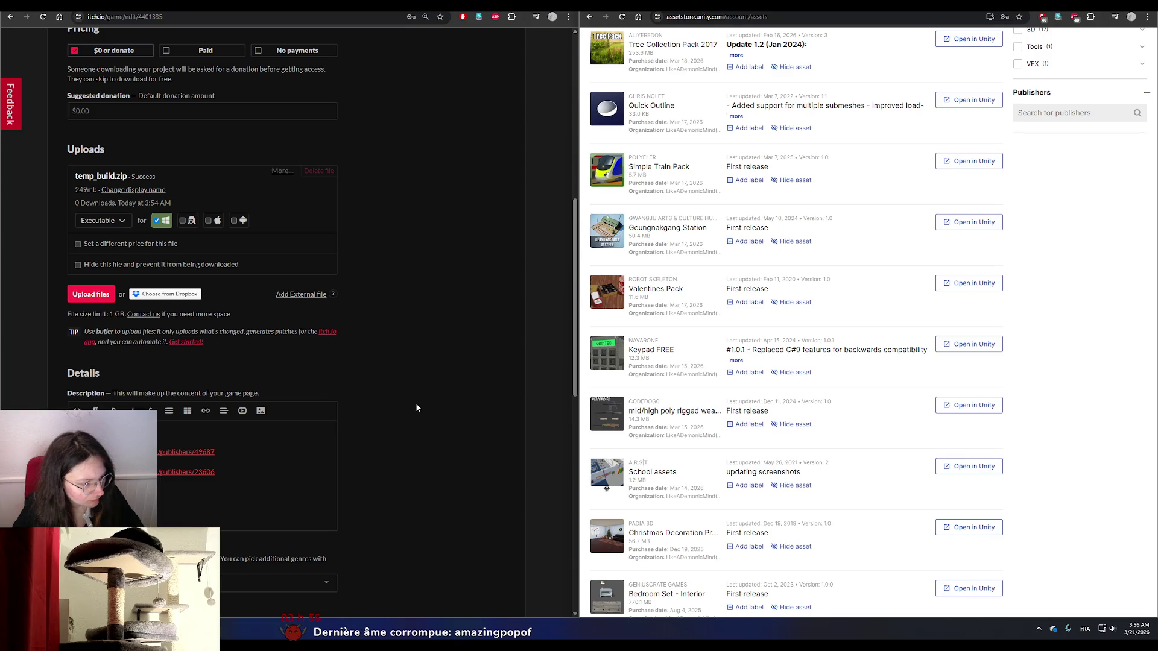
Save and view the La Tour des Souvenirs draft page, then dismiss its welcome message
scroll(89, 355, "up", 2)
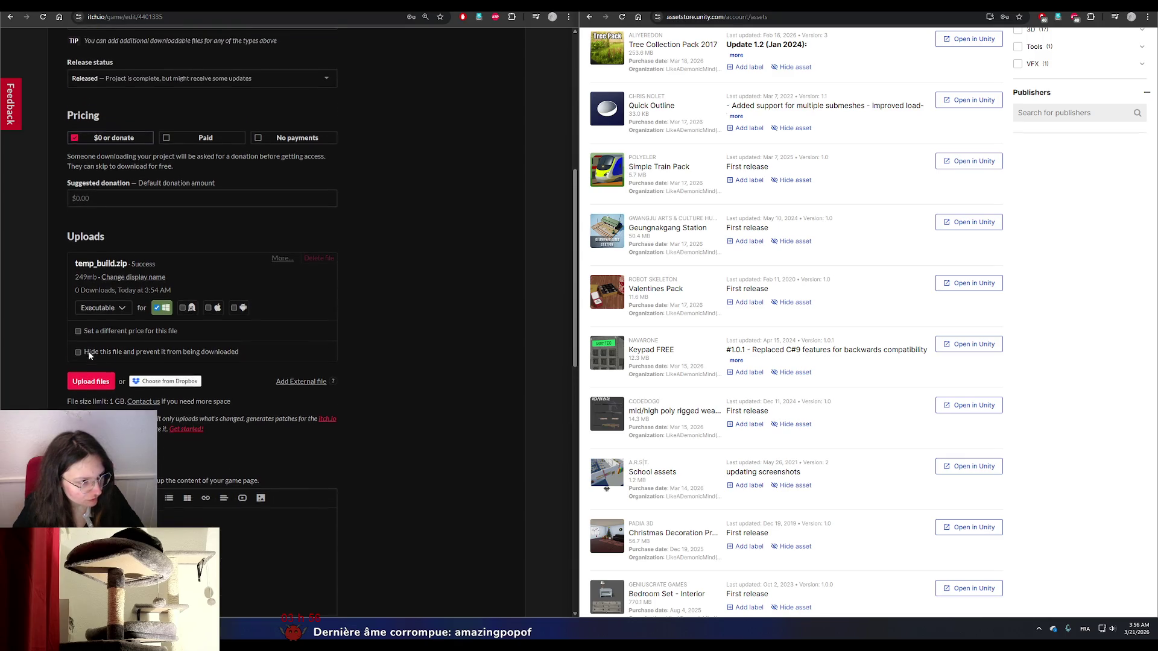
scroll(90, 355, "down", 7)
scroll(89, 356, "down", 5)
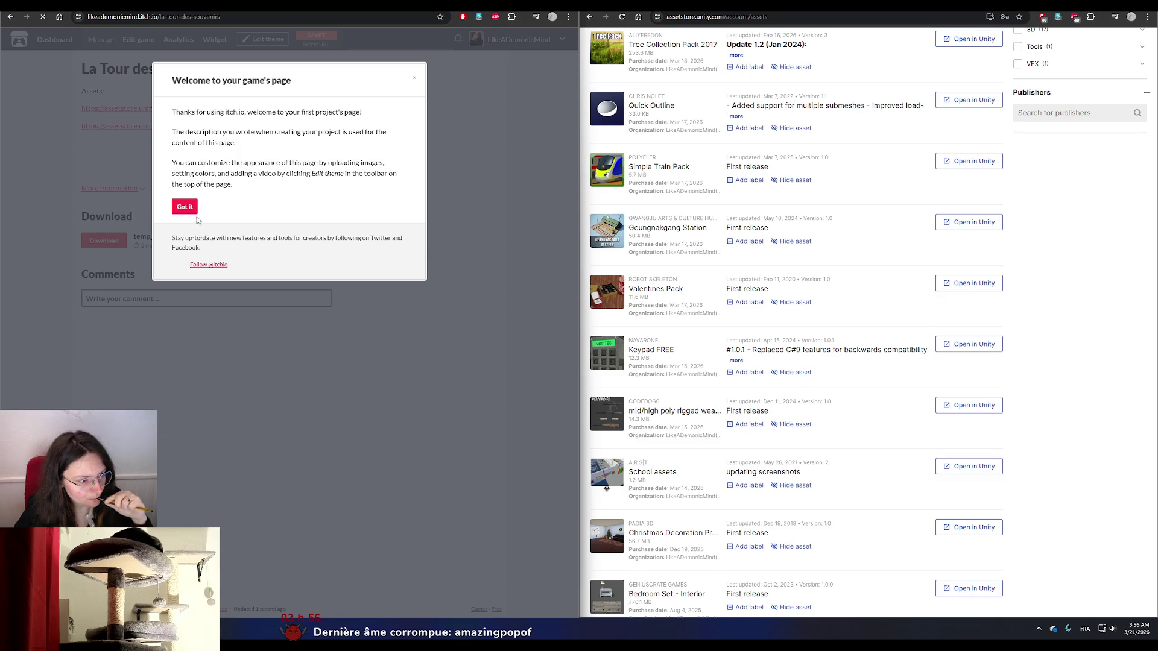
left_click(195, 212)
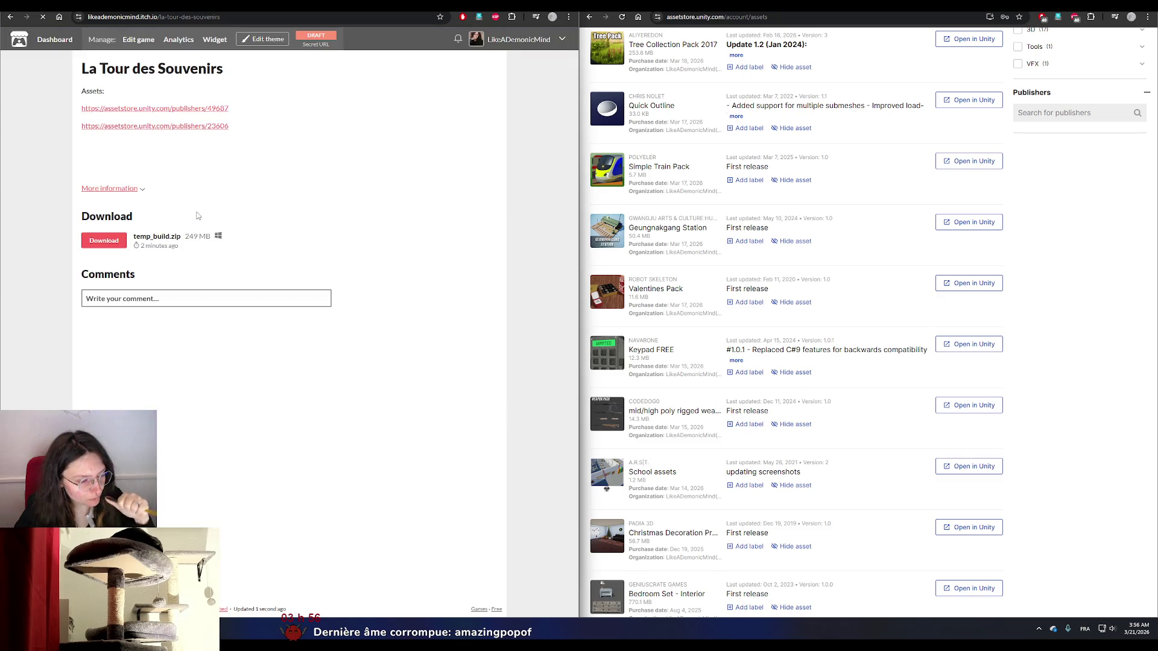
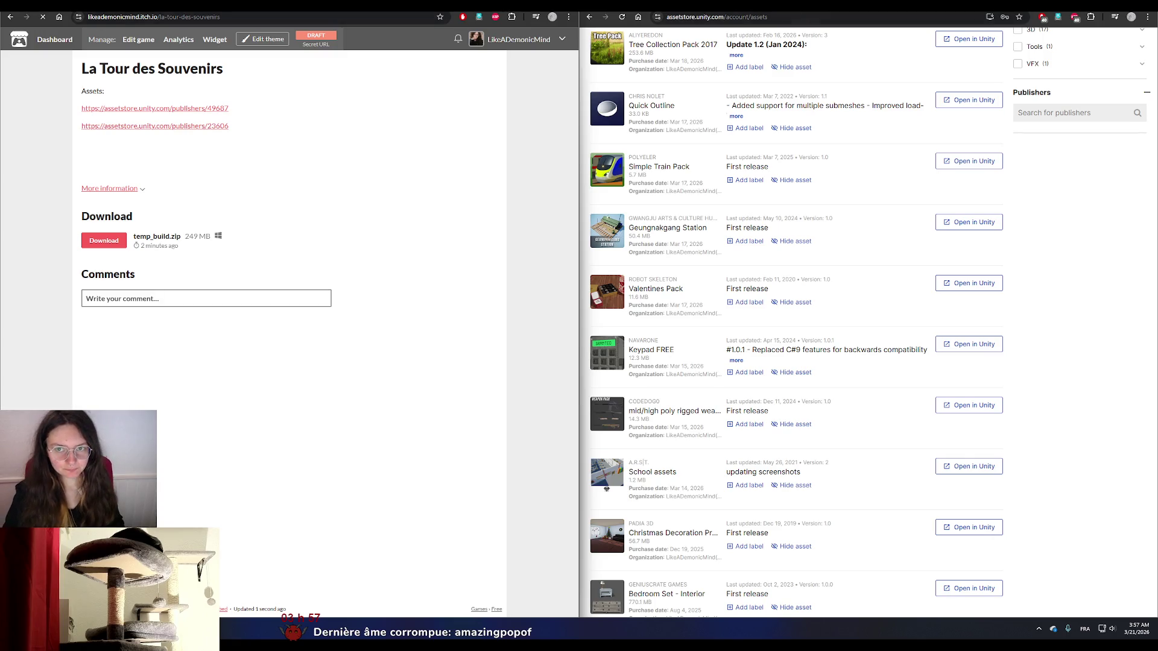
In a new tab, go to the My First Jam! 2026 page and start submitting a project
key("ctrl+t")
type("itch.io/jam/my-first-jam-2026")
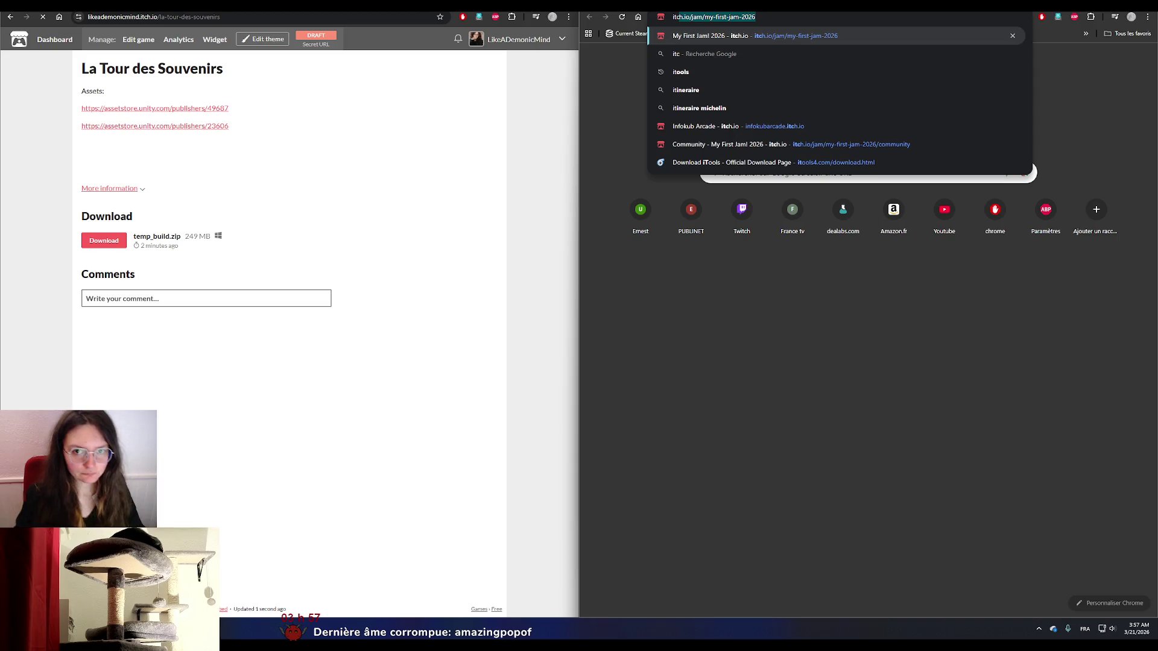
key("Return")
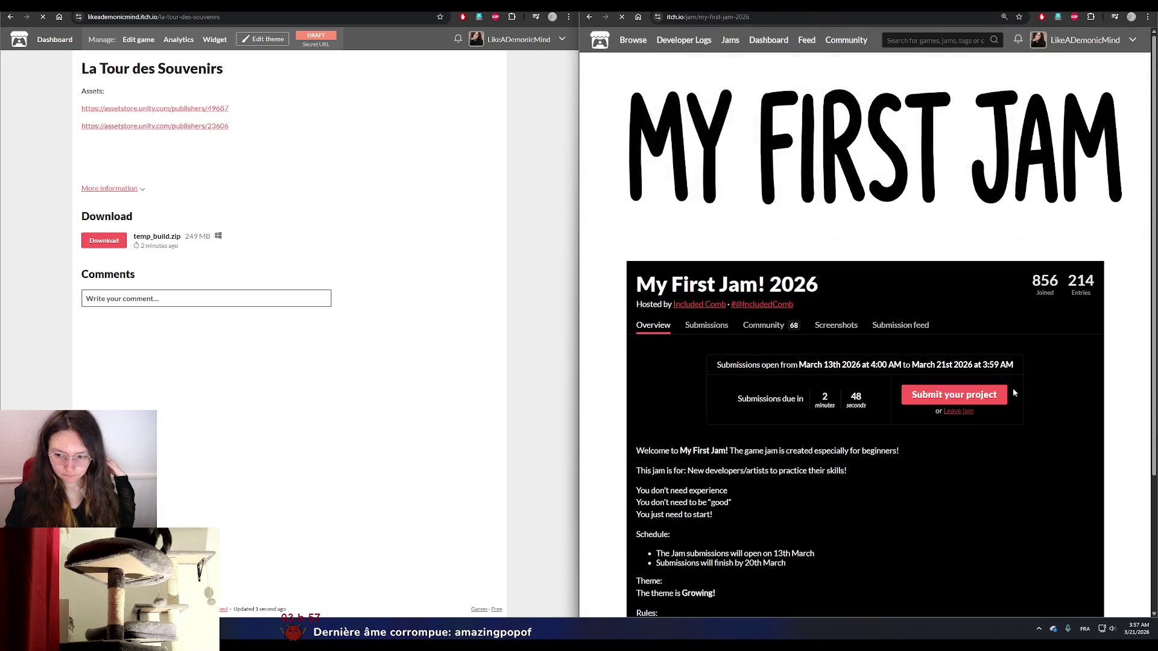
left_click(978, 399)
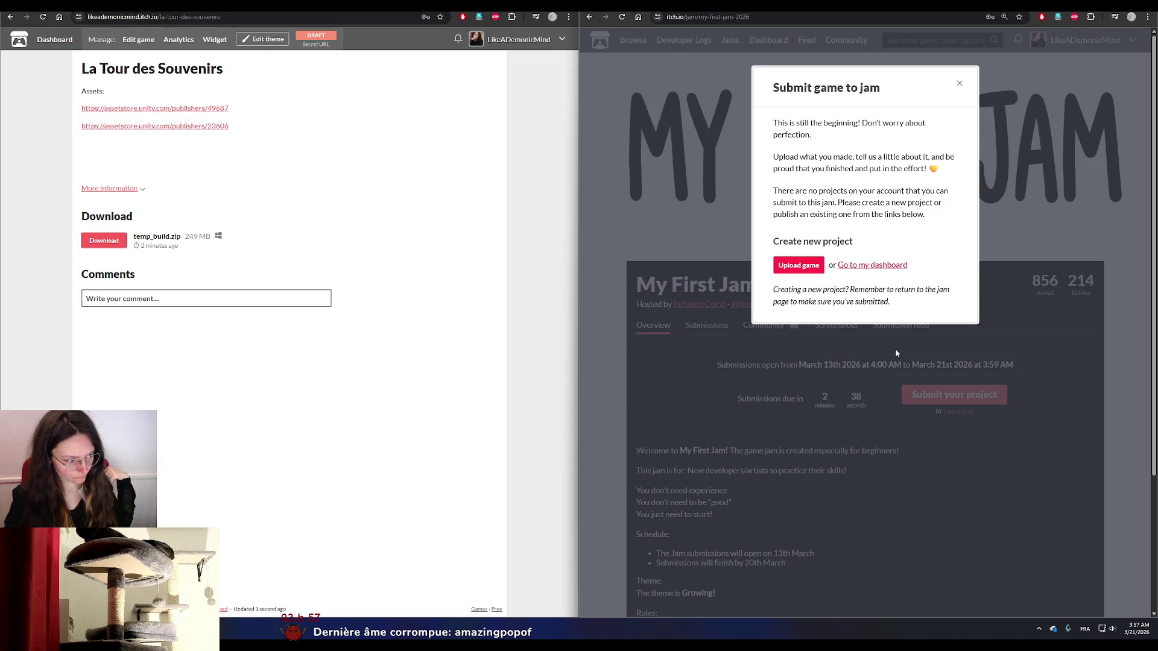
Try creating a new project for the jam and look over the resulting page
left_click(798, 266)
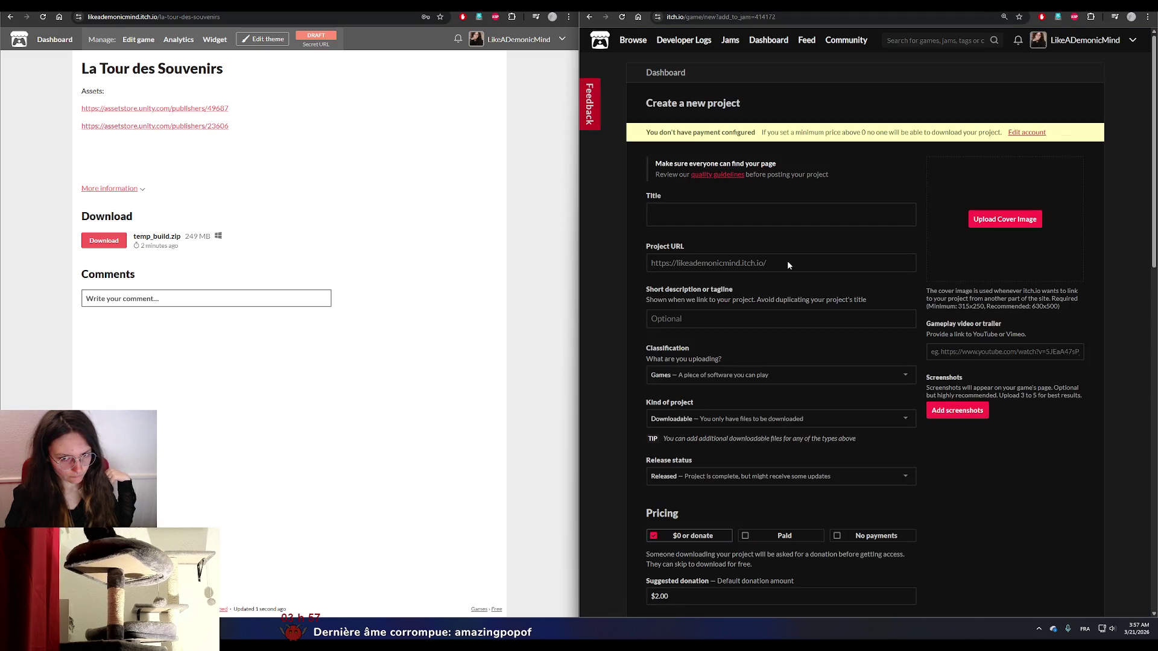
scroll(734, 387, "down", 2)
scroll(734, 387, "down", 3)
scroll(734, 386, "up", 5)
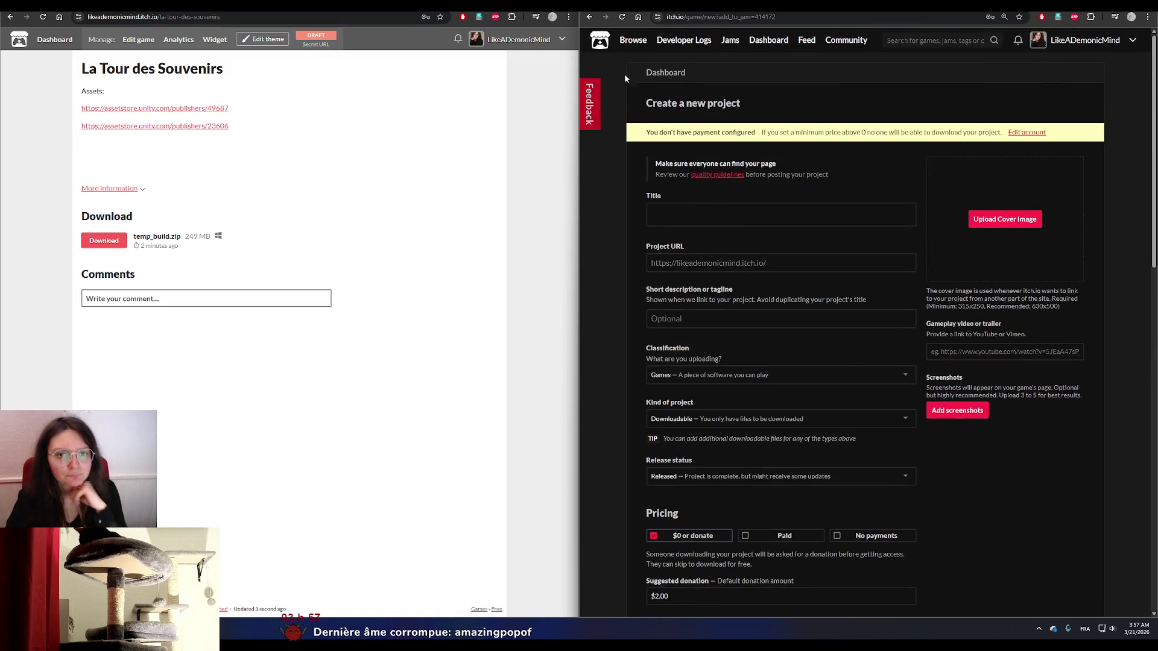
Return to the jam page, skim it, and maximize the La Tour des Souvenirs game page window
left_click(590, 17)
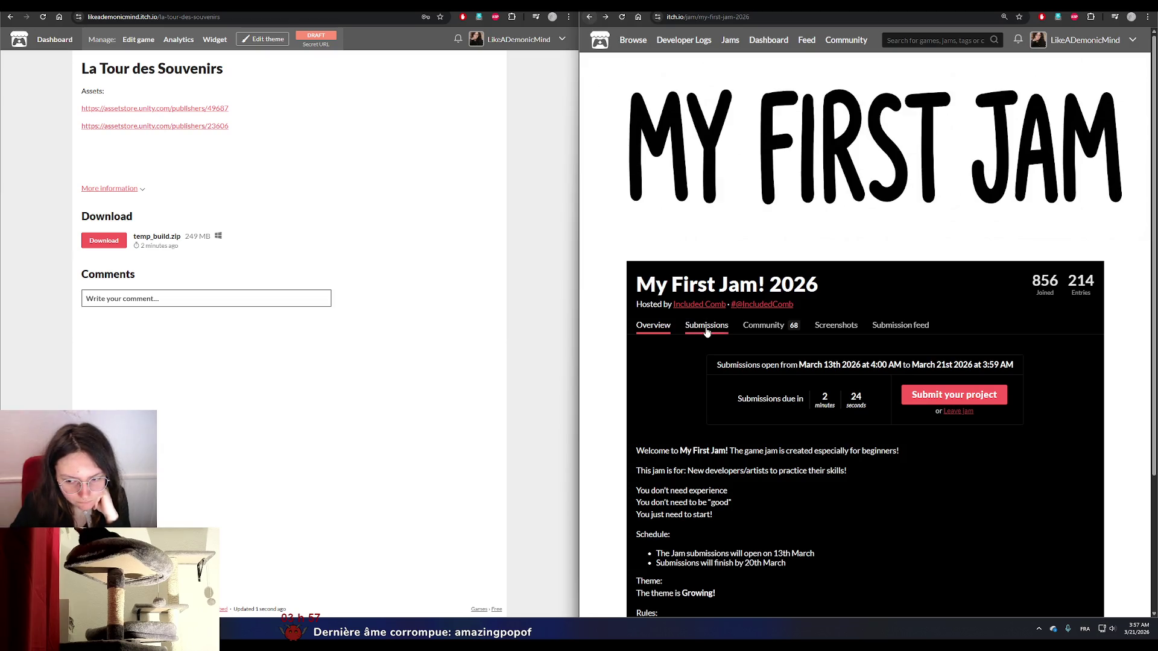
scroll(707, 332, "down", 2)
scroll(707, 331, "down", 1)
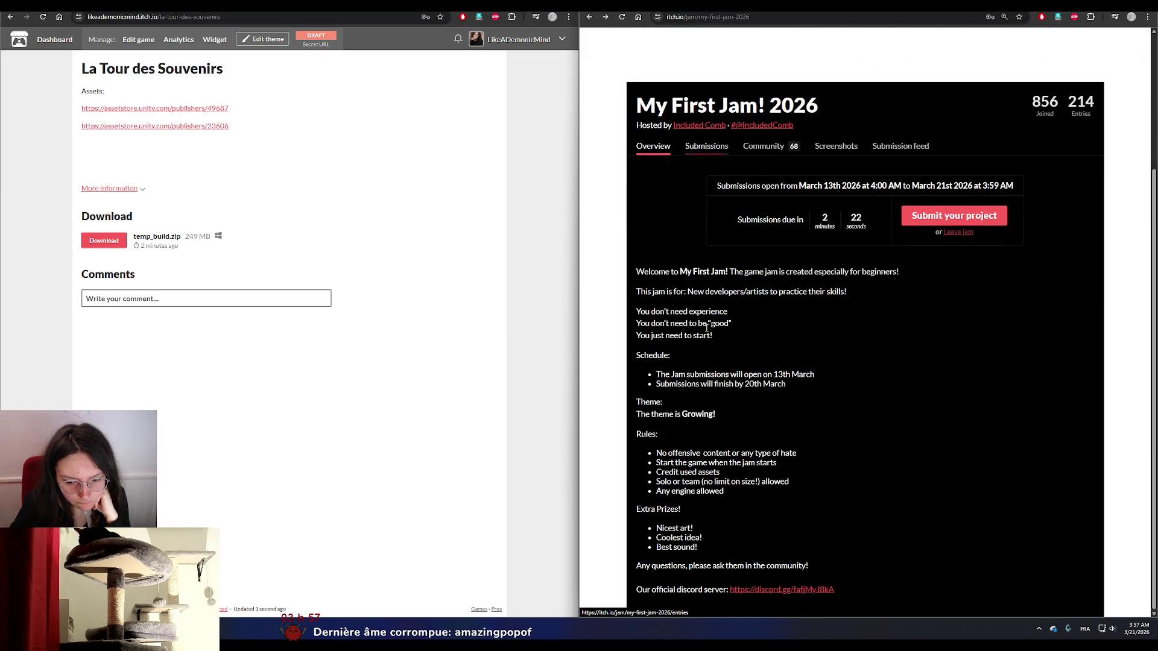
scroll(707, 329, "up", 2)
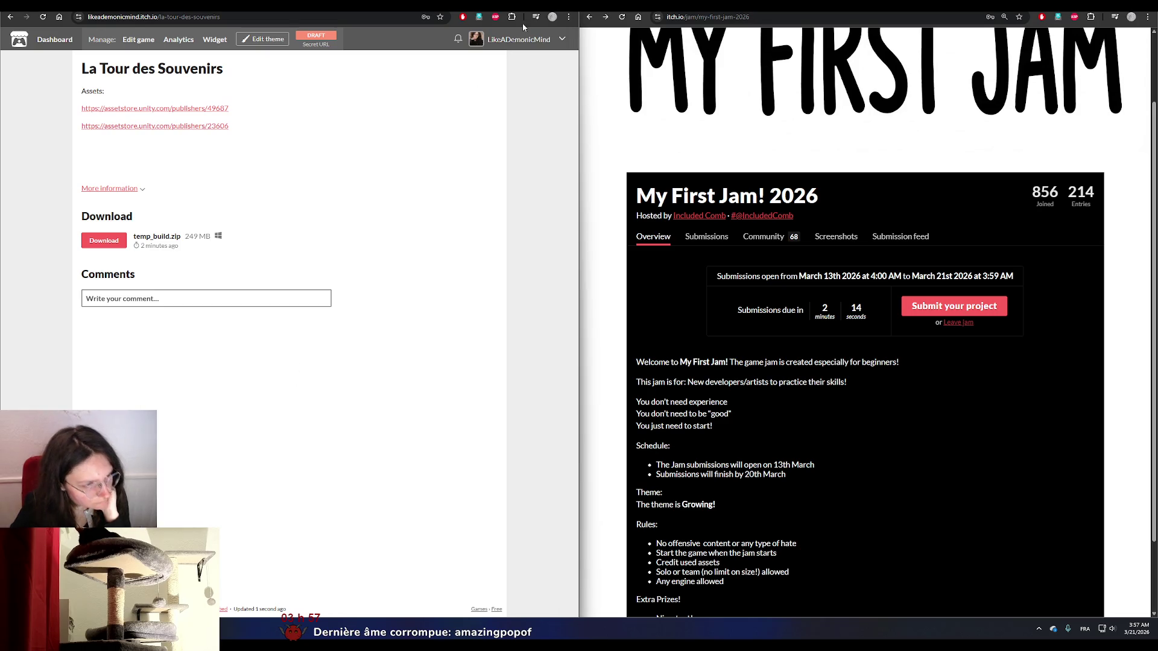
key("super+Up")
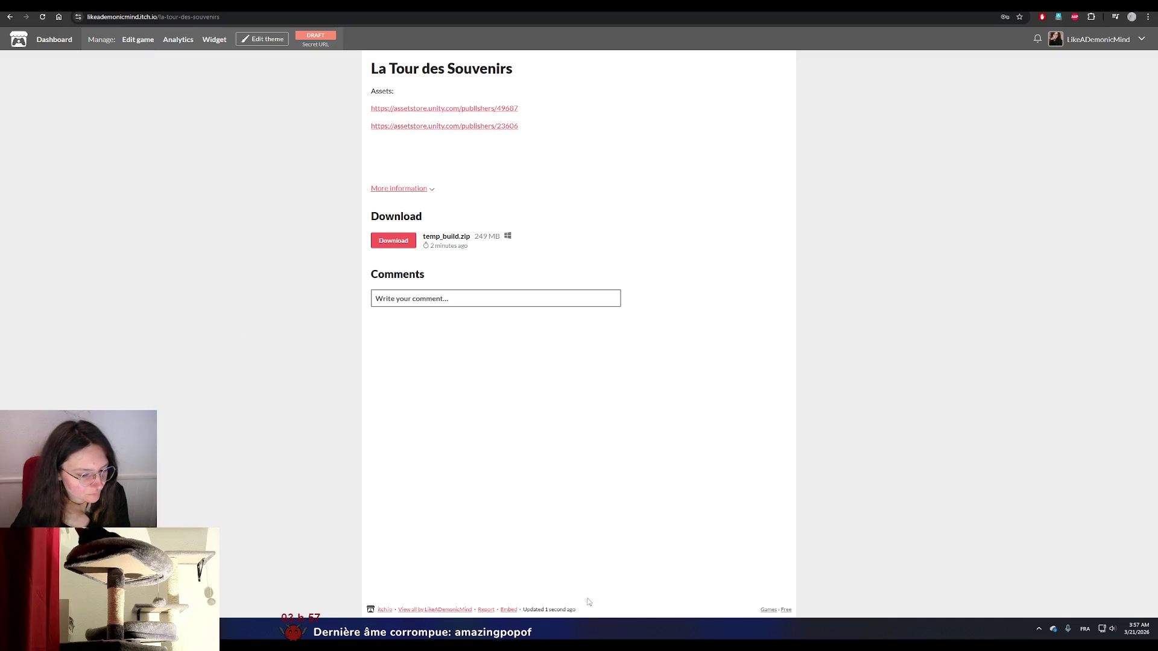
Set La Tour des Souvenirs' visibility to Public in its edit settings and save
mouse_move(570, 613)
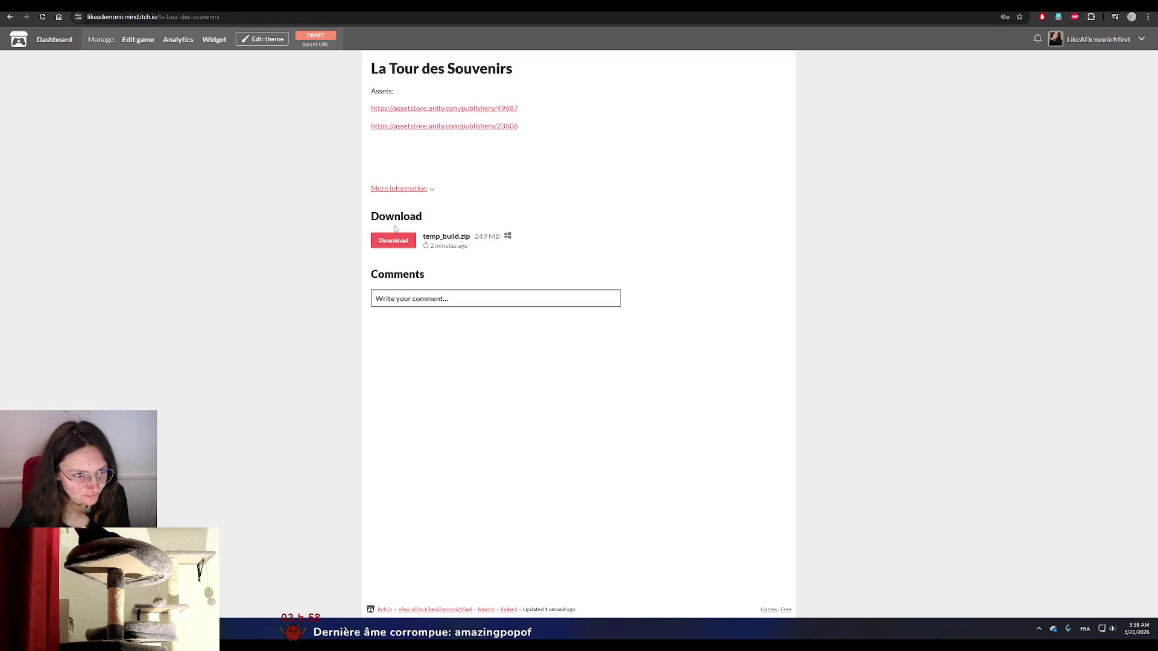
left_click(416, 189)
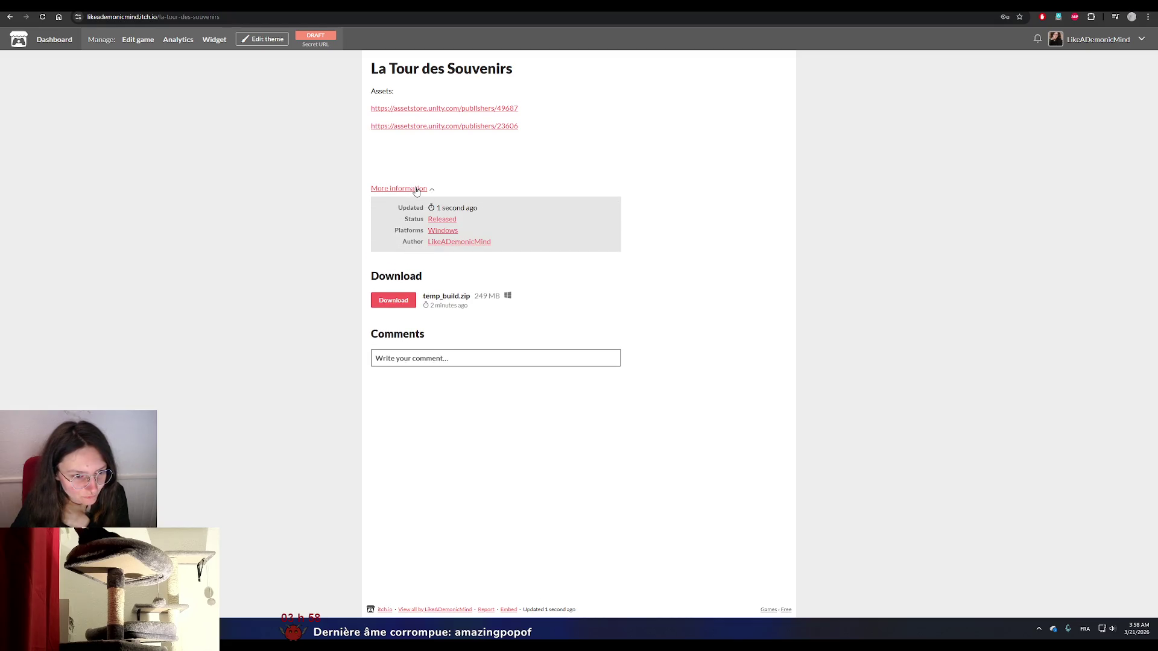
left_click(416, 190)
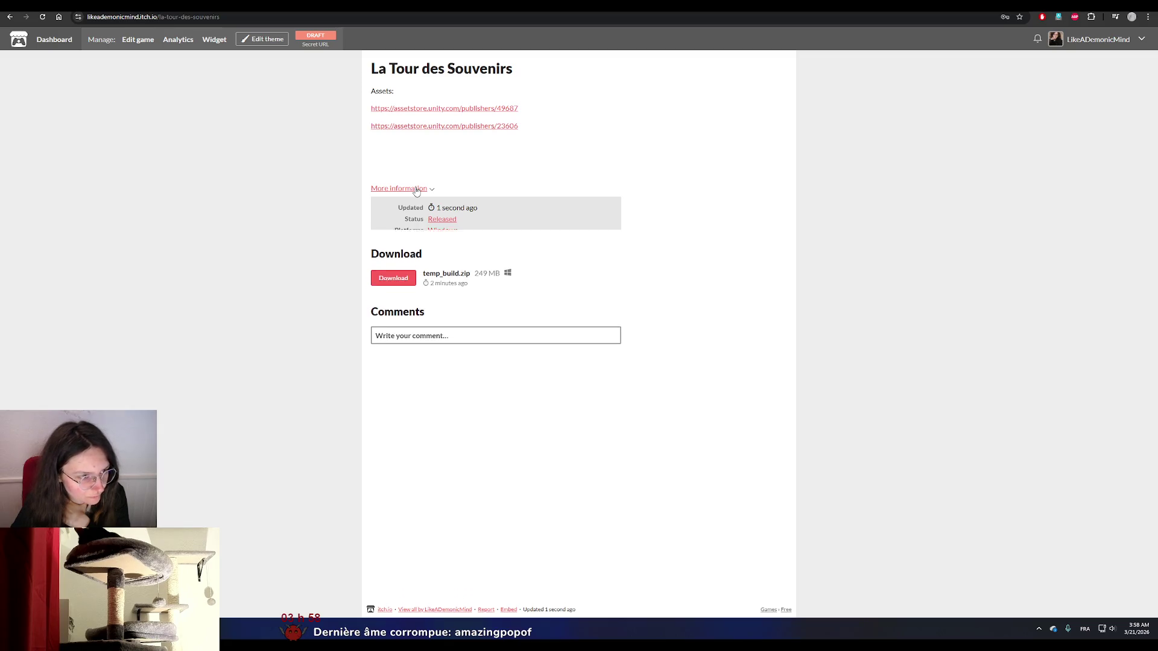
left_click(303, 36)
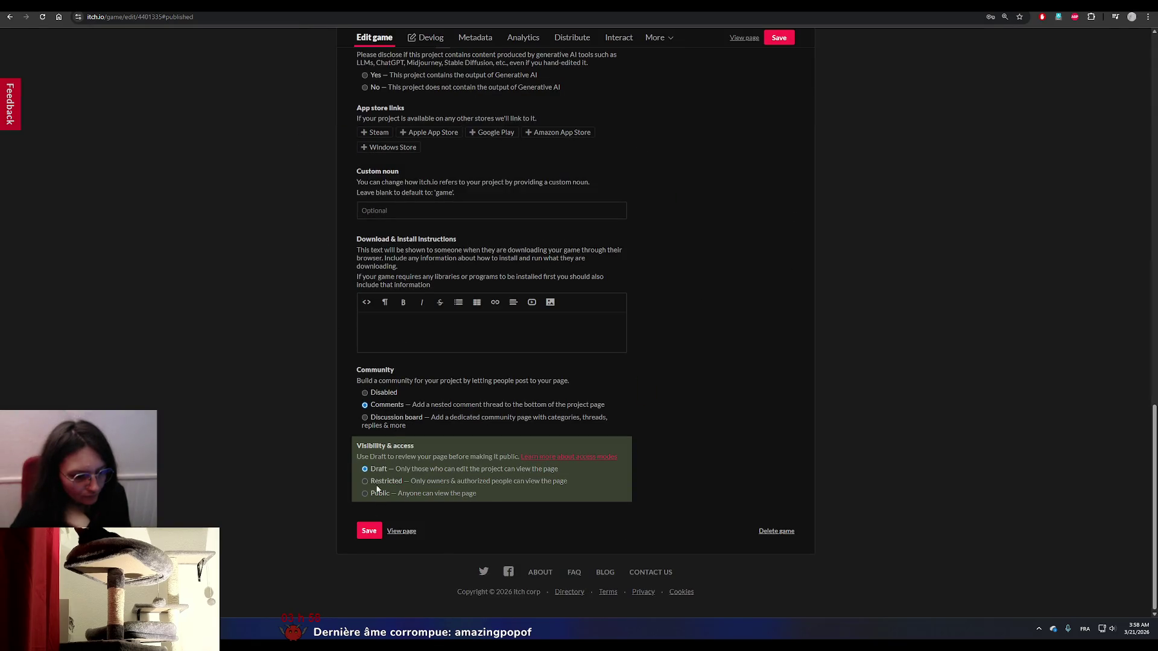
left_click(373, 494)
left_click(370, 531)
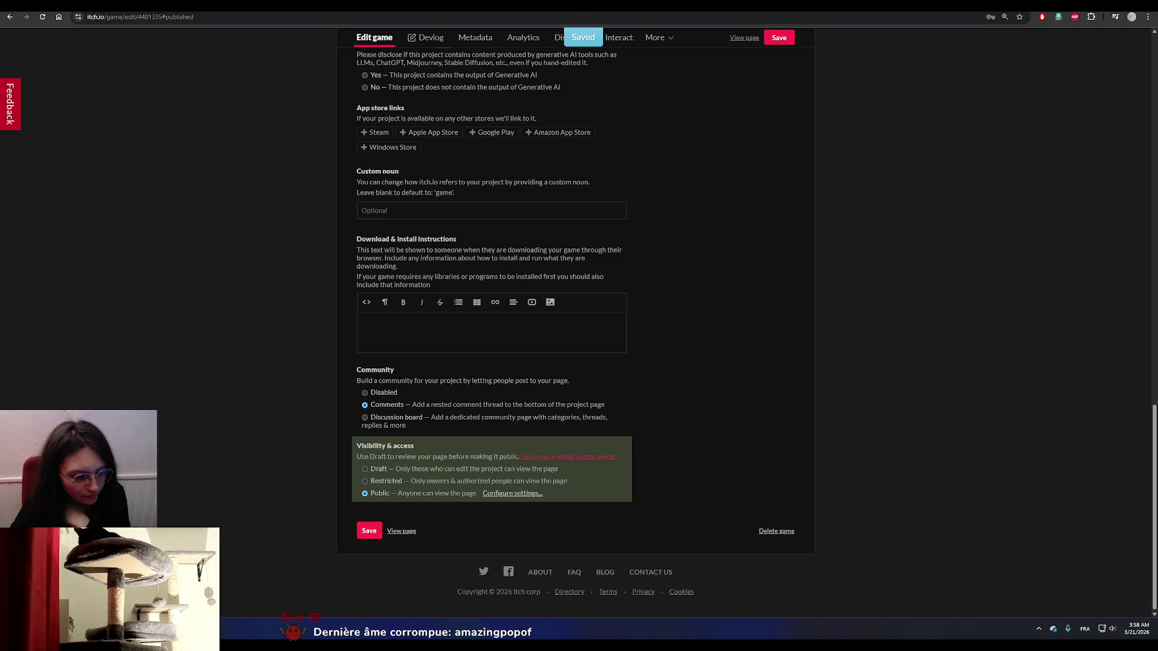
Recheck the jam submission prompt, then save the game settings again and view the public page
mouse_move(293, 633)
left_click(313, 554)
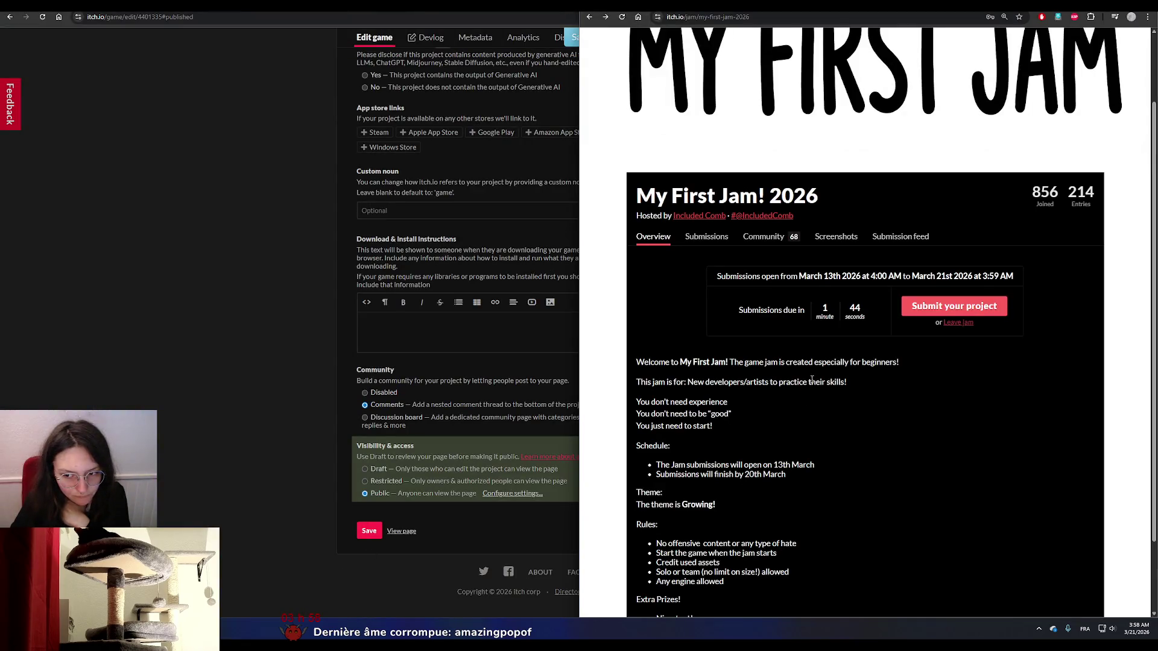
left_click(915, 310)
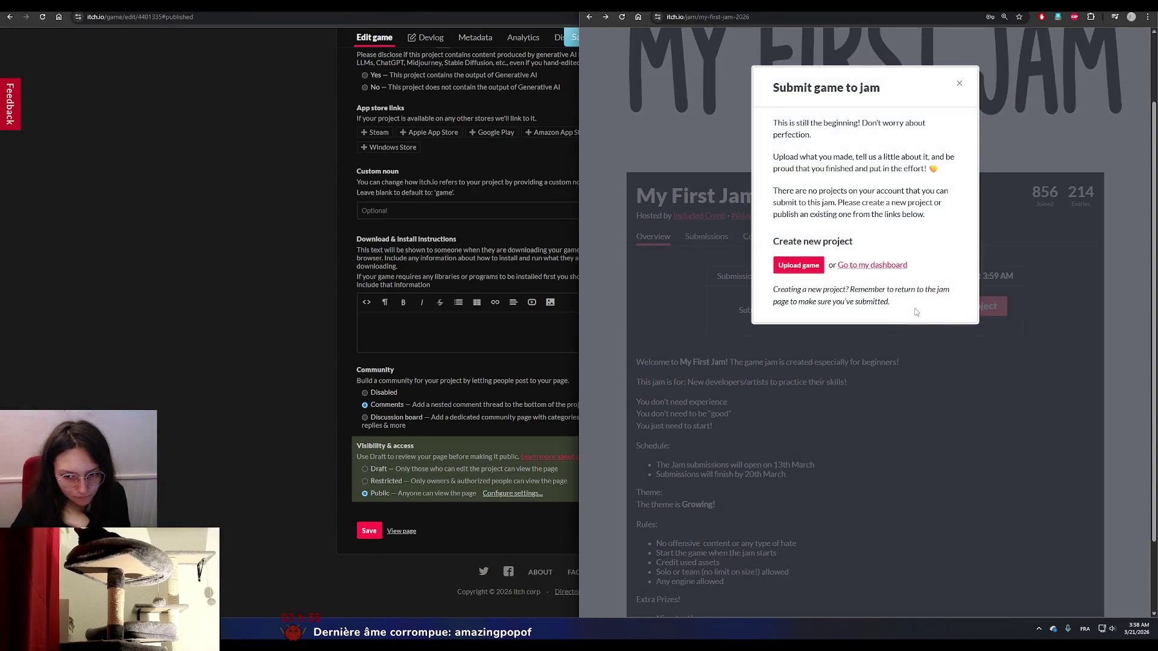
left_click(895, 362)
left_click(491, 532)
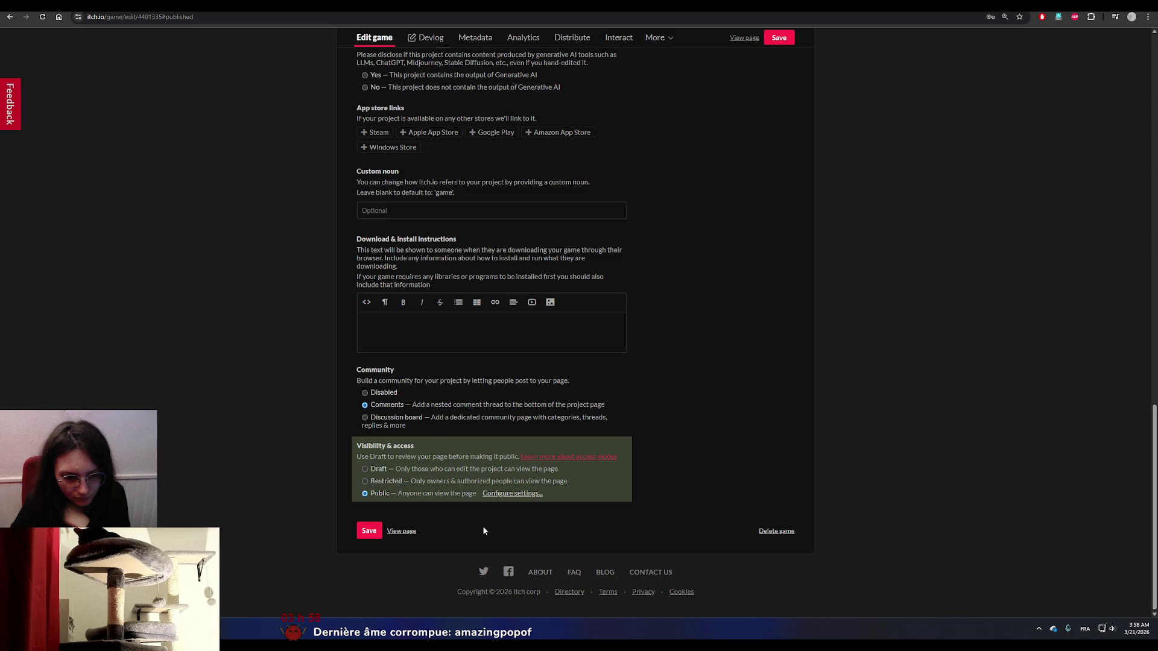
left_click(365, 537)
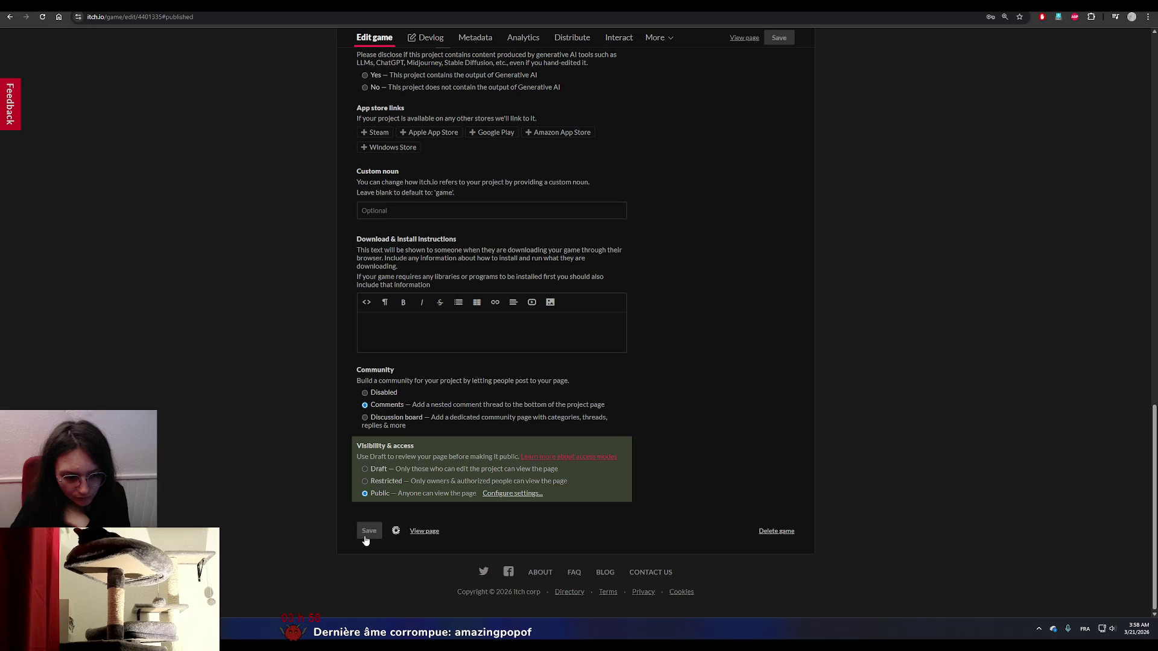
left_click(394, 533)
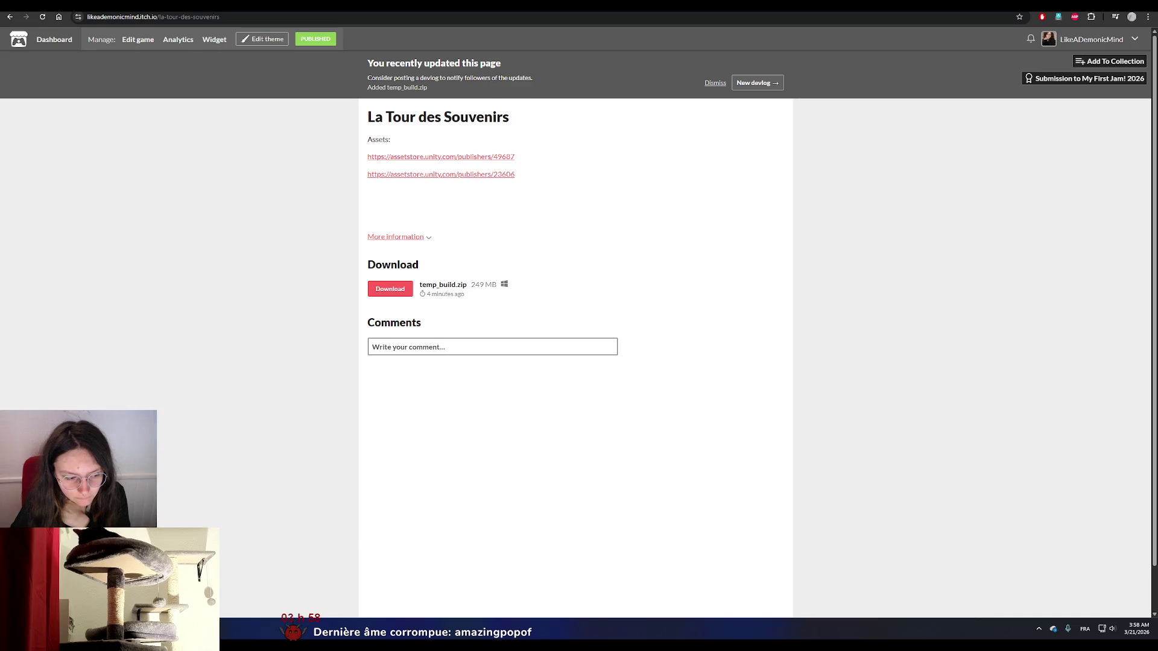
Bring the jam window forward, then reopen and dismiss its submission prompt
mouse_move(285, 637)
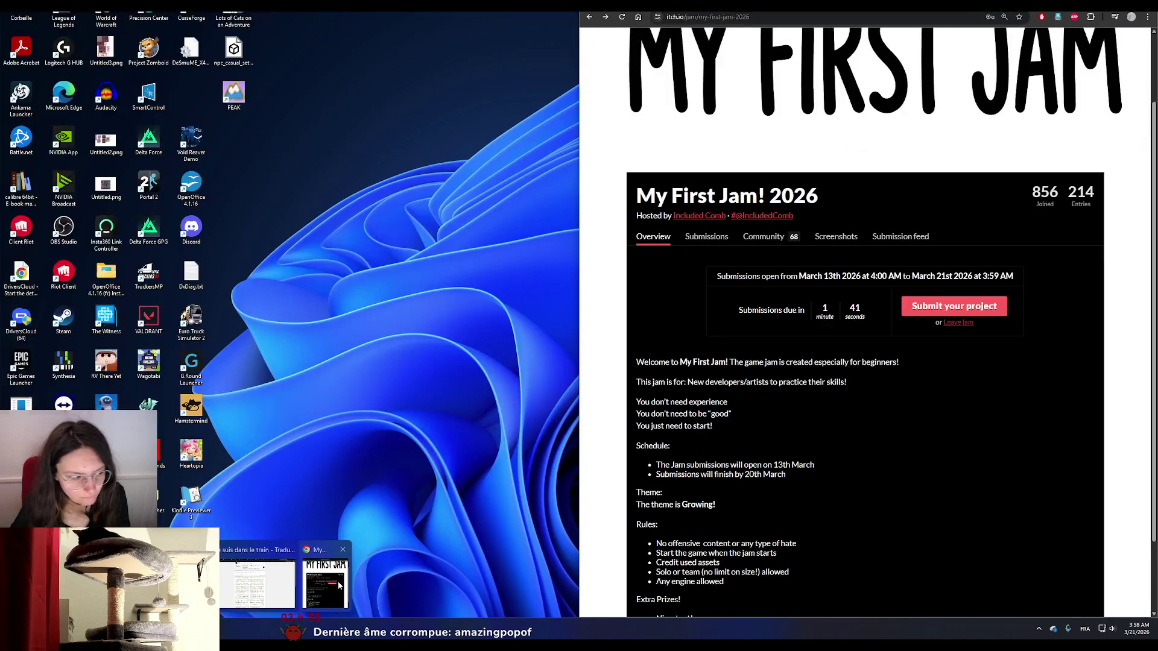
left_click(332, 587)
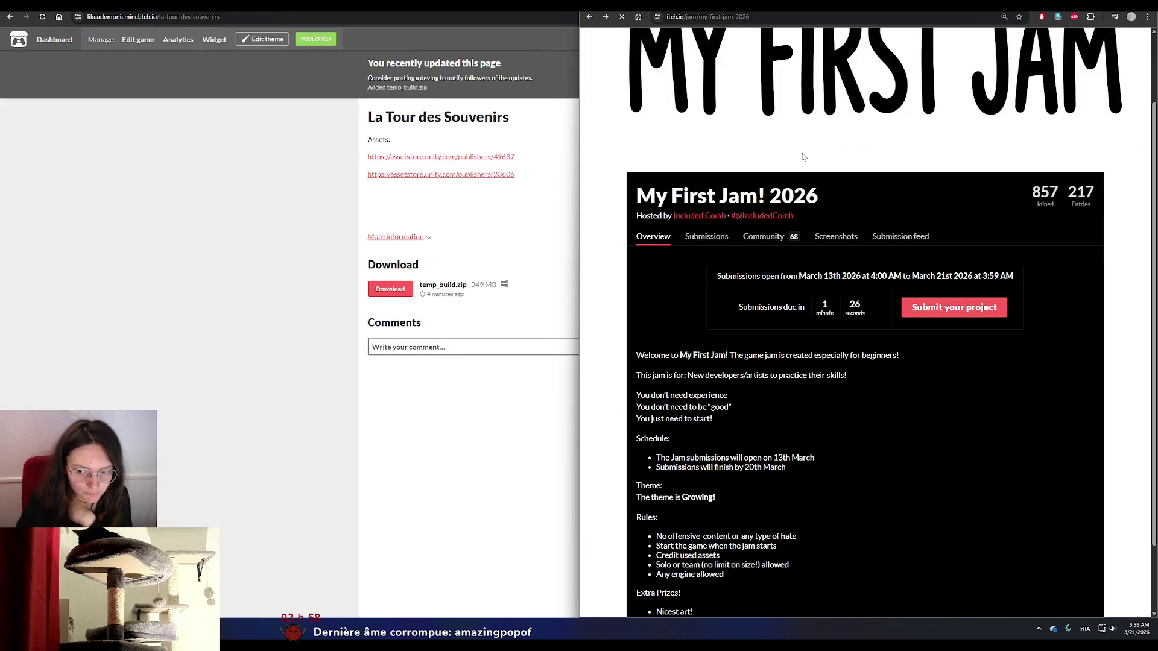
left_click(916, 313)
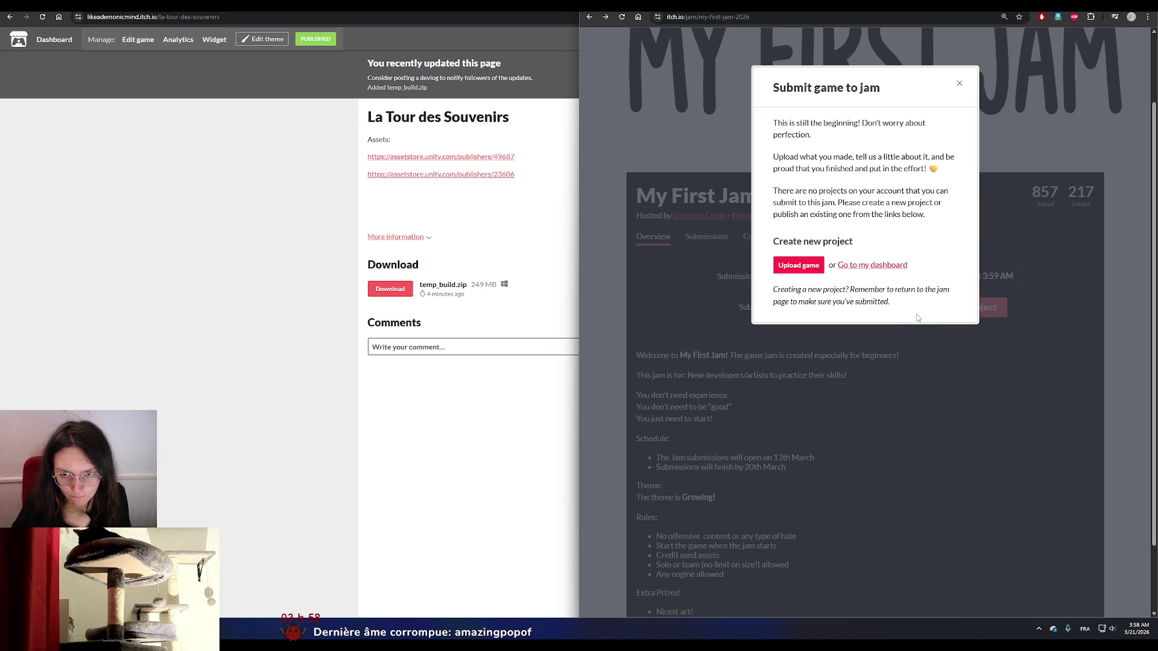
left_click(915, 376)
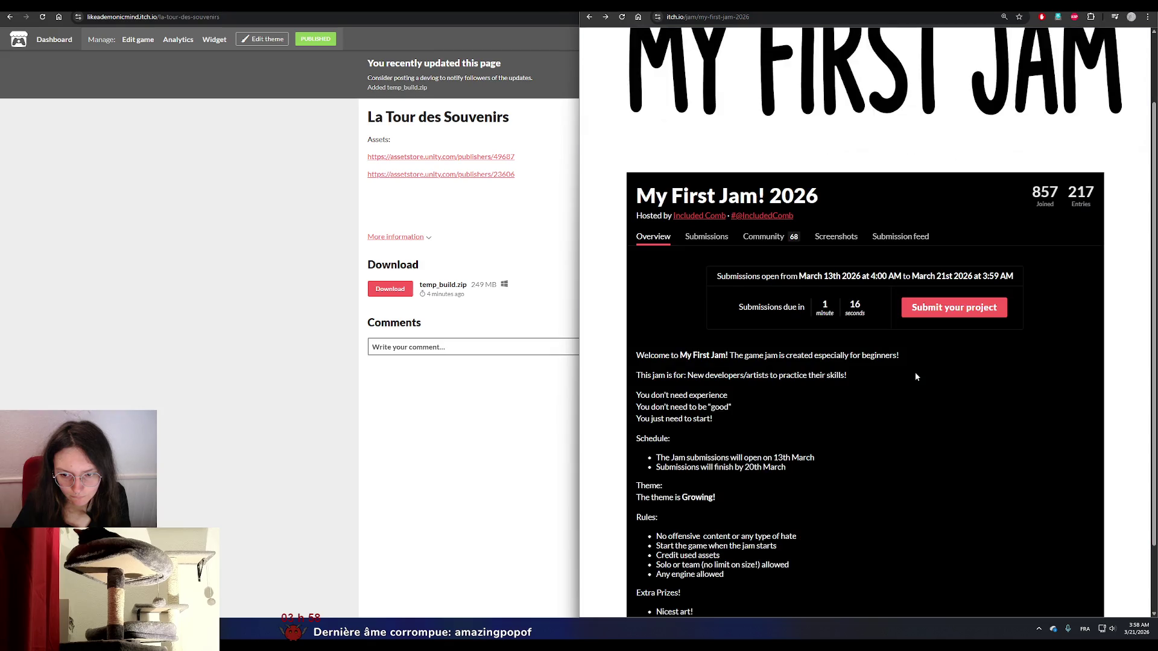
Put the game page beside the jam page and reload the jam page to refresh its entries
key("ctrl+w")
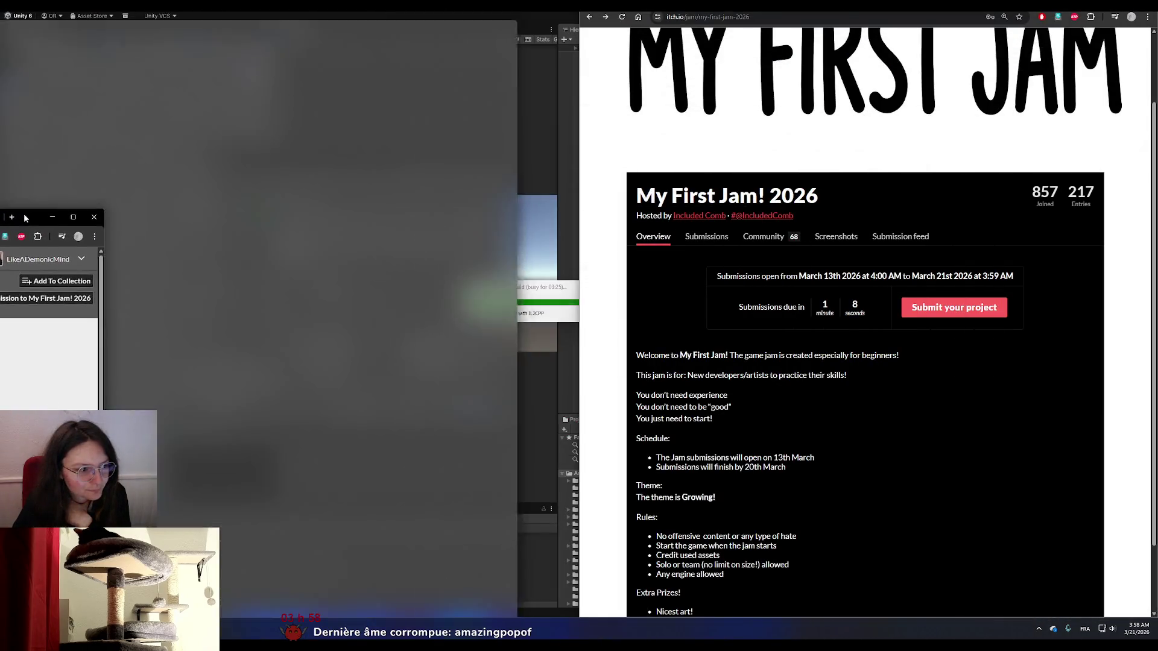
left_click(24, 215)
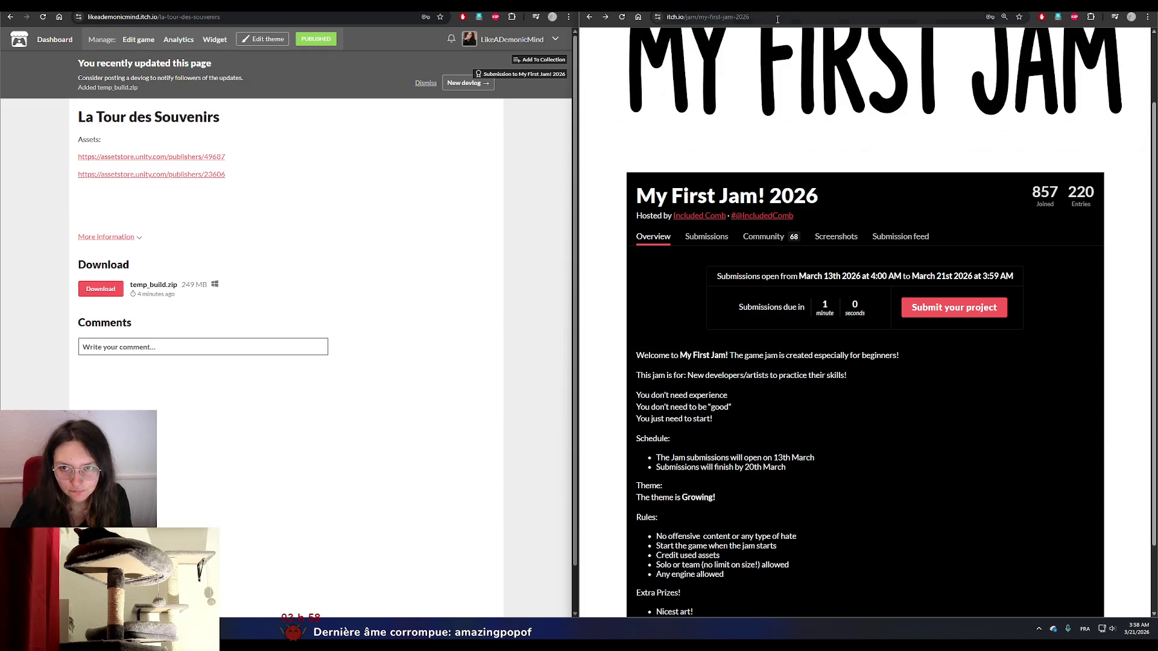
scroll(869, 415, "down", 1)
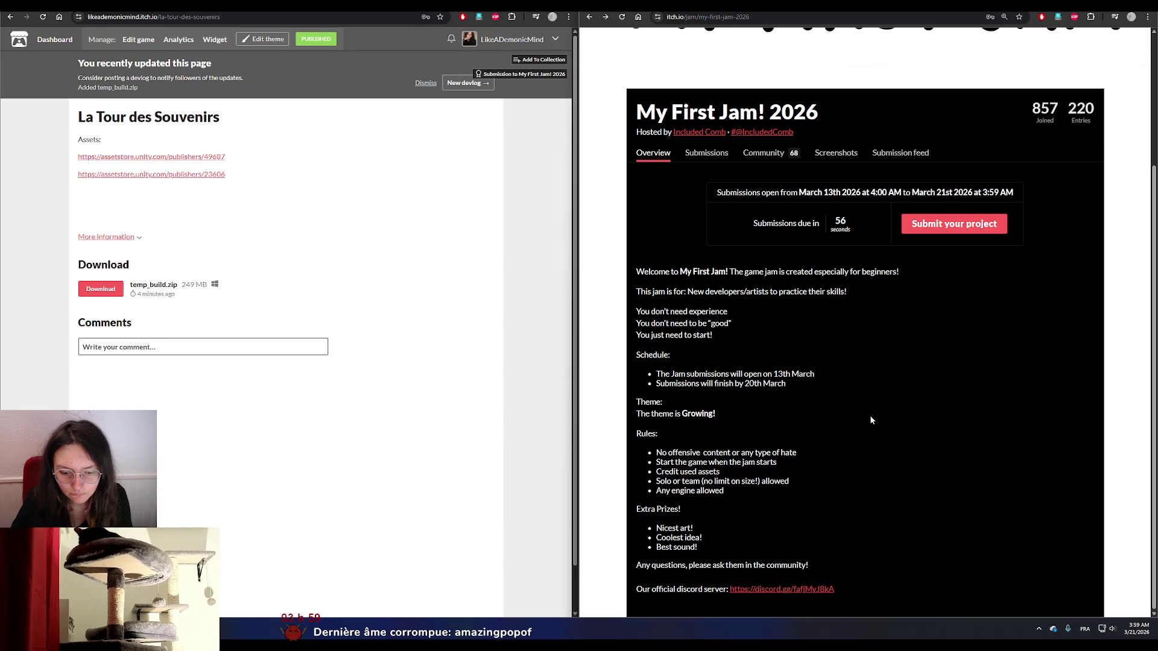
key("F5")
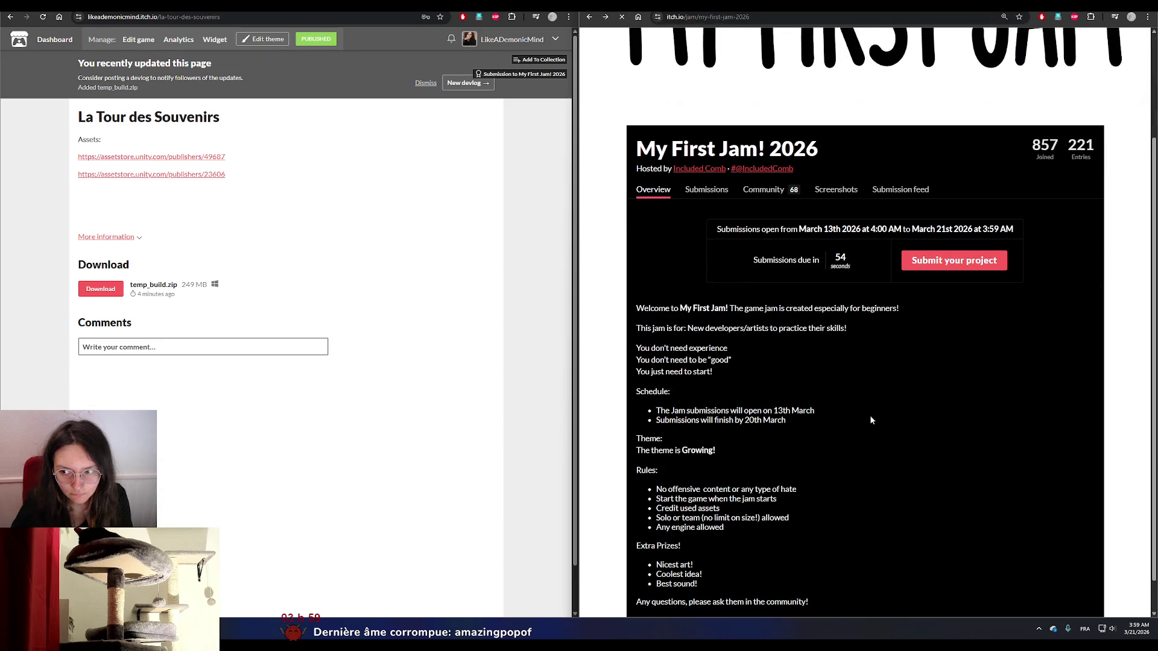
In the right window, go through the Creator Dashboard to the La Tour des Souvenirs page
left_click(923, 262)
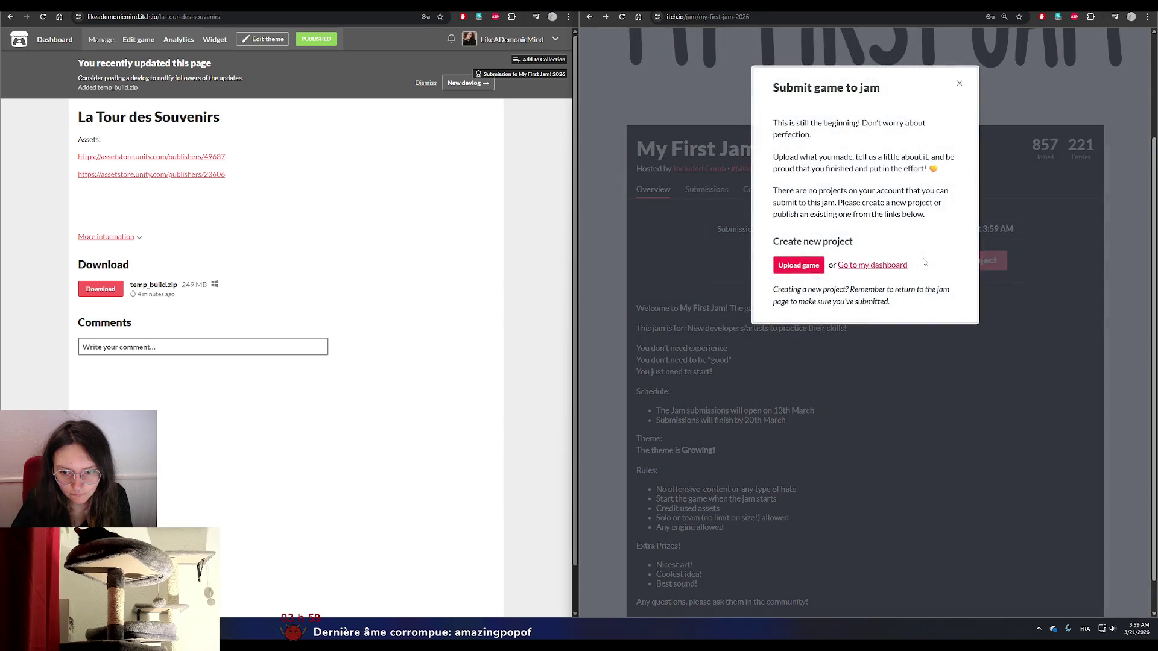
left_click(895, 265)
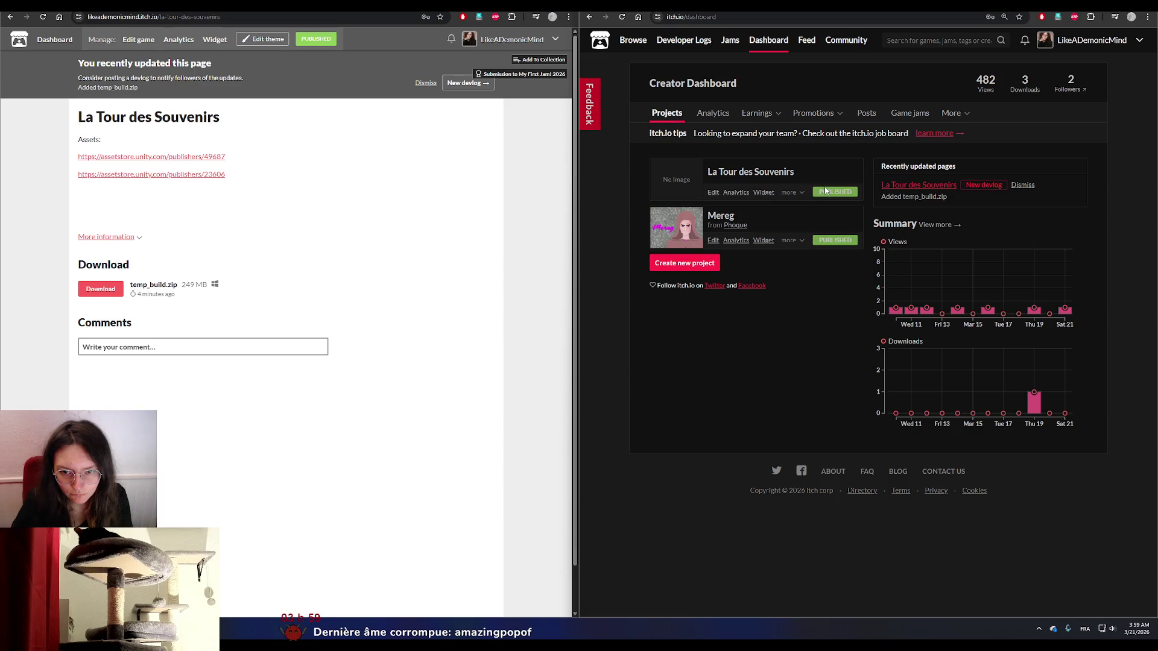
left_click(835, 176)
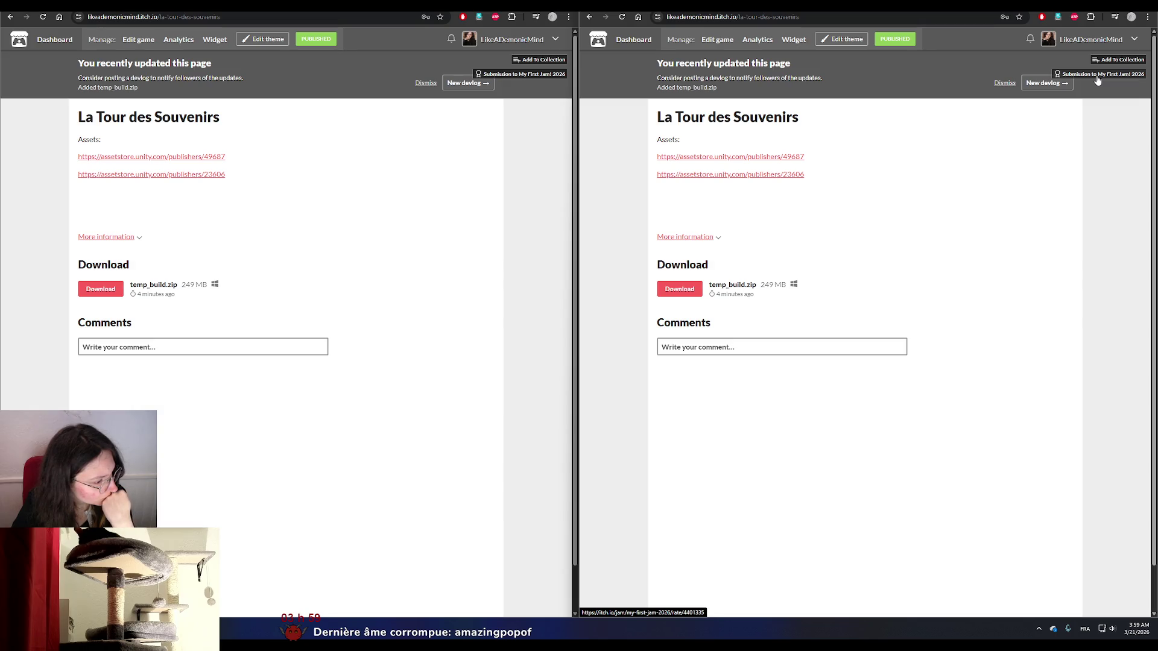
Go back twice to the My First Jam! 2026 page, and open then close the left window's theme editor
left_click(587, 17)
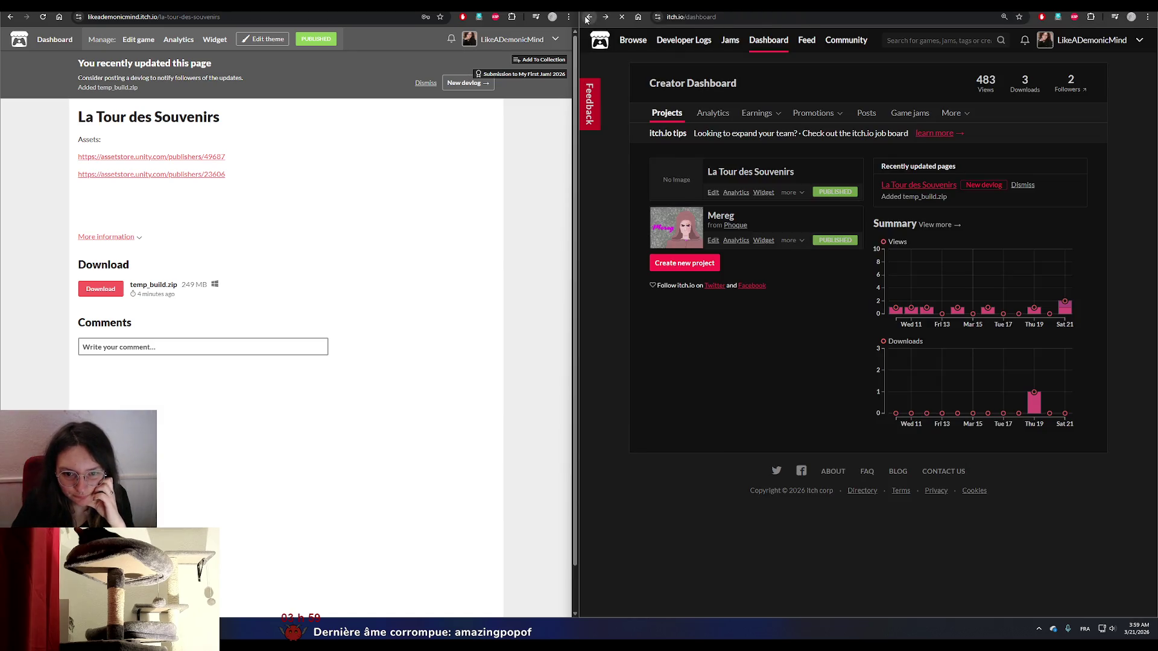
left_click(588, 17)
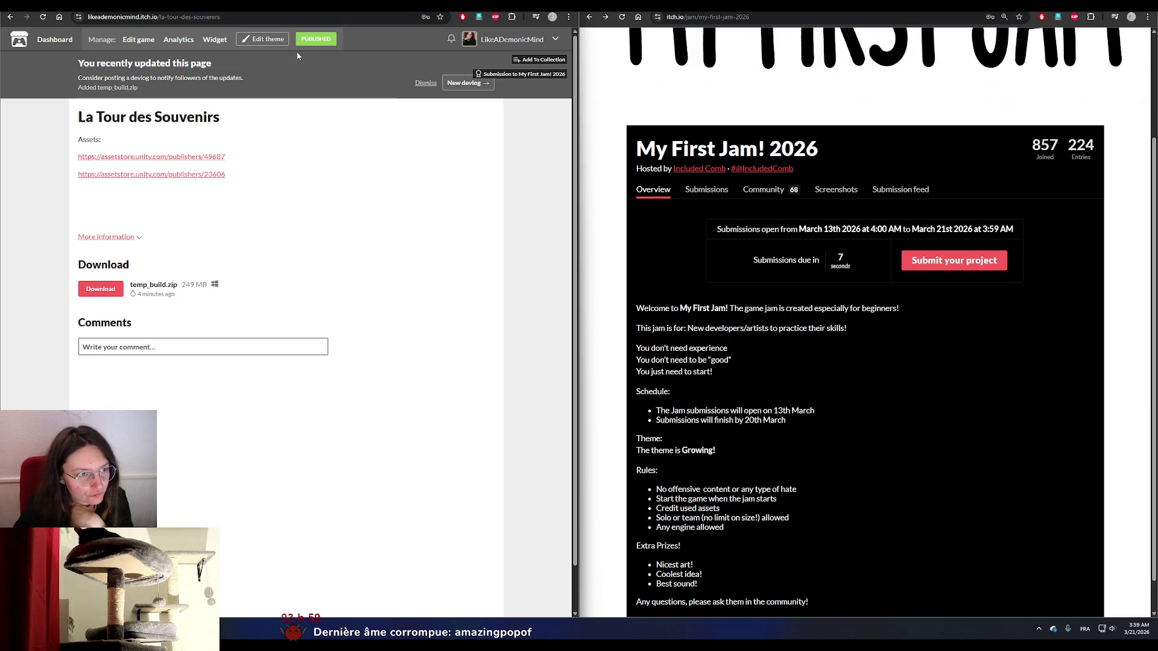
left_click(267, 43)
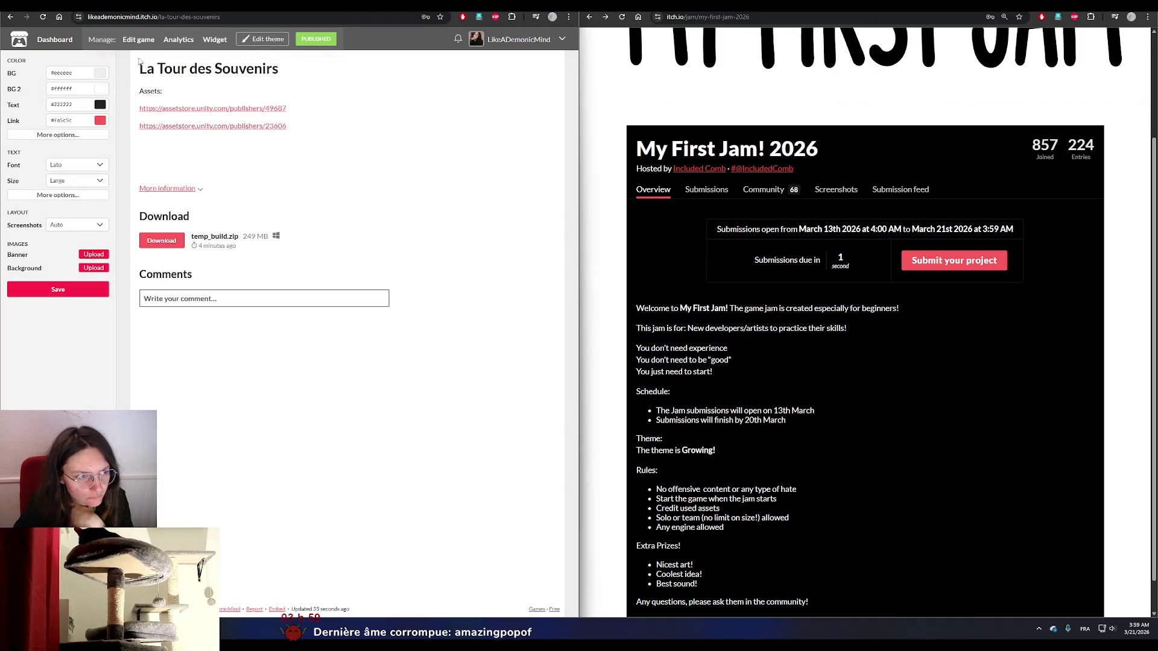
left_click(245, 39)
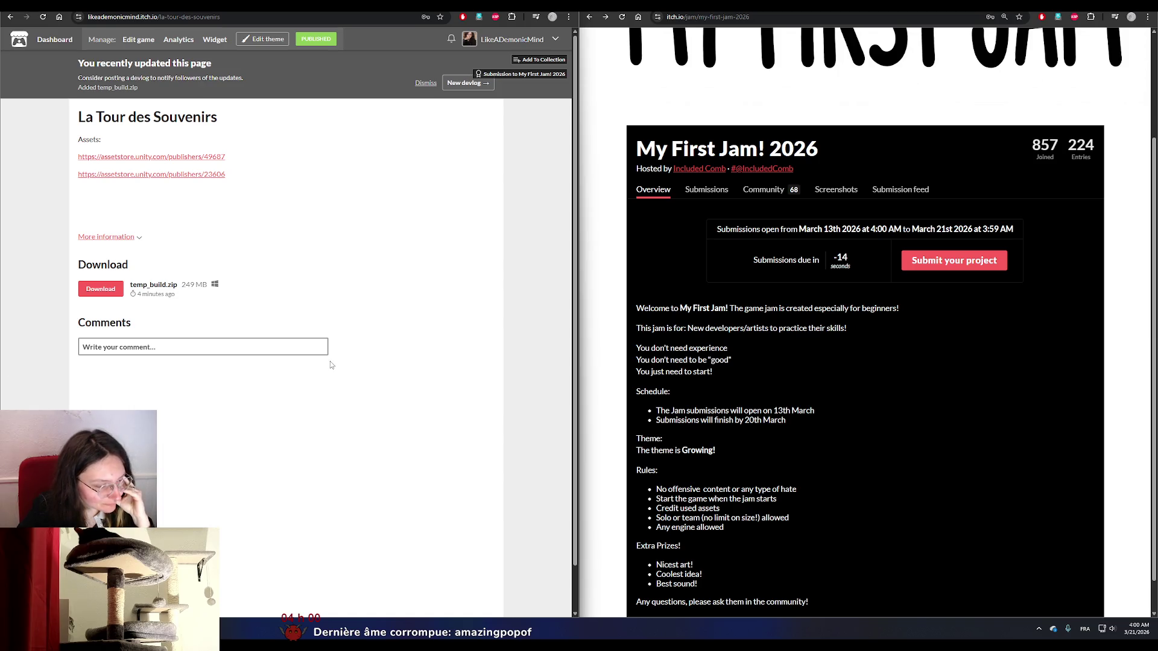
Open the La Tour des Souvenirs edit page with its uploads and $0 or donate pricing
left_click(145, 47)
Open the School assets package page from the purchased Asset Store assets
scroll(200, 386, "down", 4)
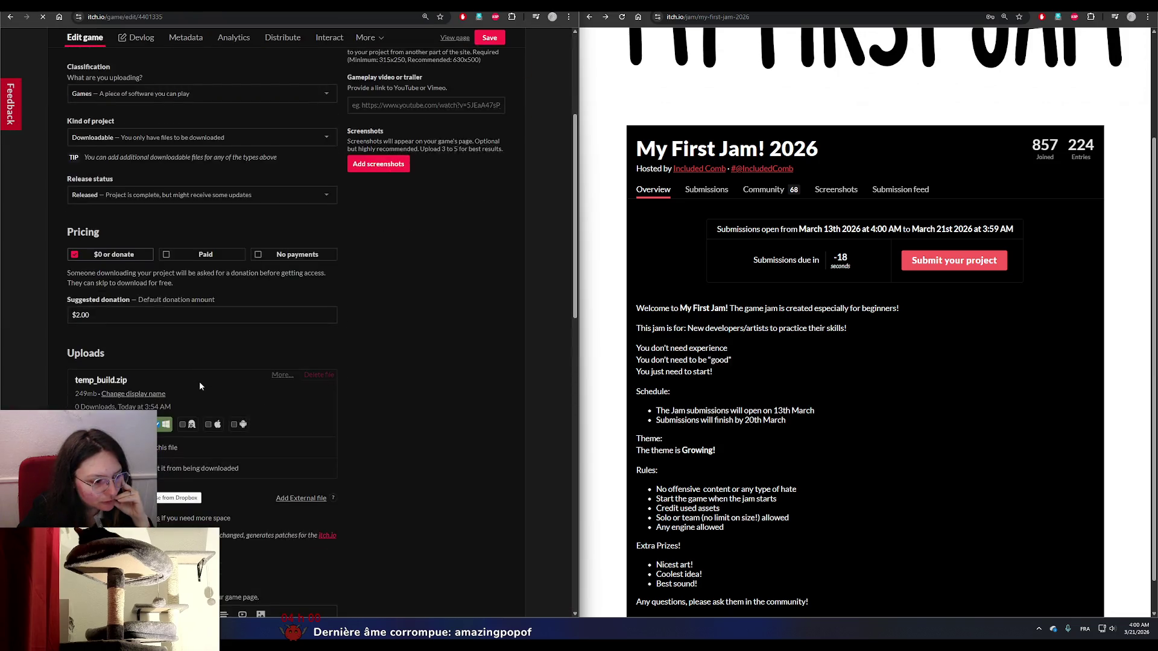
scroll(200, 386, "down", 10)
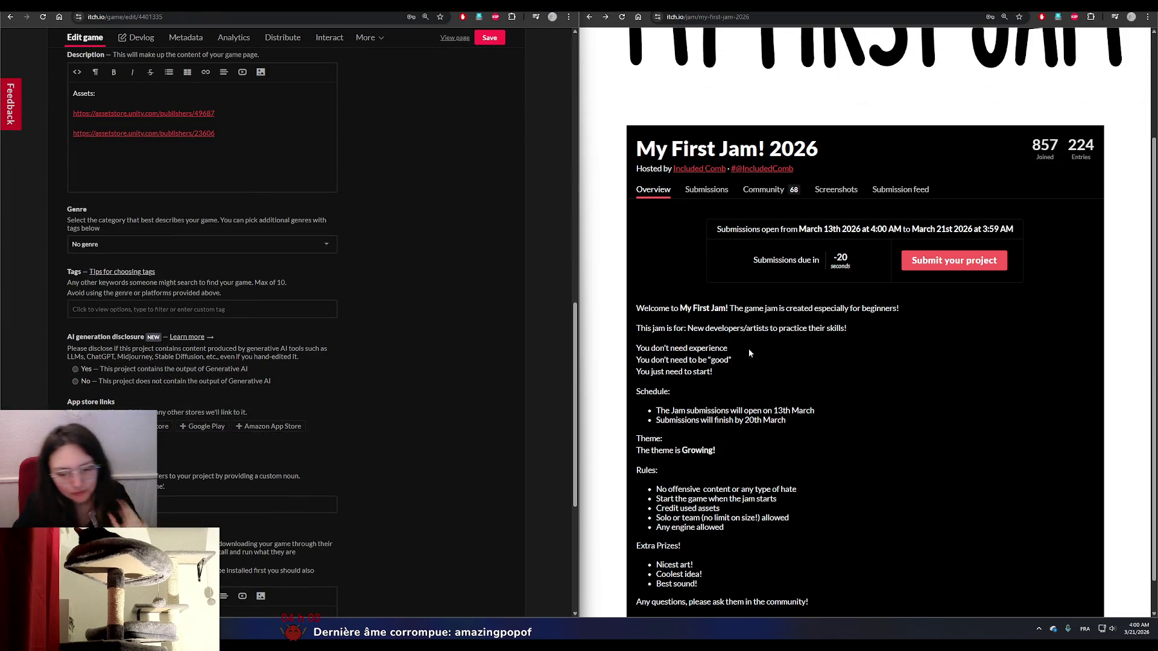
key("ctrl+l")
type("https://assetstore.unity.com/publishers/23606")
key("Return")
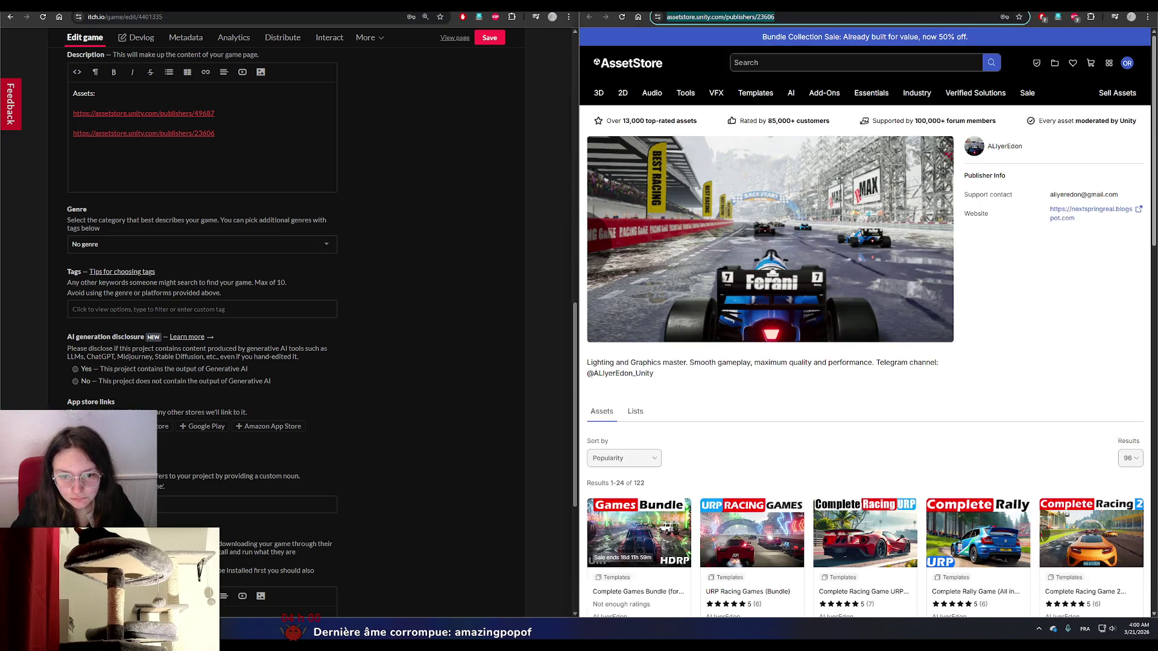
key("alt+Left")
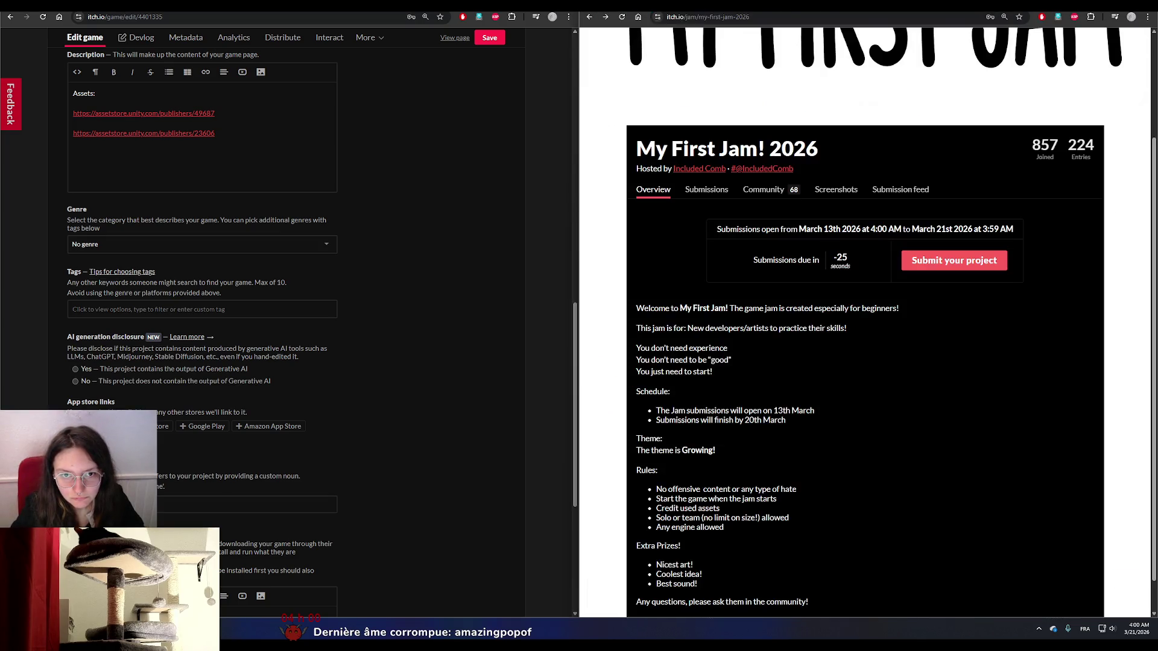
key("alt+Left")
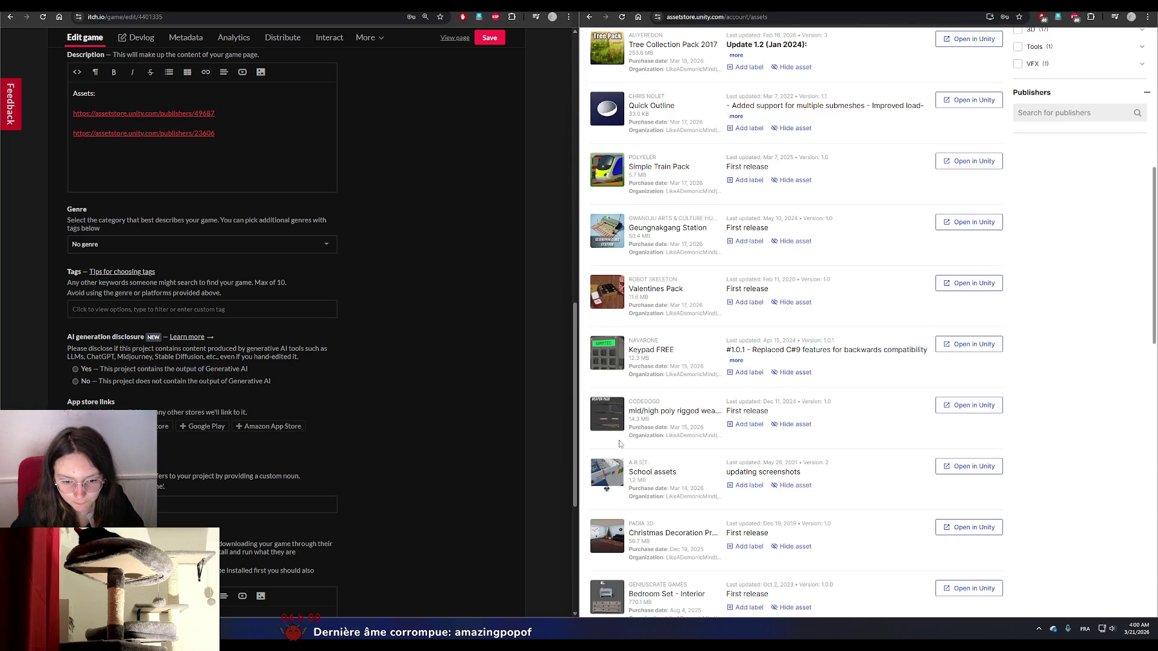
scroll(615, 422, "down", 2)
left_click(652, 337)
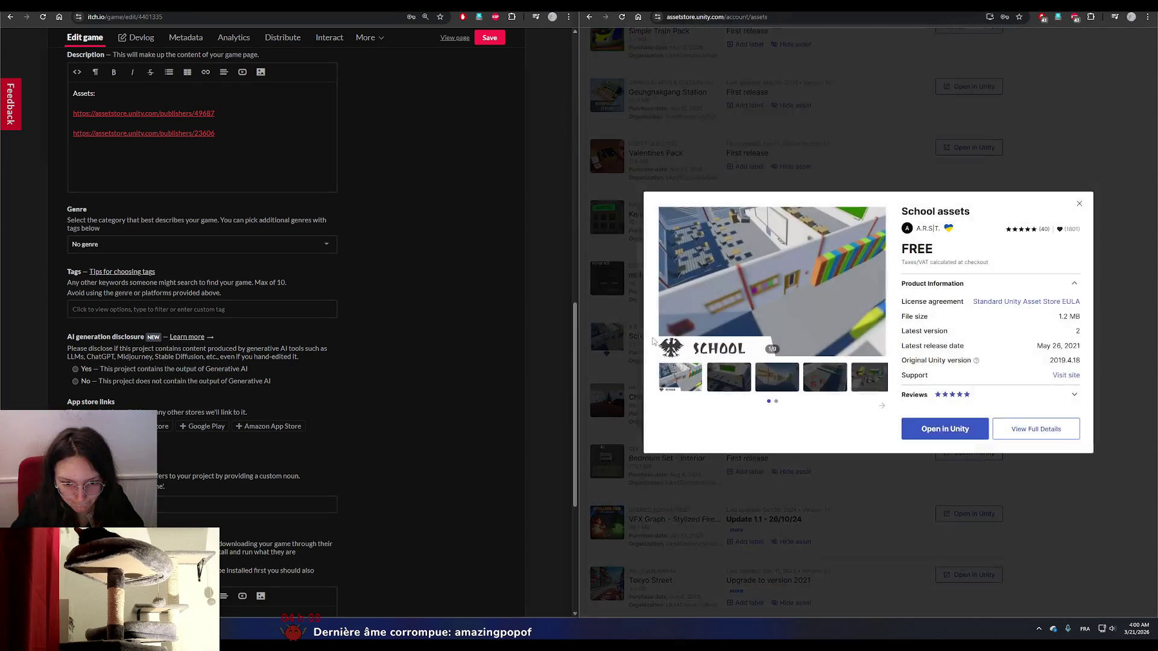
left_click(1025, 439)
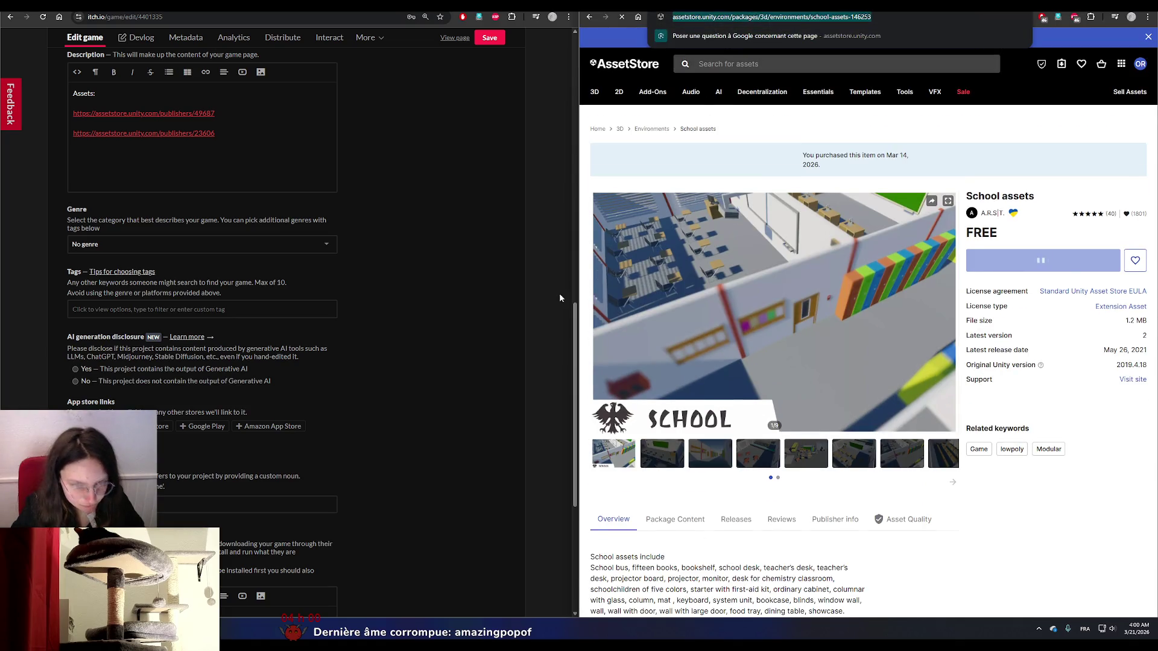
Paste the School assets link on a new line in the description, then return to My Assets
left_click(179, 154)
type("https://assetstore.unity.com/packages/3d/environments/school-assets-146253")
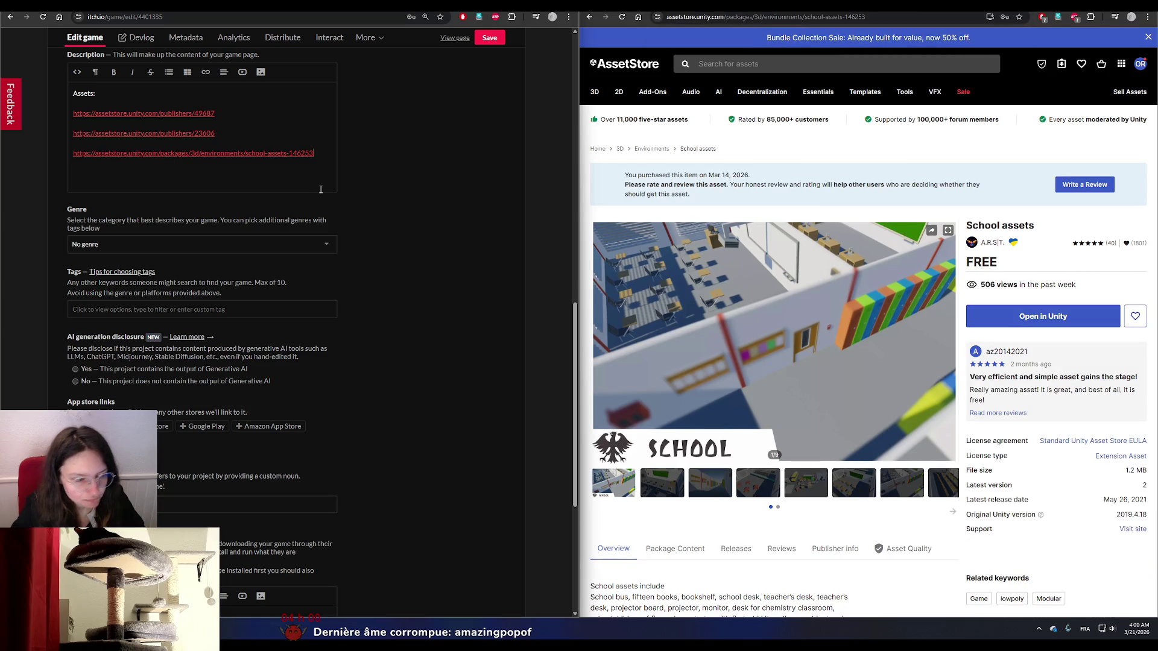
key("Return")
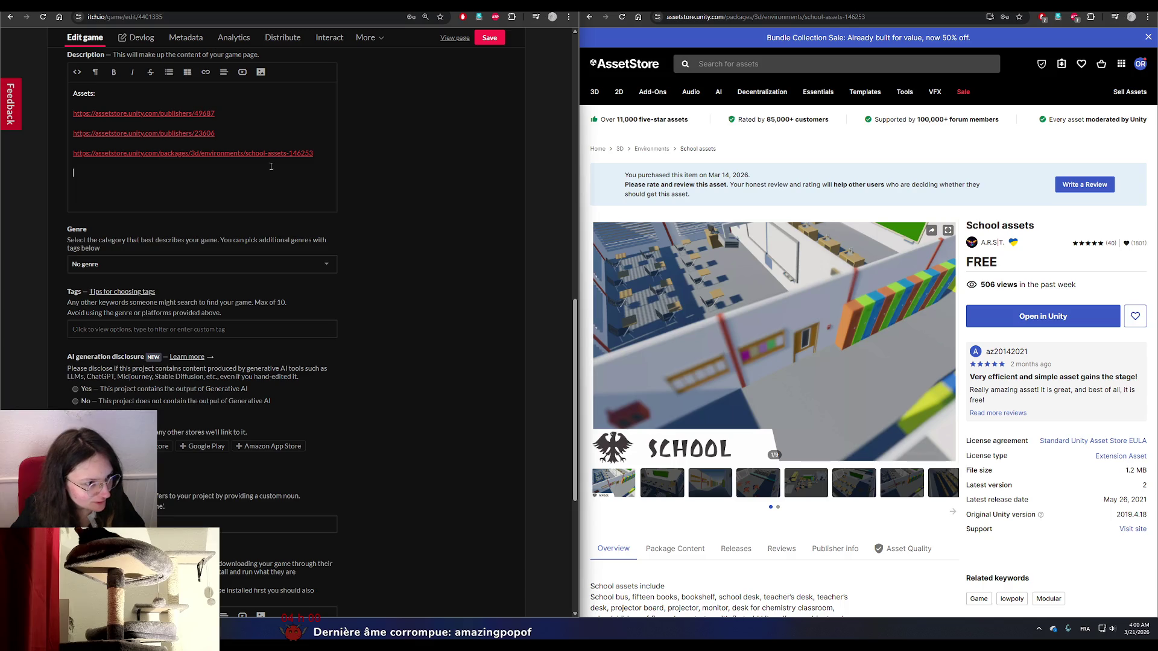
left_click(589, 16)
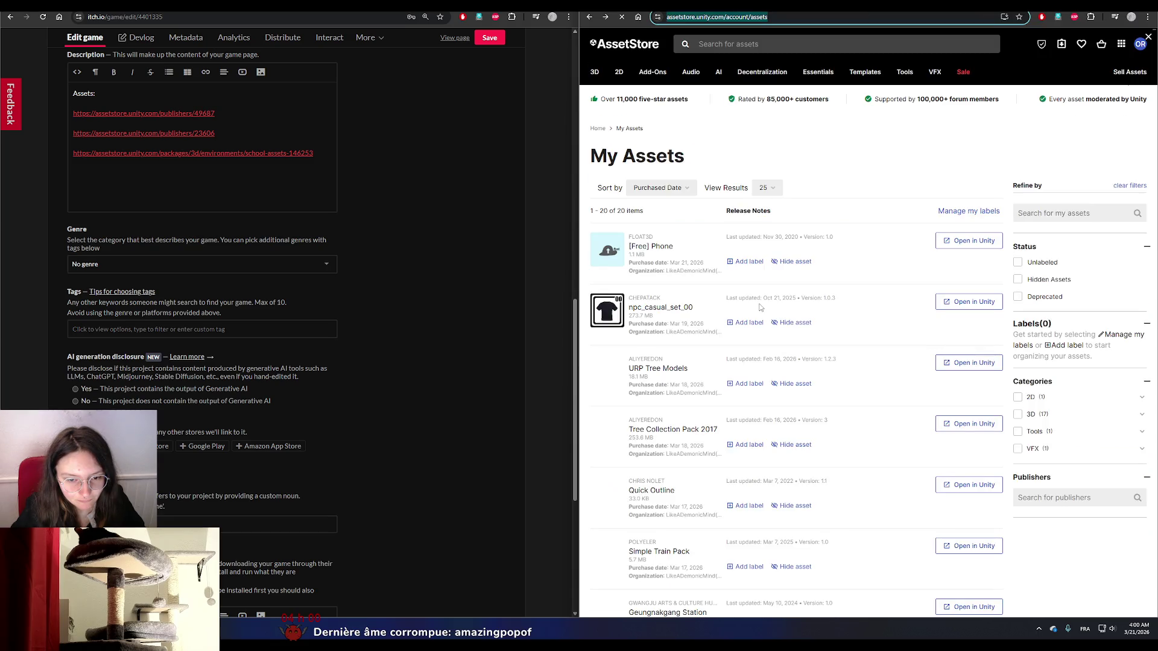
Paste the mid/high poly rigged weapons pack Asset Store link into the description
scroll(687, 385, "down", 3)
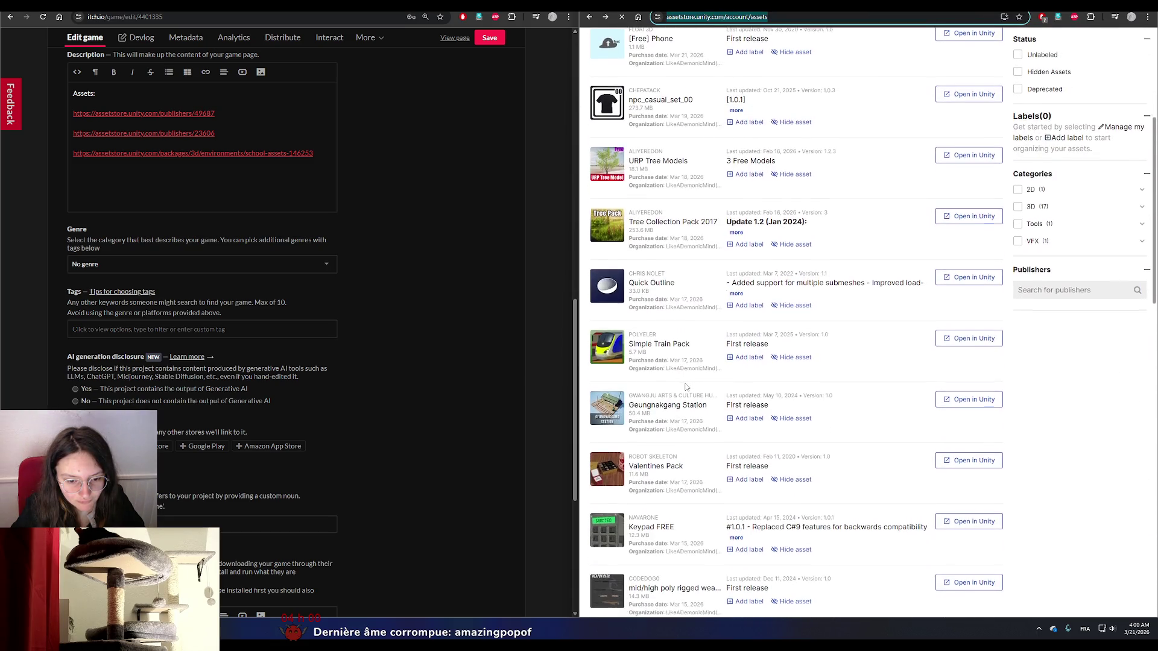
scroll(685, 386, "down", 2)
scroll(654, 392, "down", 2)
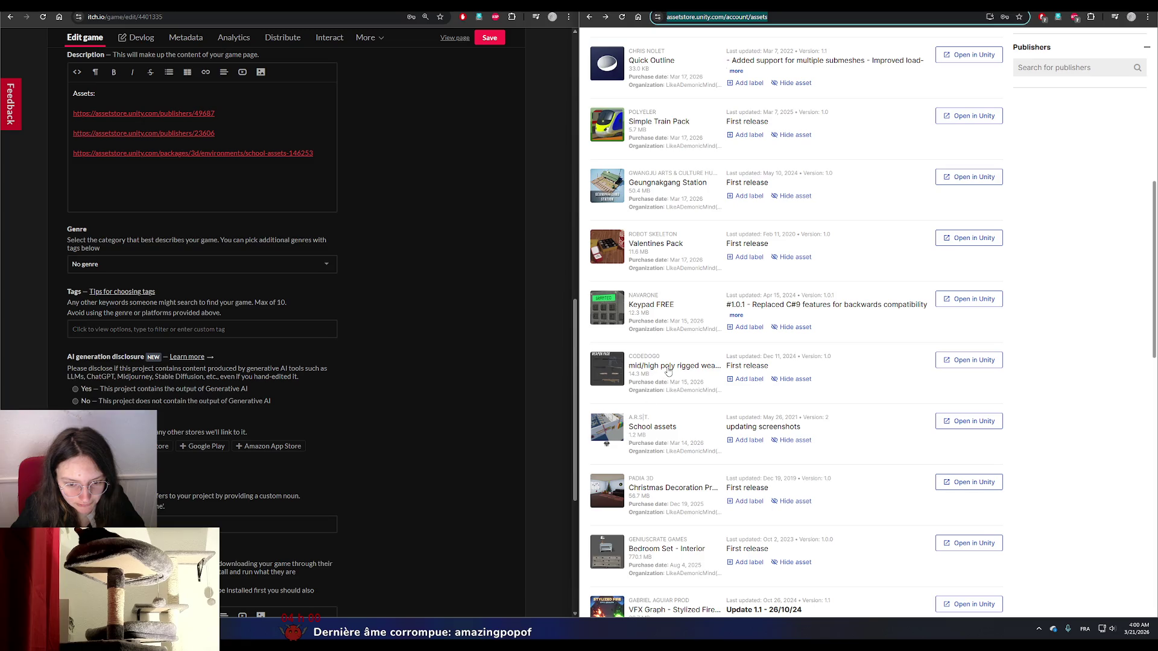
right_click(668, 369)
left_click(1087, 377)
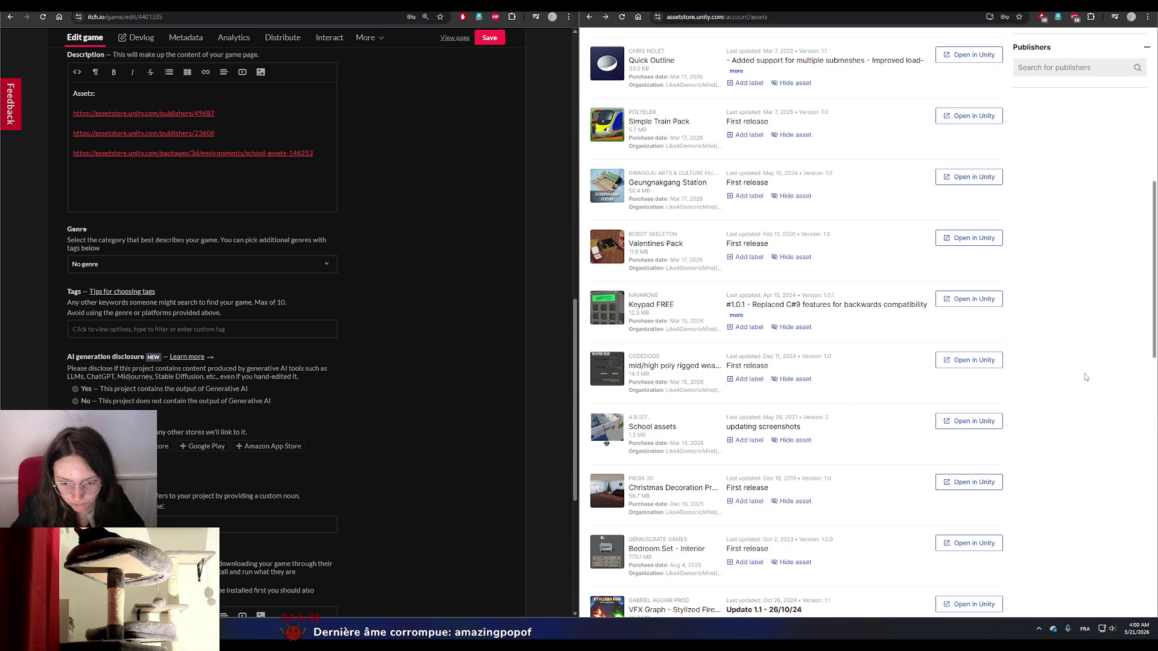
left_click(655, 366)
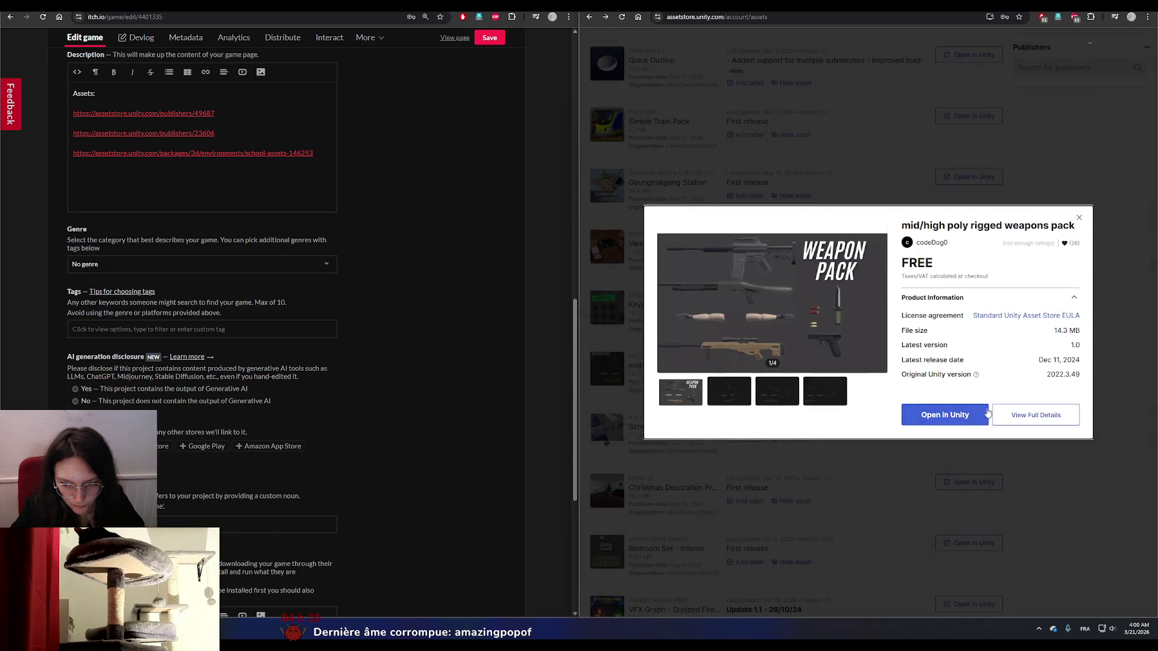
right_click(1026, 420)
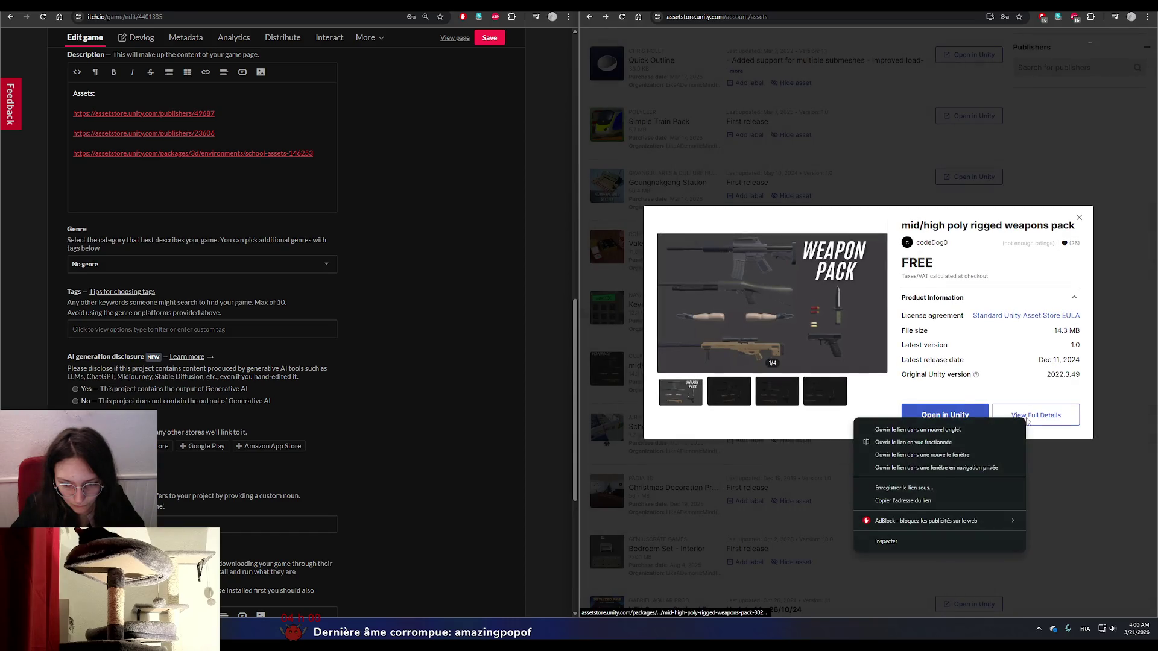
left_click(913, 500)
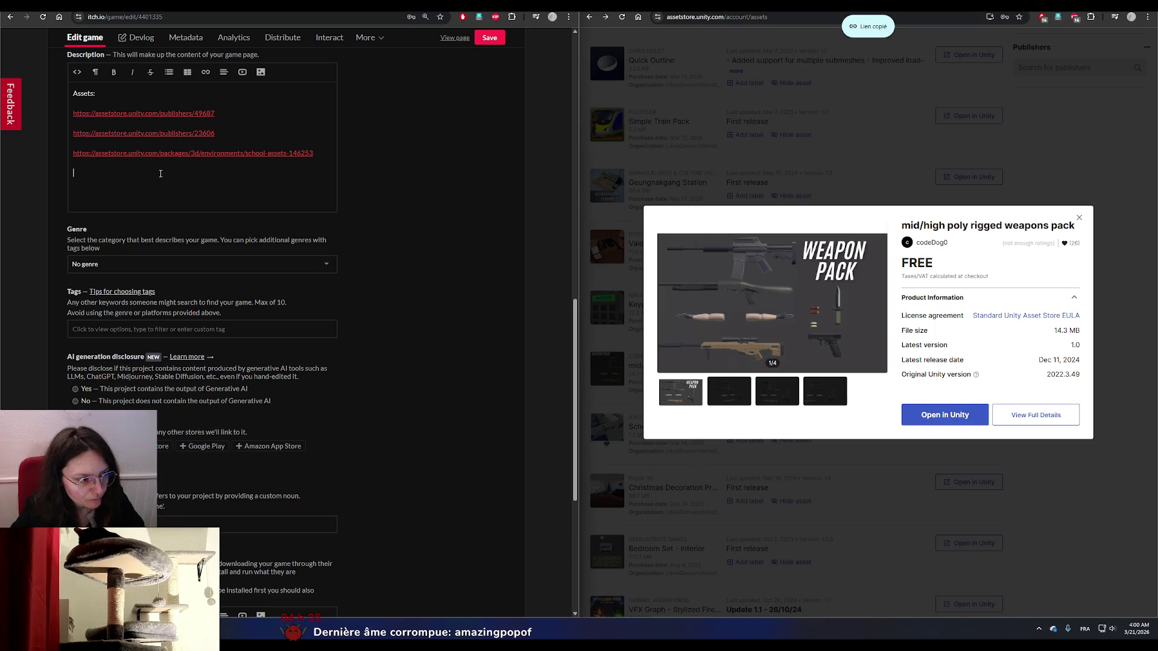
key("ctrl+v")
left_click(814, 210)
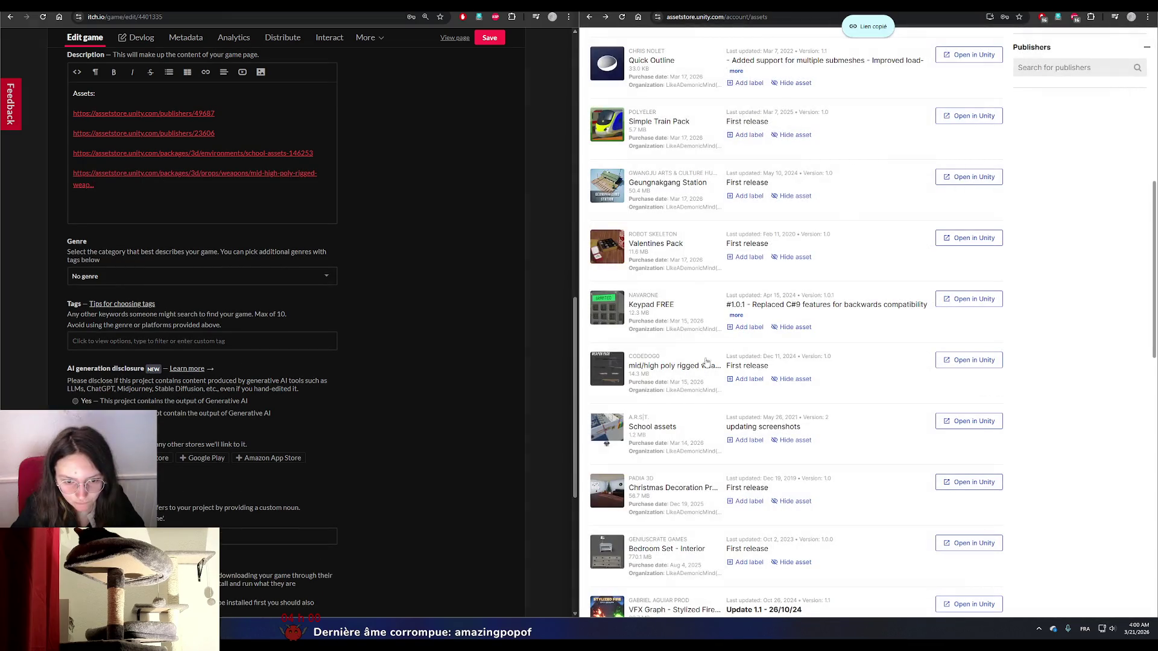
Add the Keypad FREE Asset Store link on its own line in the description
left_click(666, 308)
right_click(905, 422)
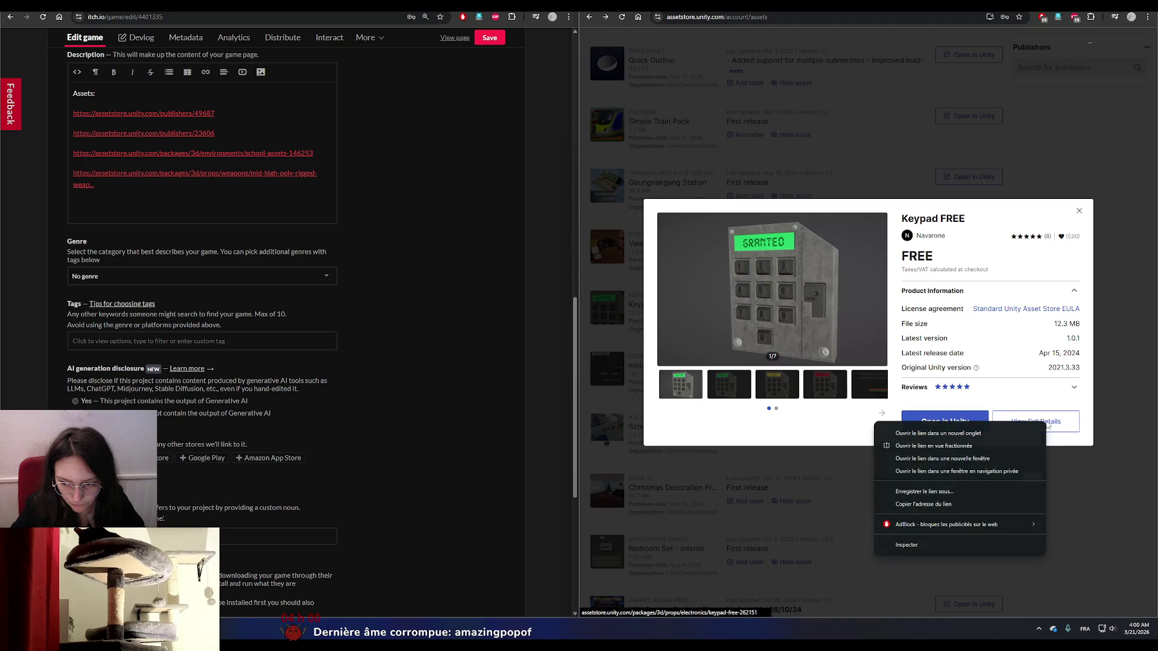
left_click(905, 503)
left_click(101, 197)
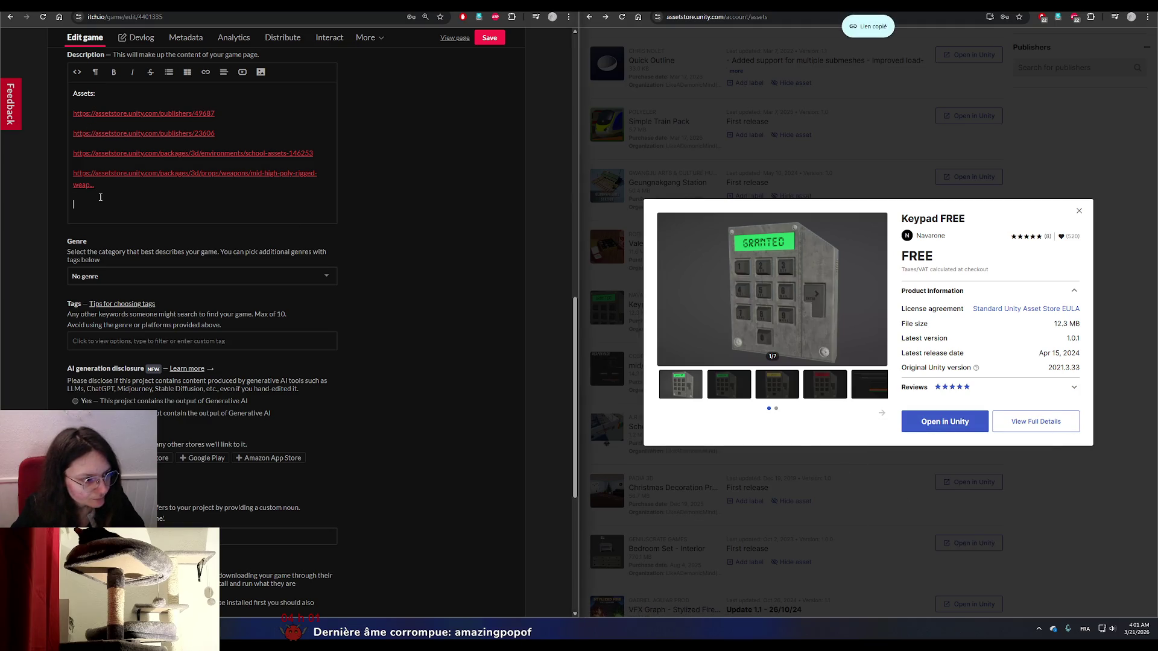
type("https://assetstore.unity.com/packages/3d/props/electronics/keypad-free-262151")
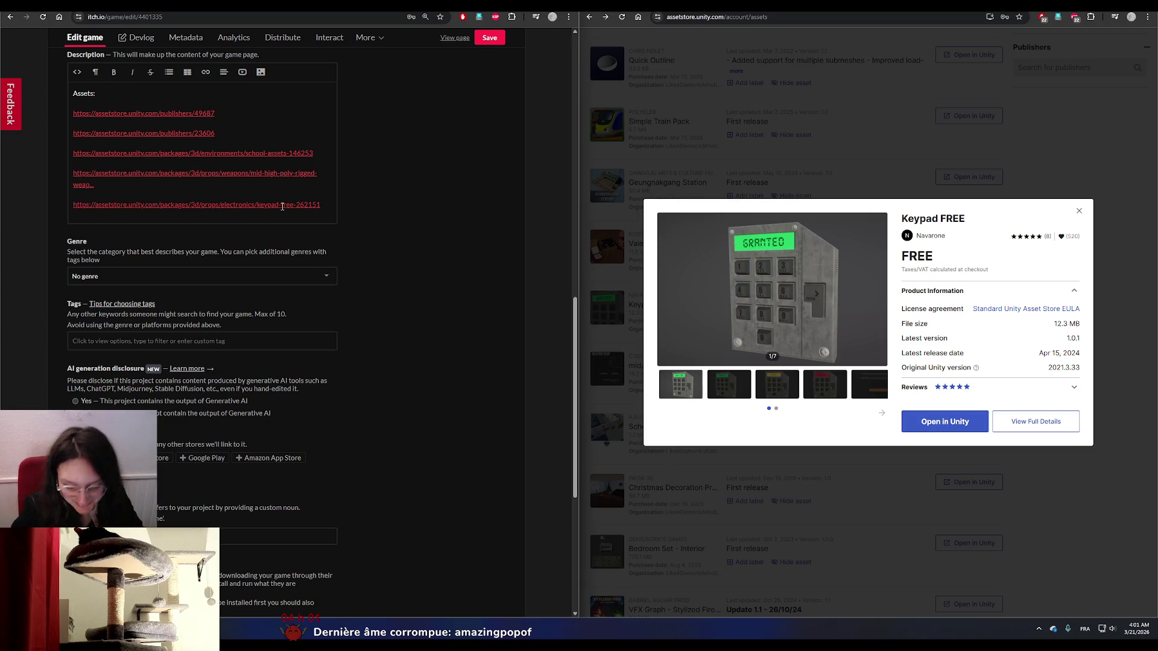
key("Return")
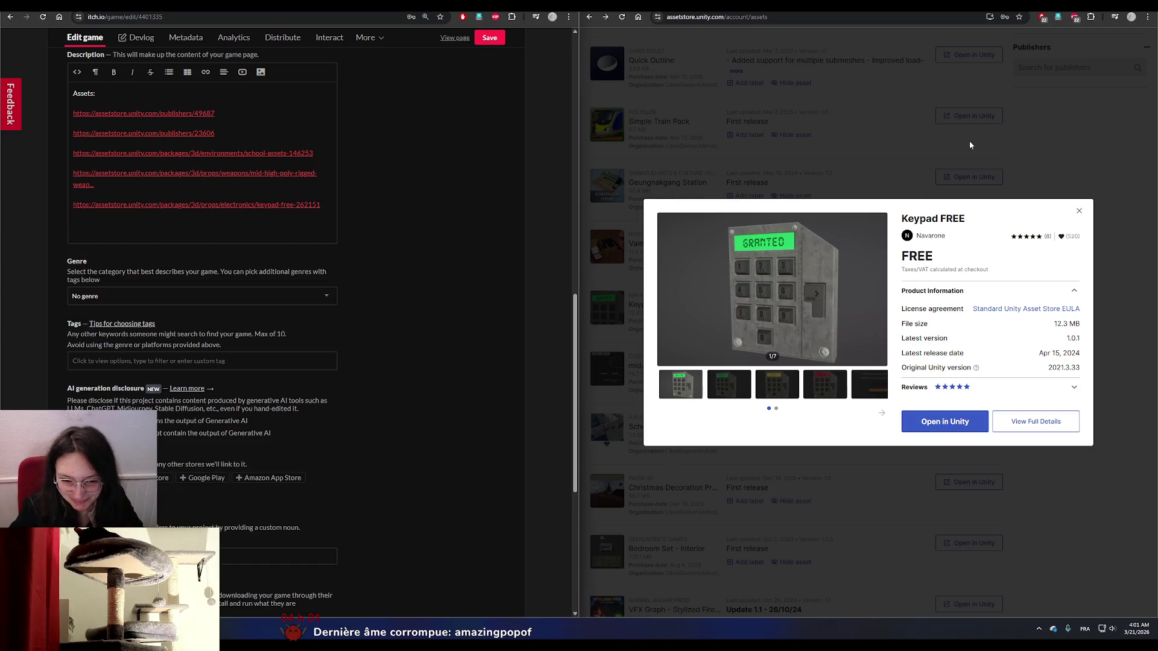
Paste the Valentines Pack Asset Store link onto the description's last line
left_click(972, 145)
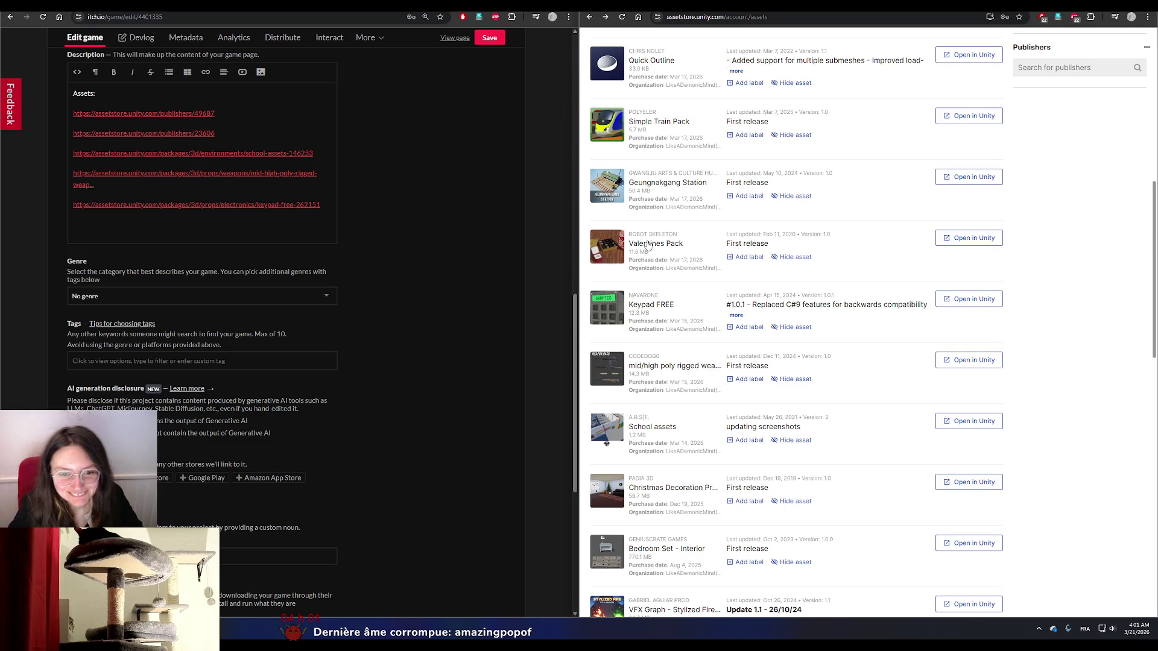
left_click(646, 244)
right_click(1047, 421)
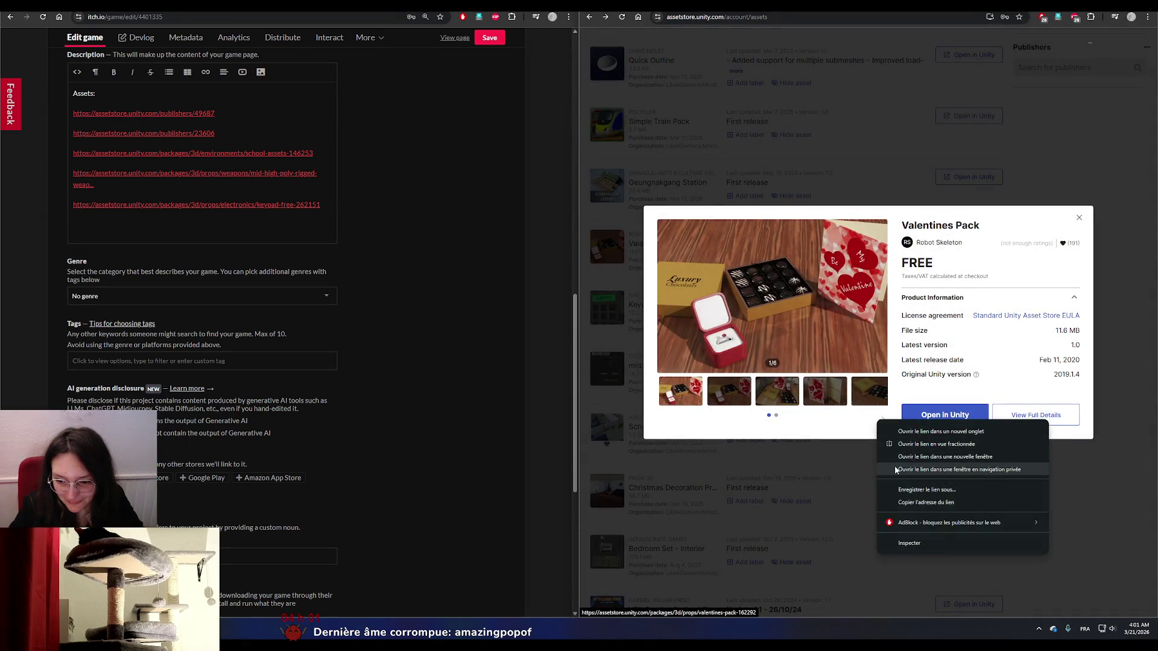
left_click(906, 502)
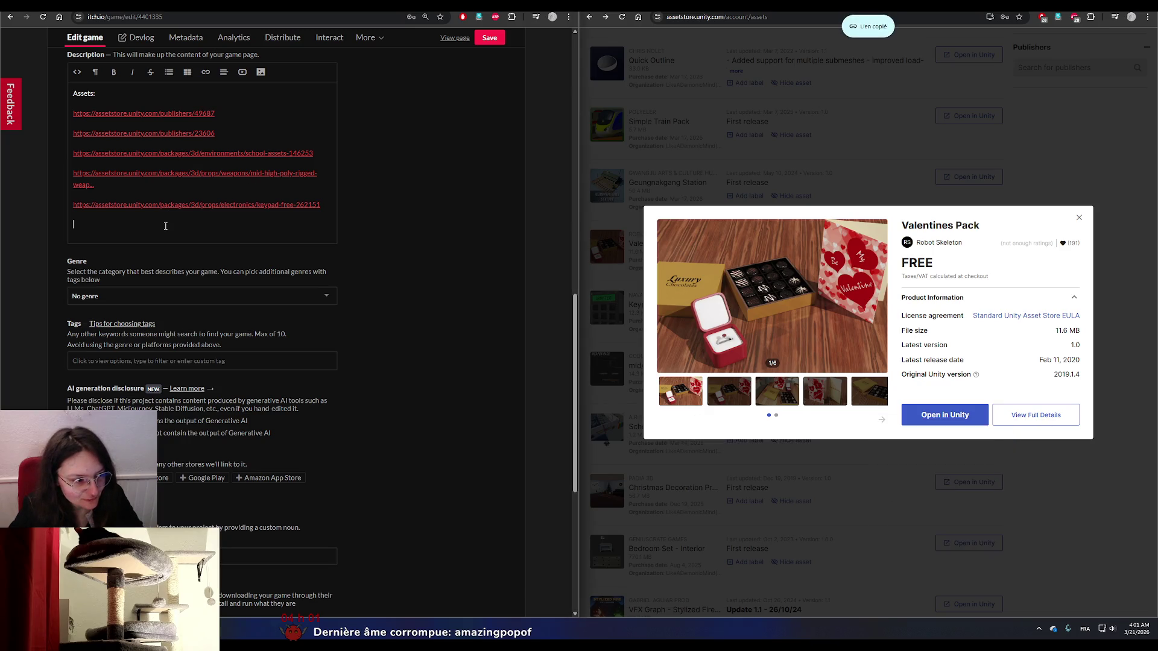
left_click(165, 226)
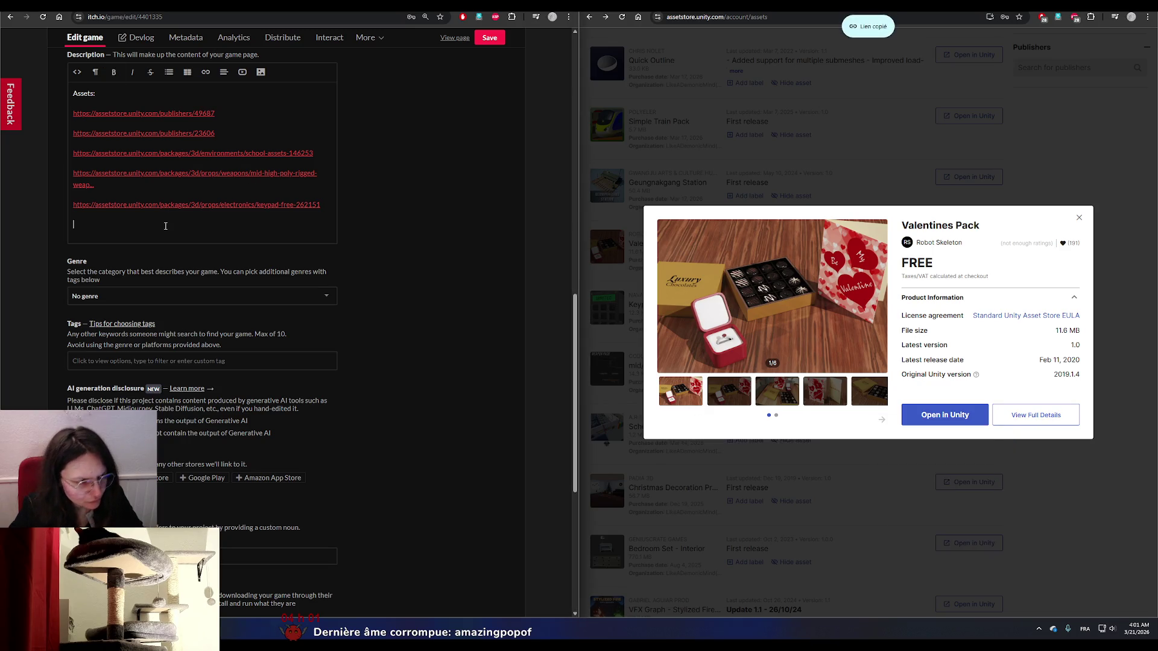
type("https://assetstore.unity.com/packages/3d/props/valentines-pack-162292")
Add the Geungnakgang Station Asset Store link on a new description line
left_click(860, 200)
scroll(860, 201, "up", 1)
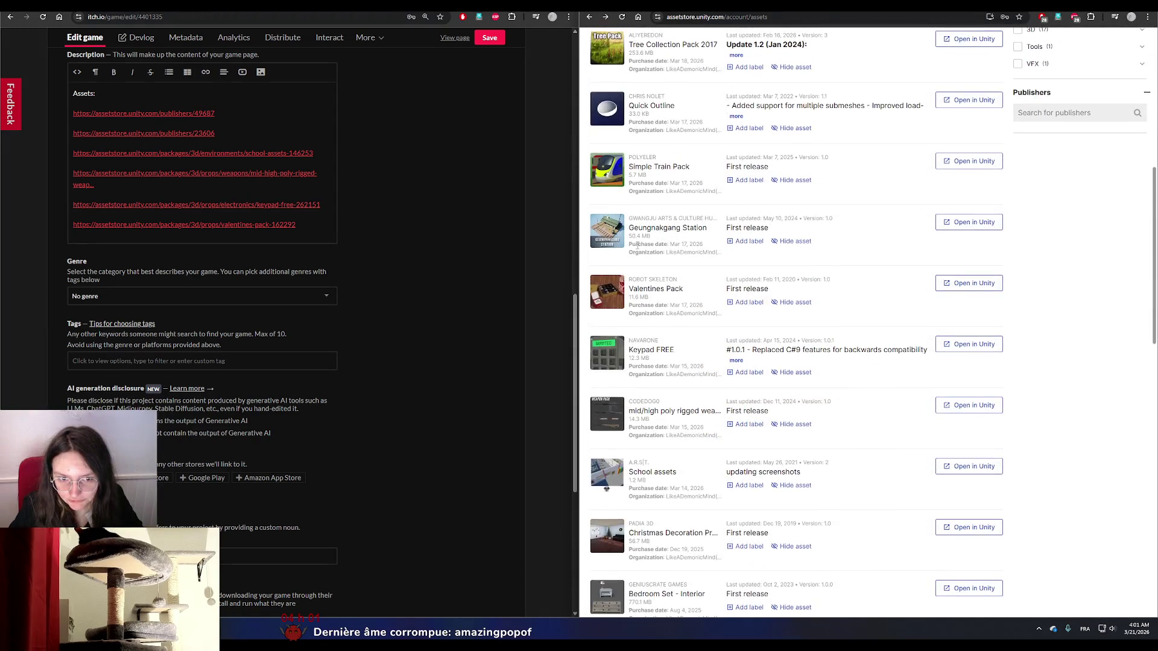
left_click(685, 233)
right_click(1014, 431)
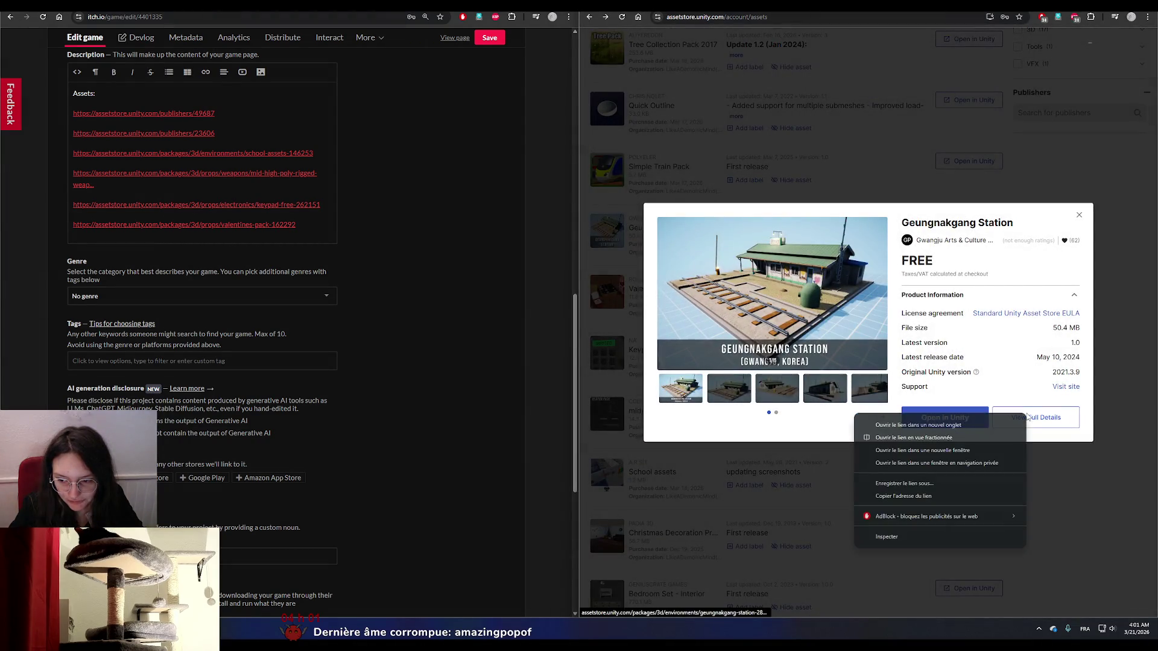
left_click(1016, 482)
left_click(323, 226)
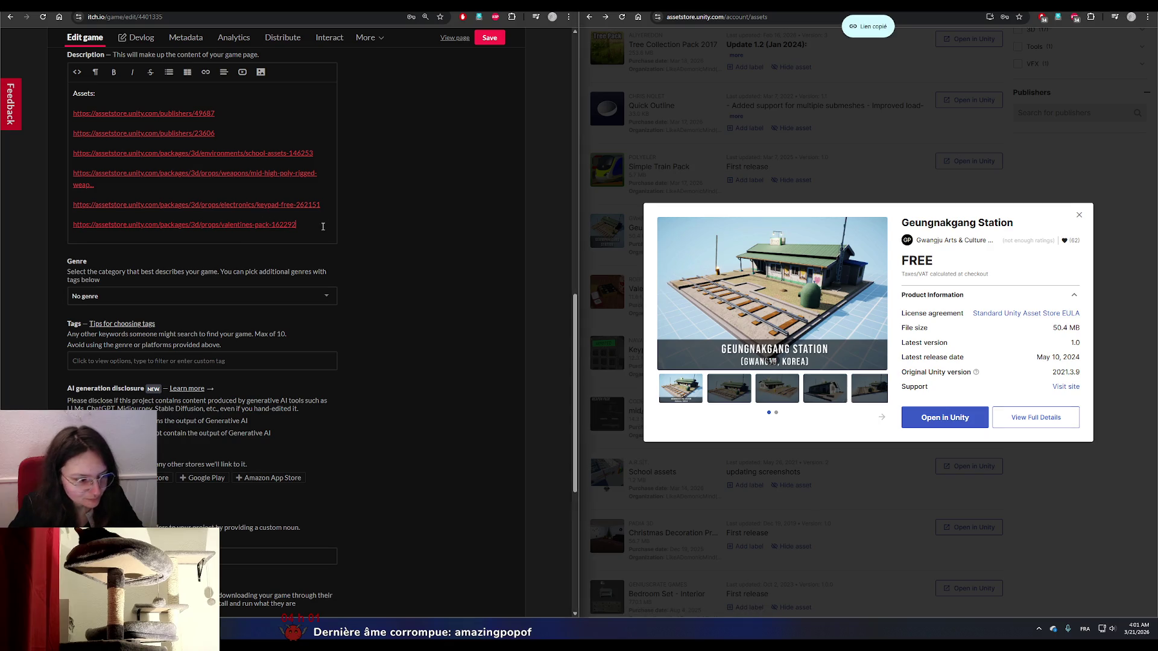
key("Return")
key("Return")
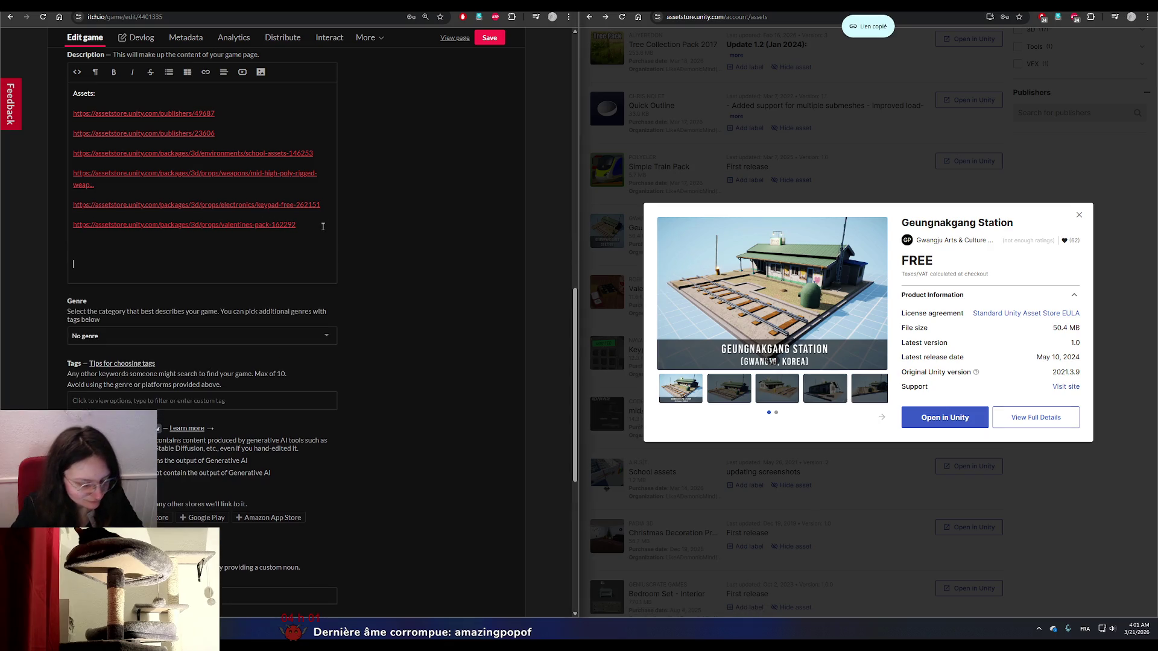
key("BackSpace")
key("BackSpace")
key("Return")
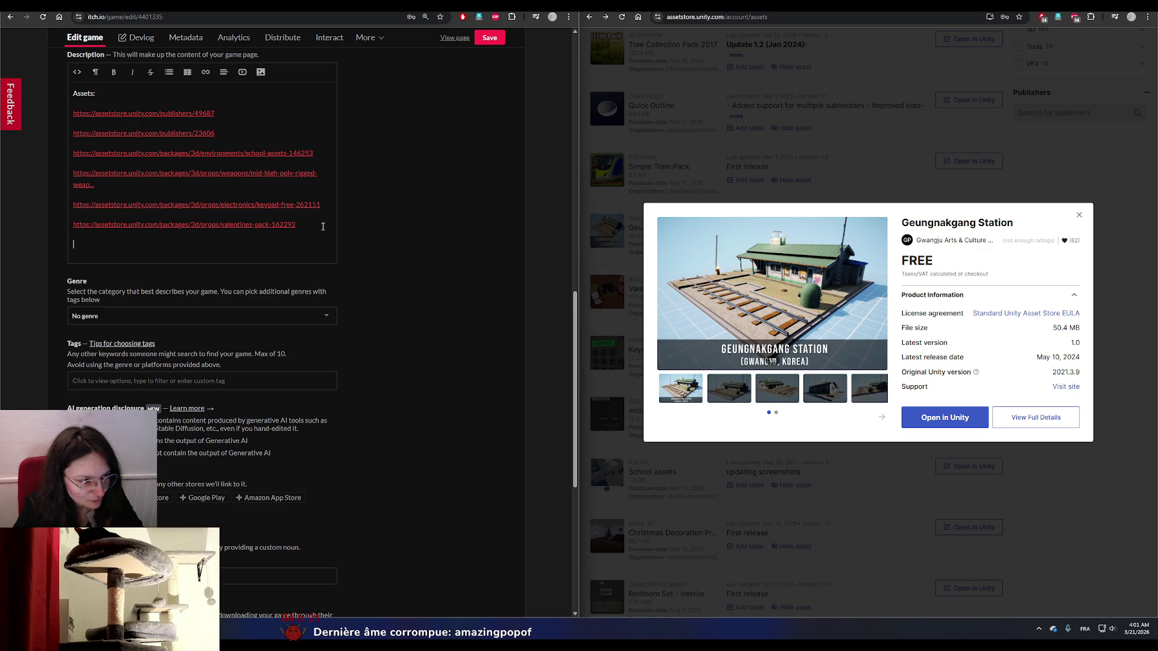
key("ctrl+v")
Copy the Simple Train Pack Asset Store link and start a new description line for it
left_click(664, 180)
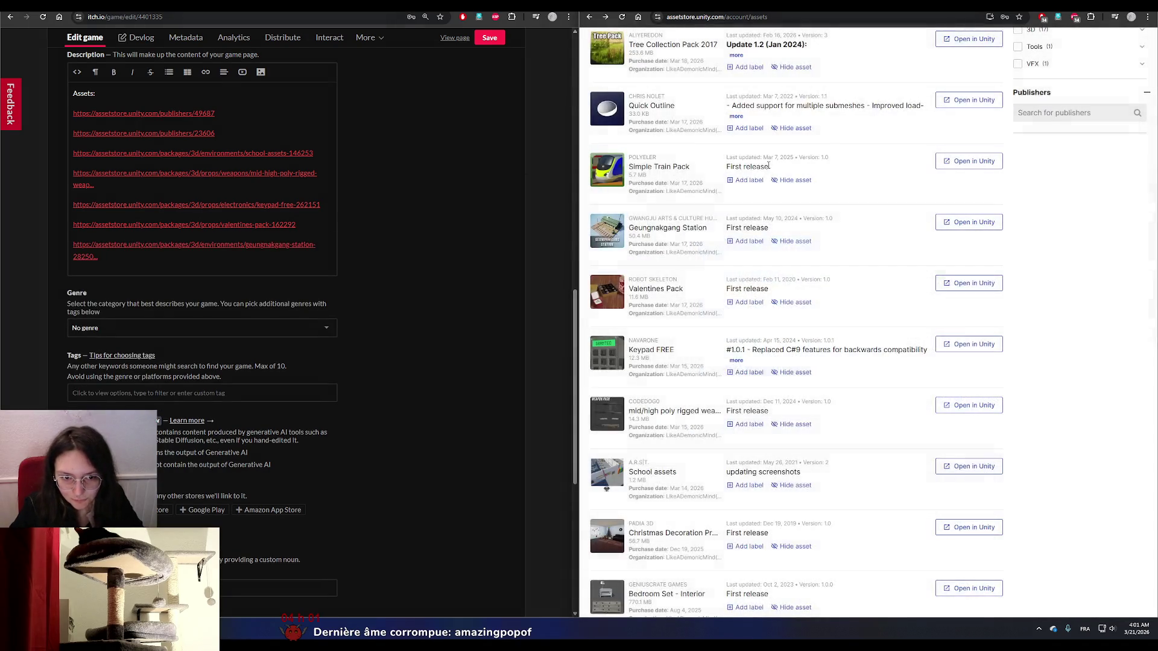
left_click(674, 173)
right_click(868, 416)
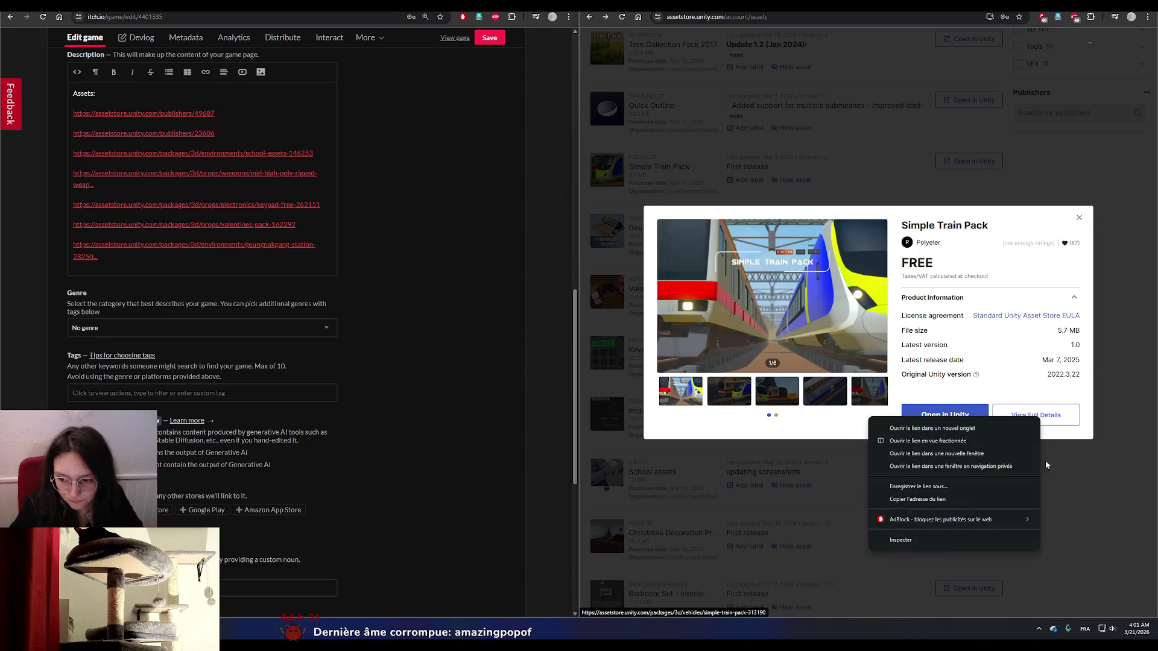
left_click(929, 499)
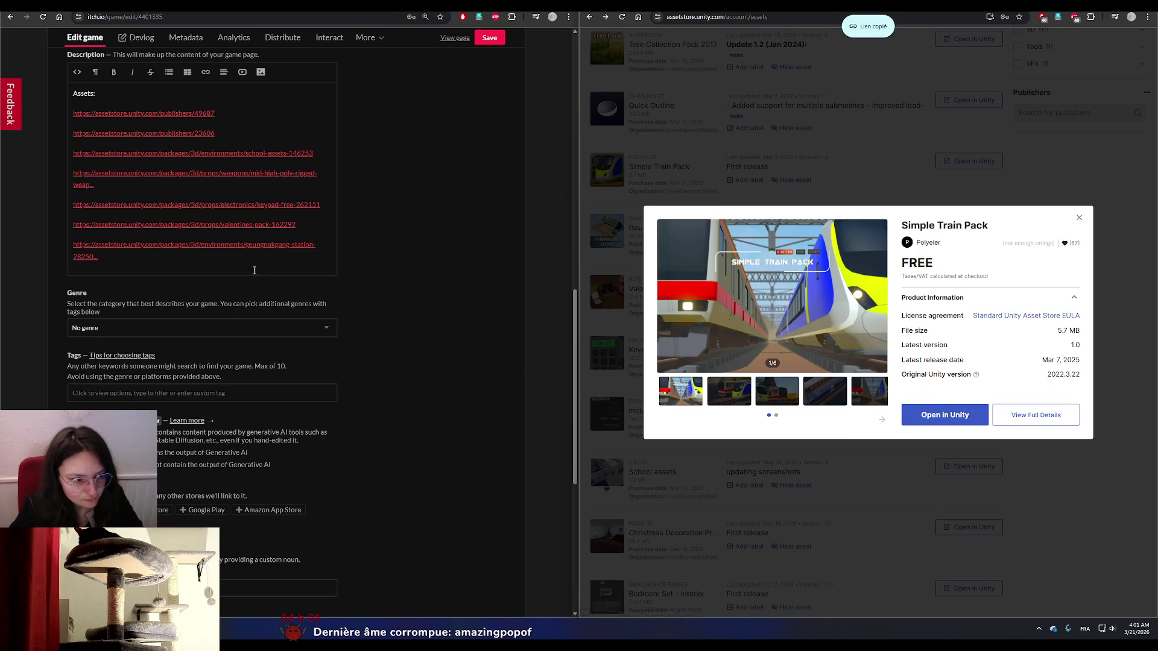
left_click(230, 263)
key("Return")
Paste the Simple Train Pack link into the description and close its details
type("https://assetstore.unity.com/packages/3d/vehicles/simple-train-pack-313190")
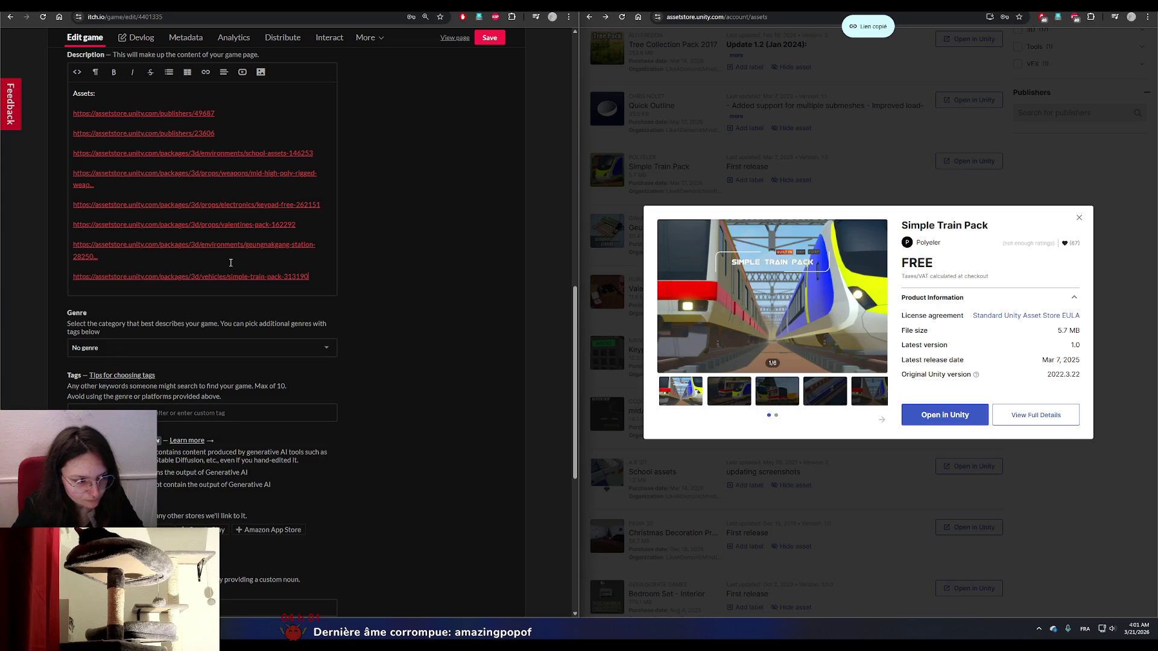
left_click(852, 143)
scroll(656, 292, "up", 3)
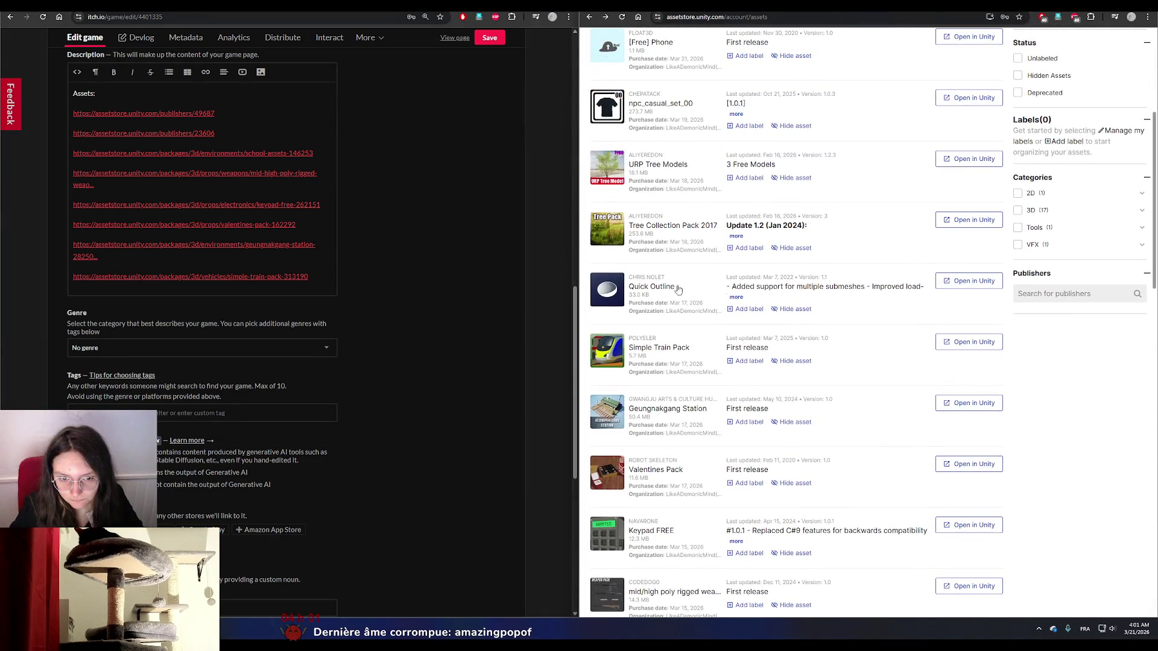
Copy the Quick Outline Asset Store link and paste it on a new line after the last link
left_click(656, 293)
right_click(1017, 432)
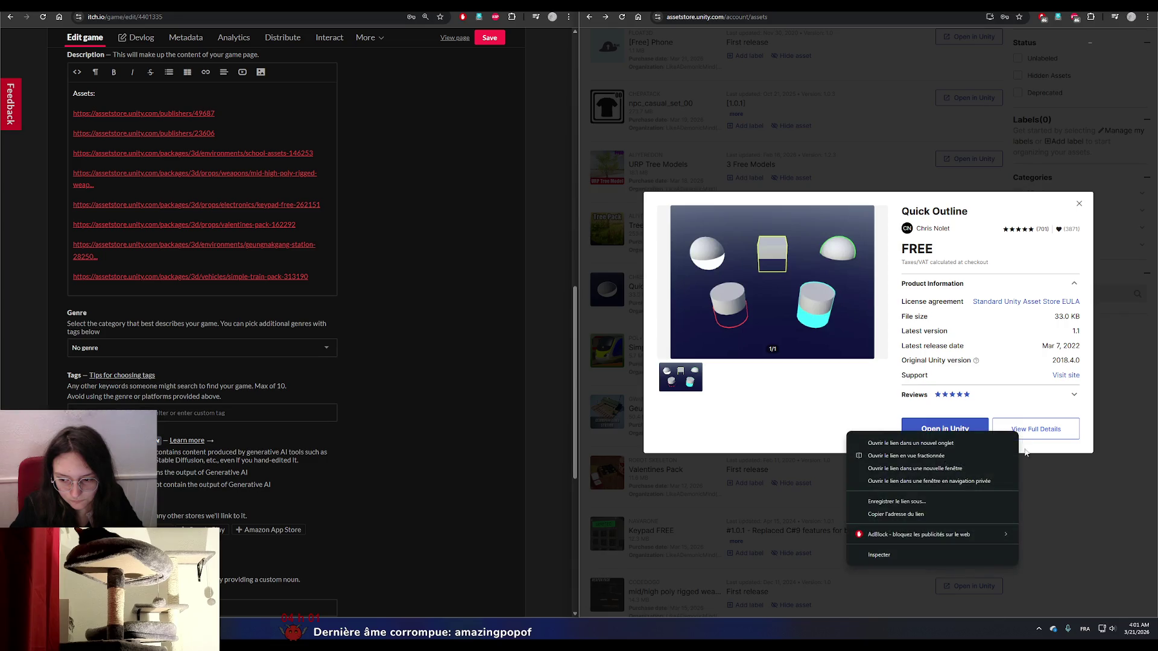
left_click(922, 516)
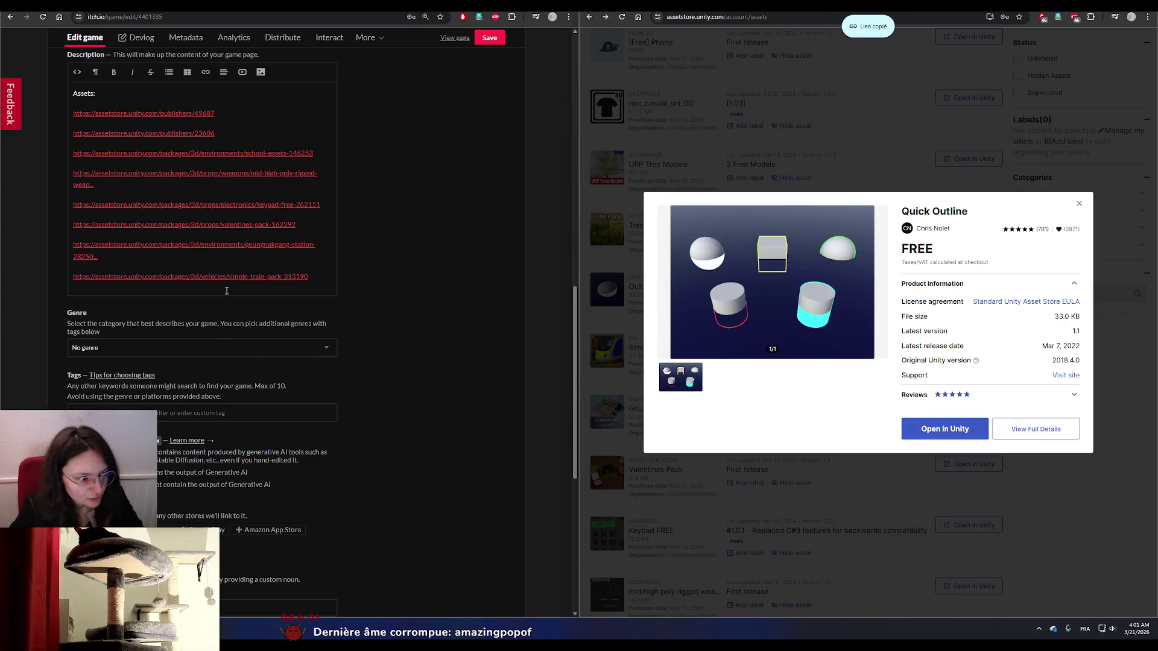
left_click(314, 283)
key("Return")
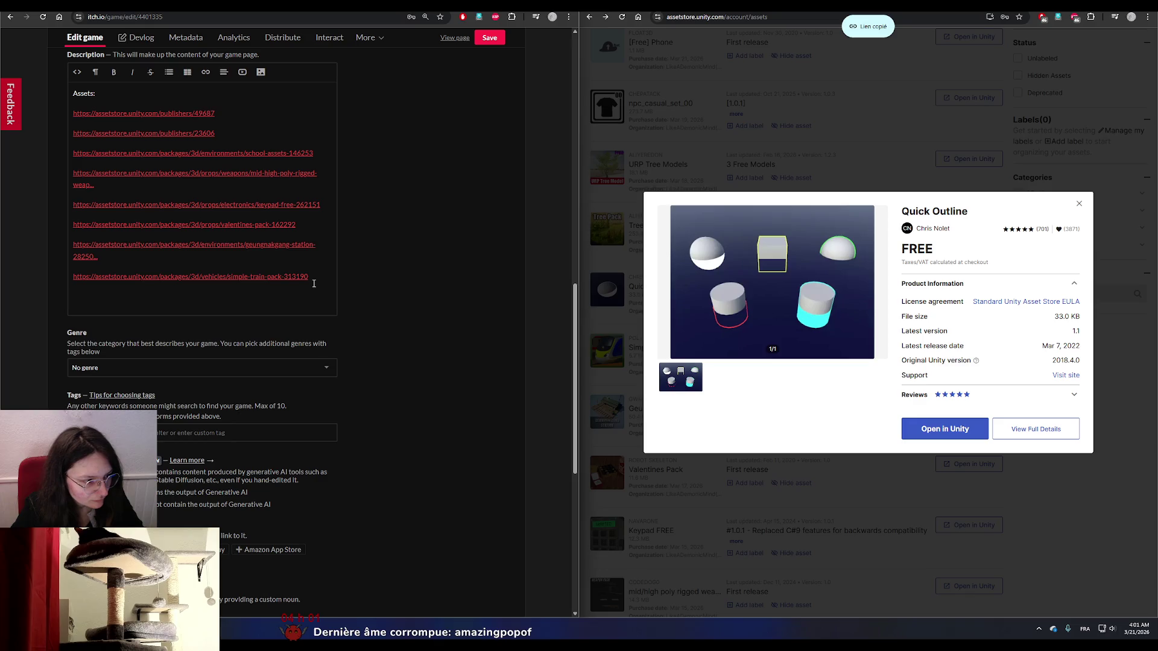
key("ctrl+v")
left_click(615, 290)
scroll(855, 296, "up", 1)
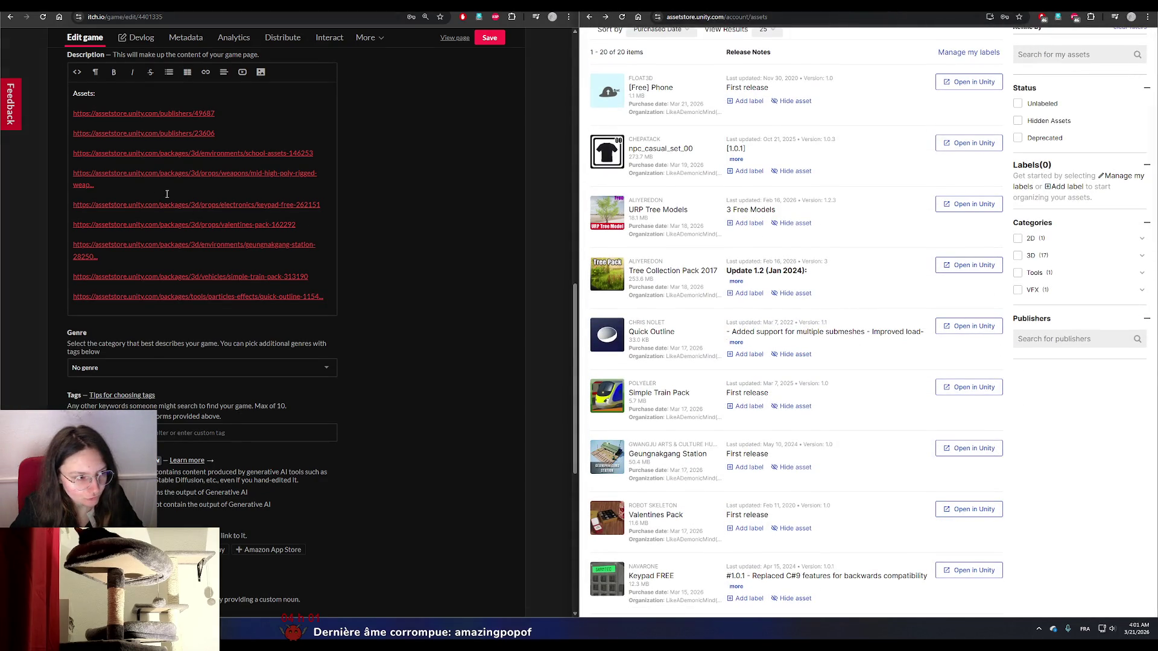
scroll(167, 193, "up", 3)
scroll(199, 241, "down", 10)
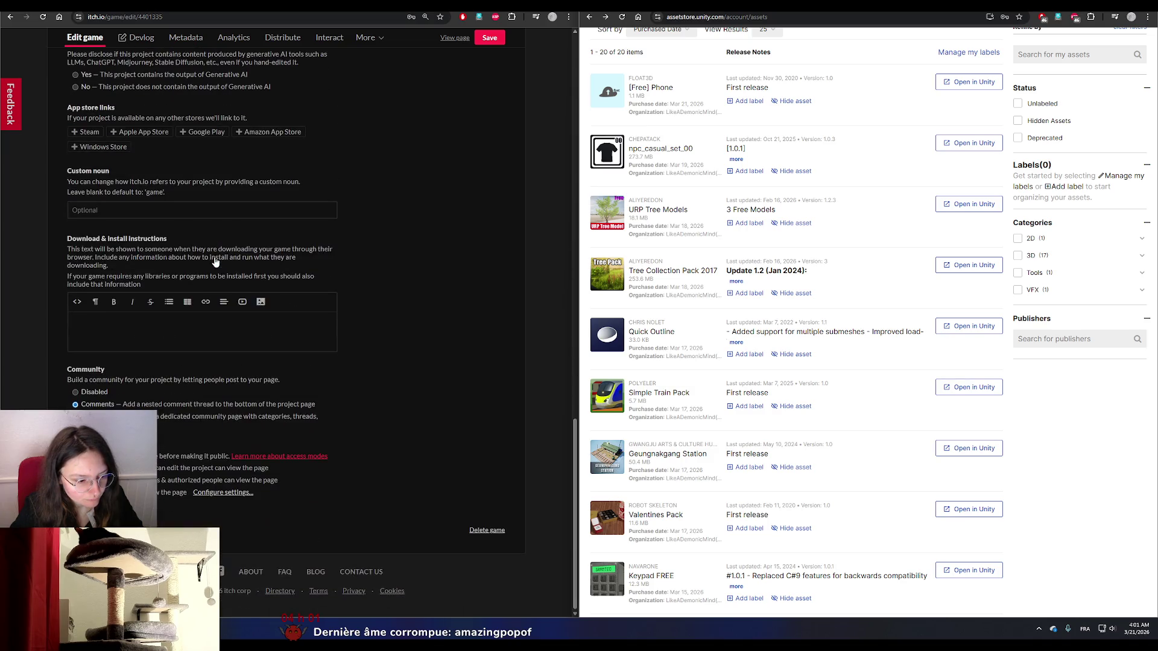
Save the game page edits with Ctrl+S and maximise the itch.io browser window
key("ctrl+s")
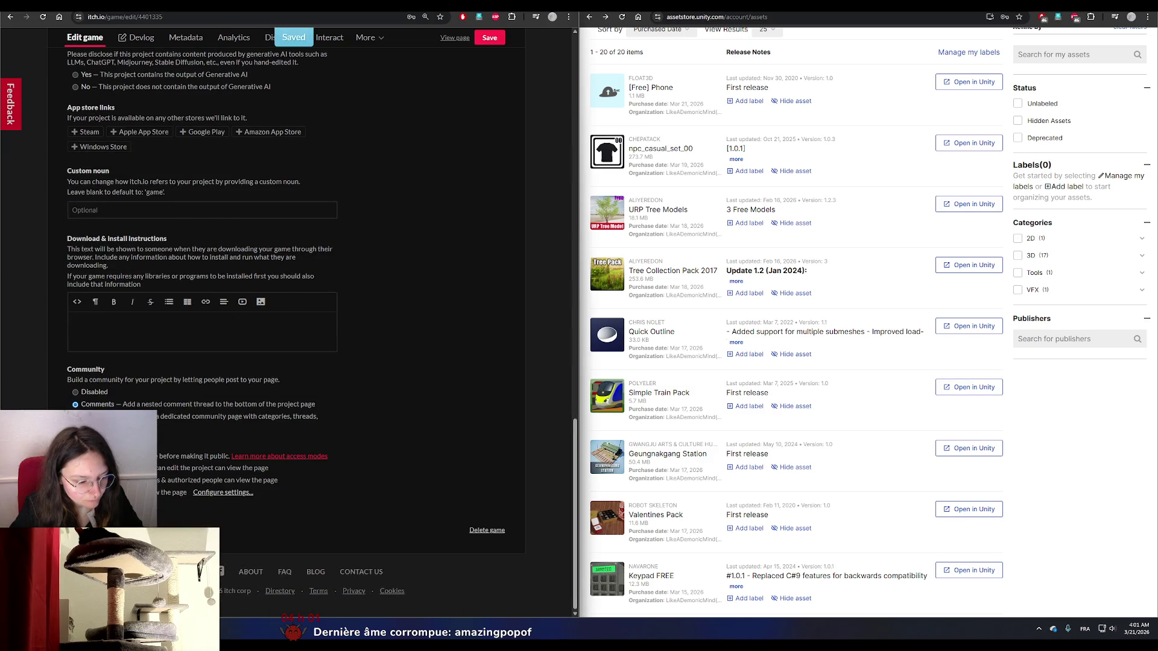
mouse_move(222, 583)
key("super+Up")
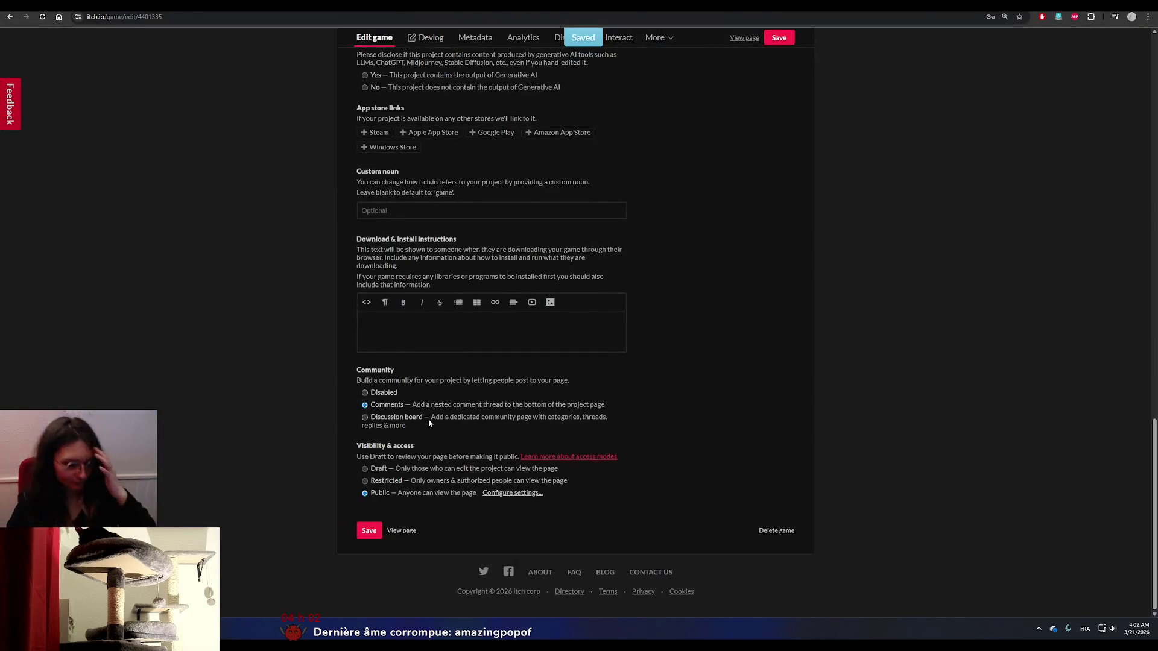
scroll(428, 419, "up", 6)
scroll(430, 422, "up", 7)
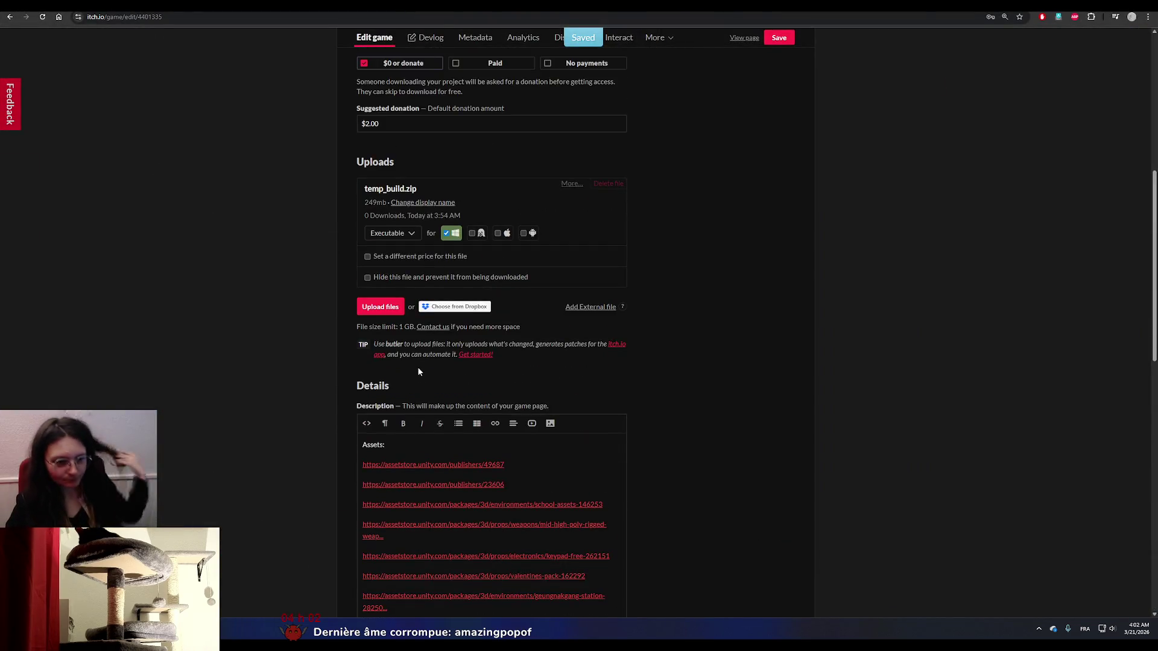
Write 'Hello and welcome to my first game ever!' and begin 'I'm totally aware that this game isn't finished…'
left_click(363, 444)
key("Return")
key("Return")
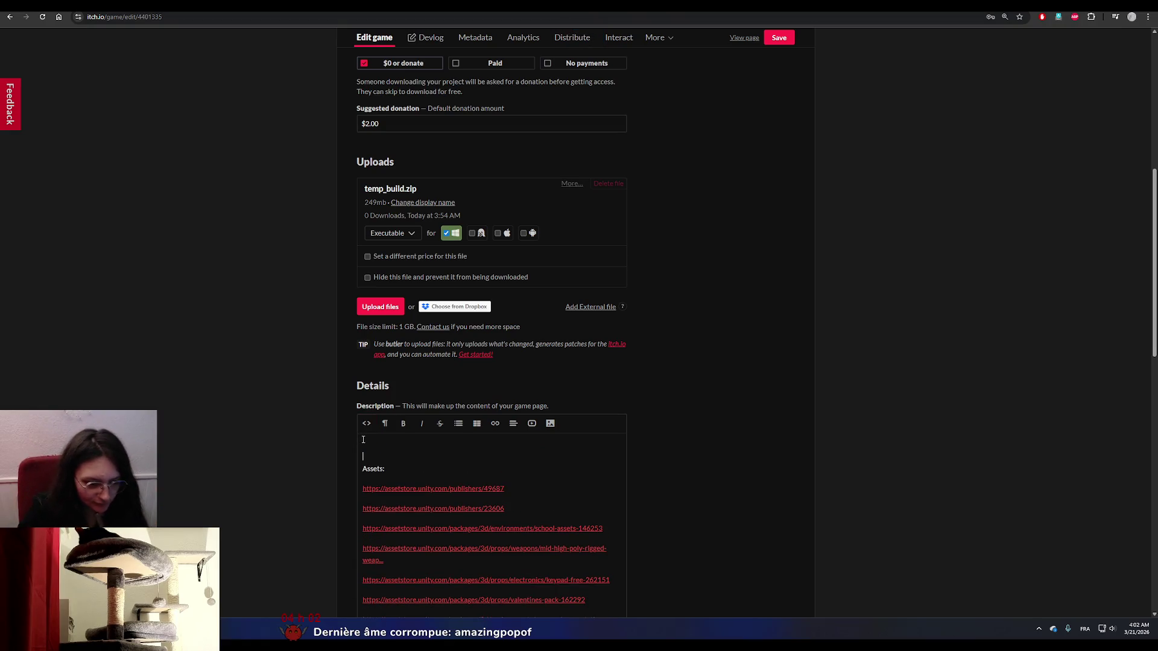
type("Hello and we")
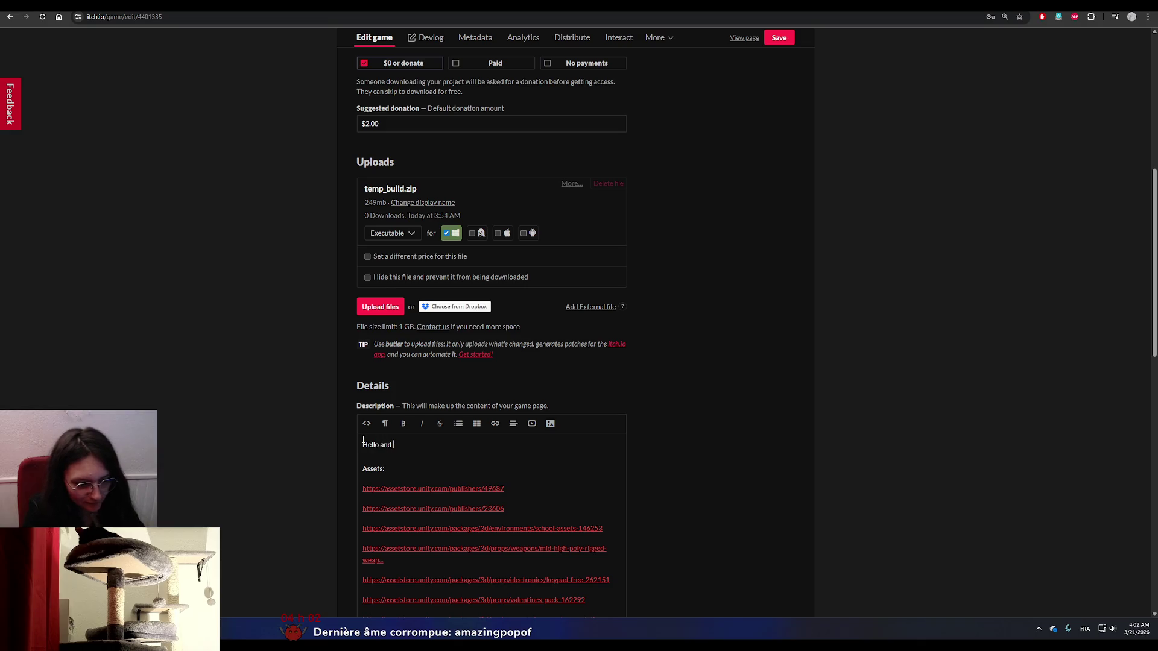
type("lcome to my fi")
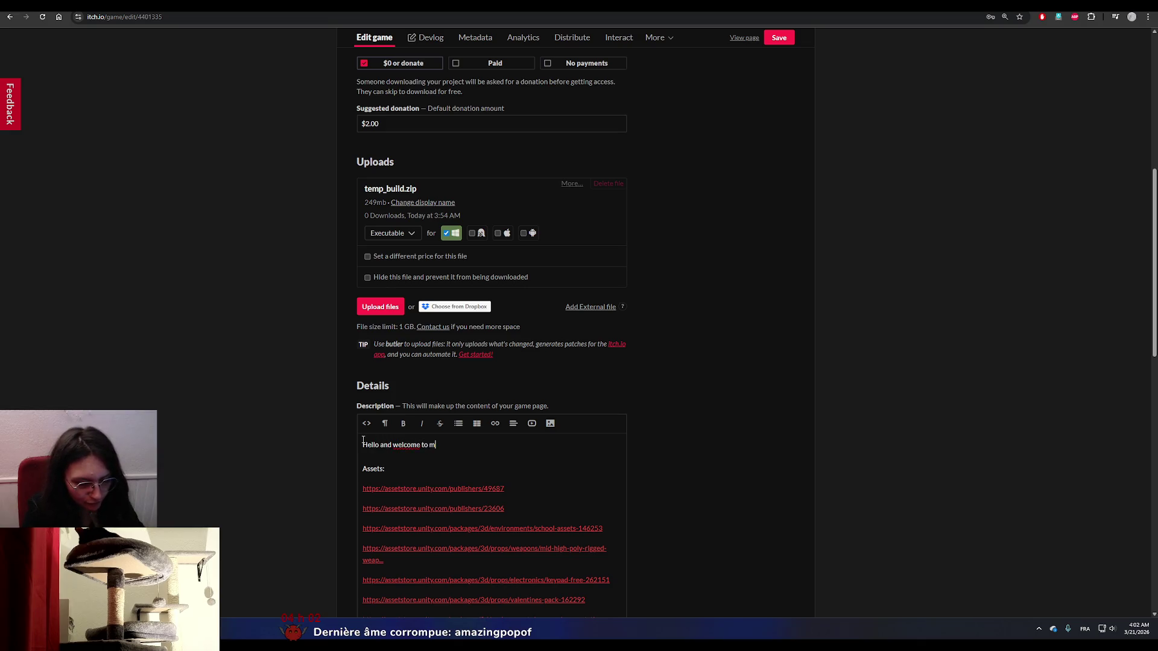
type("rst game")
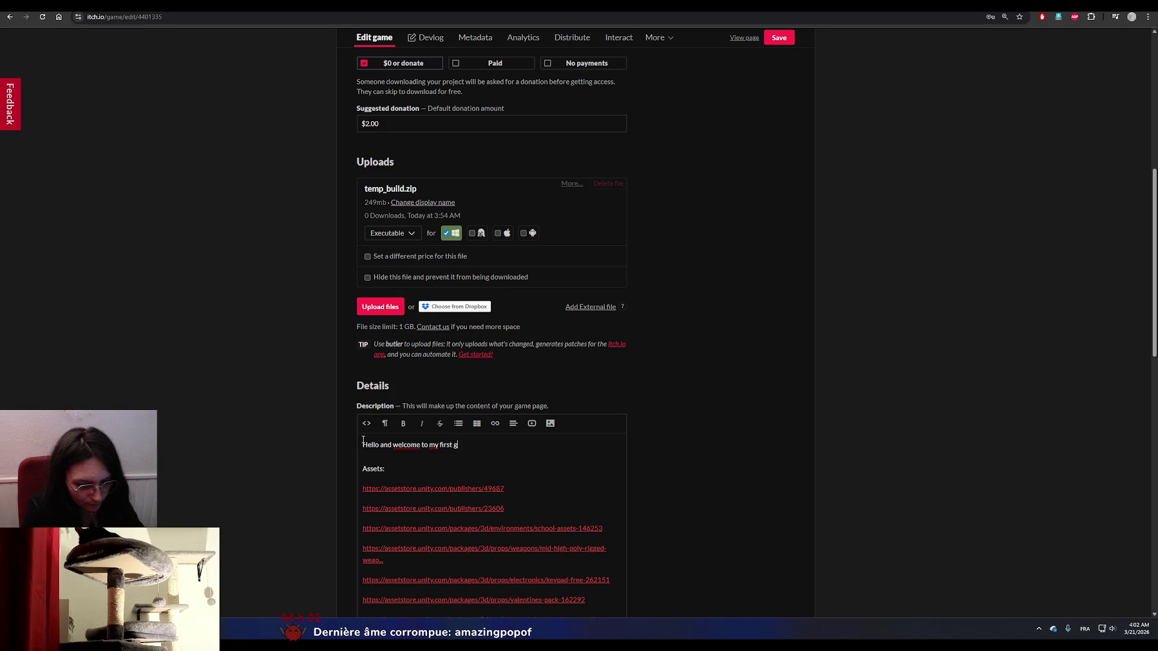
type(" ever")
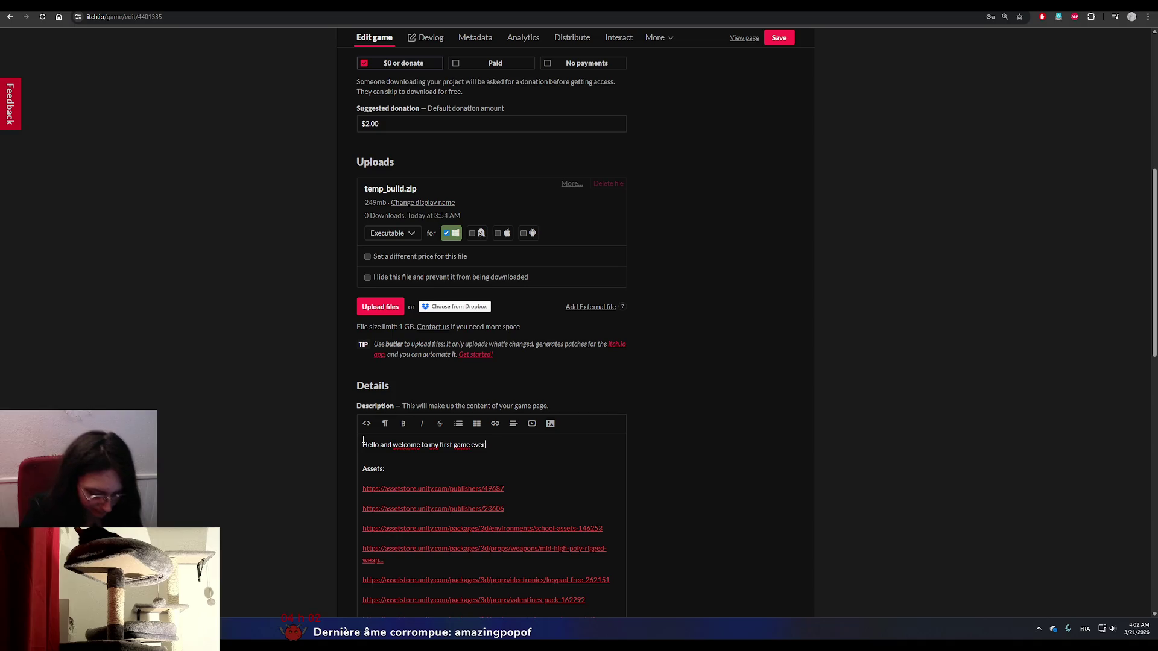
type("!")
key("Return")
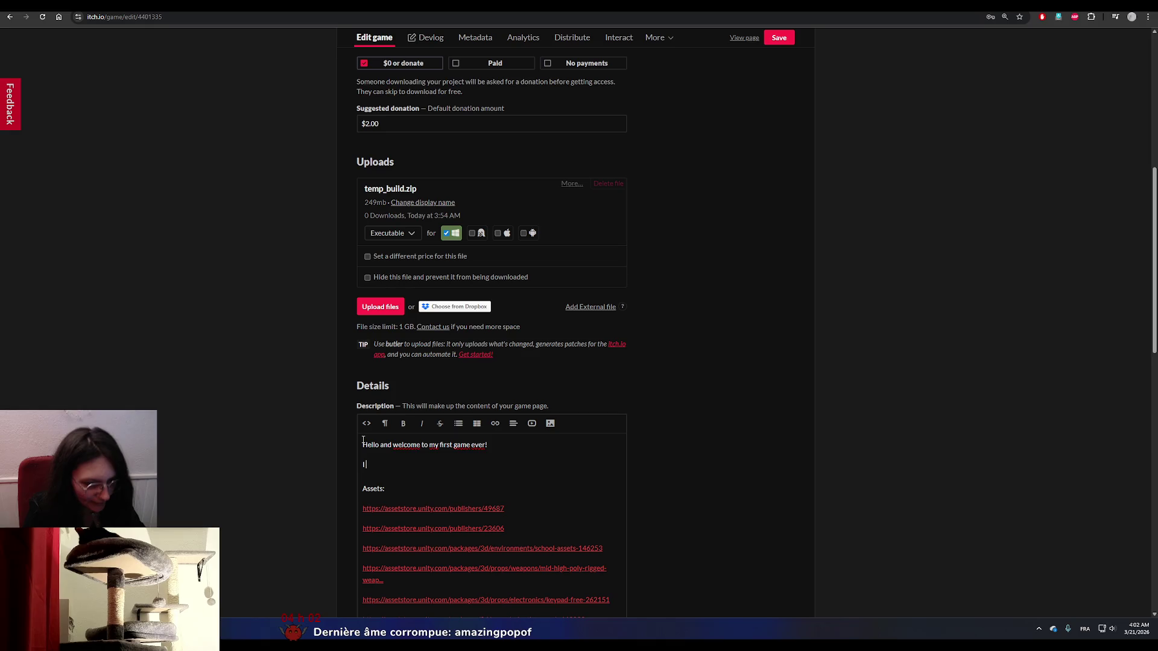
type("I'm totally ")
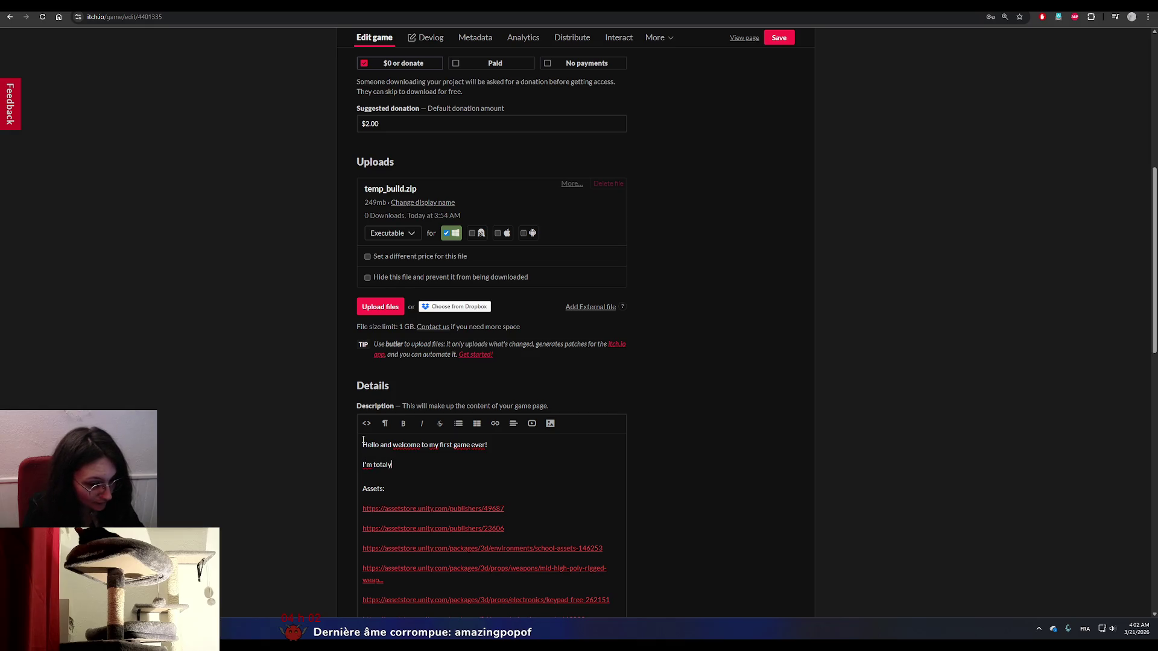
type("aware that")
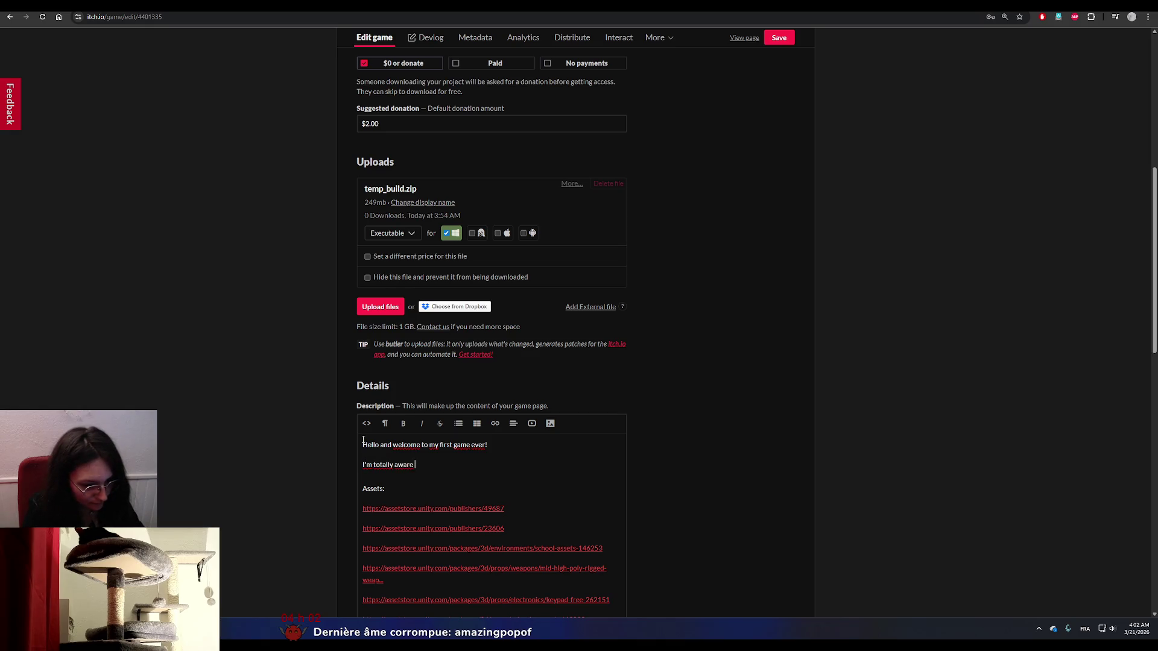
type(" this game isn")
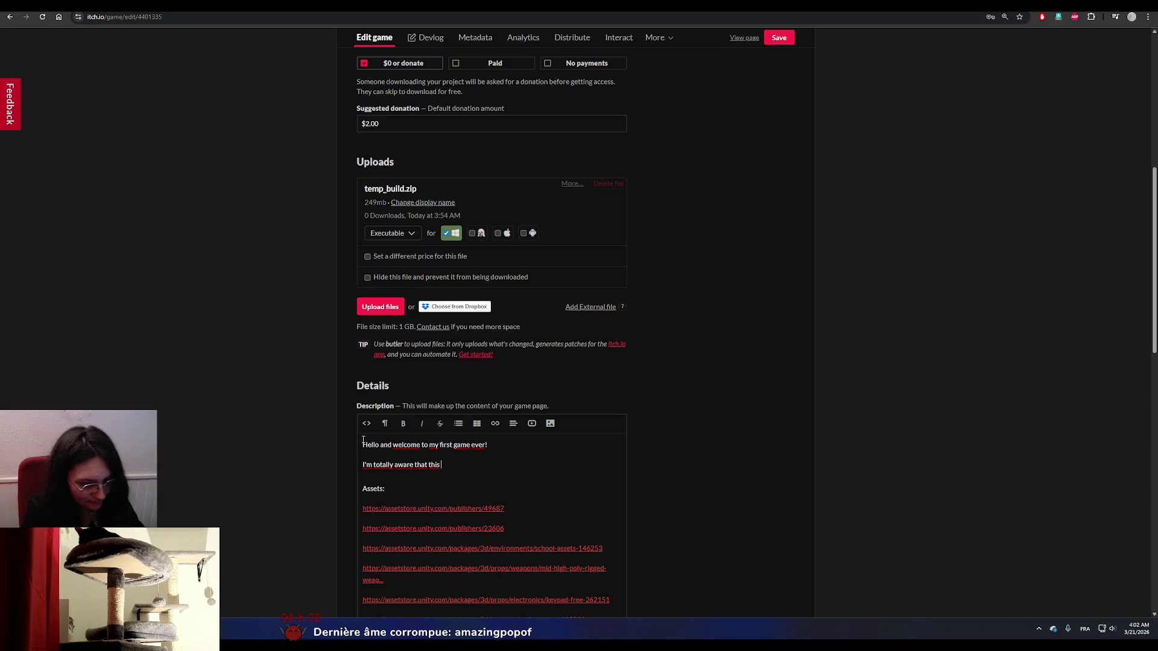
type("'t finished ")
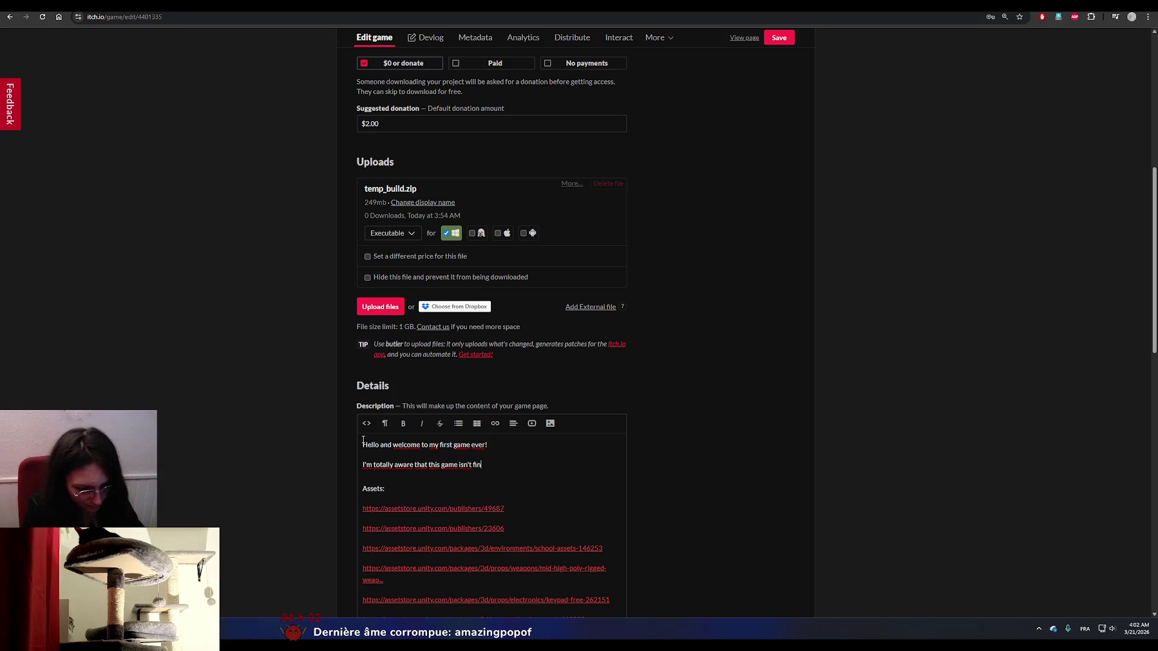
type("and could")
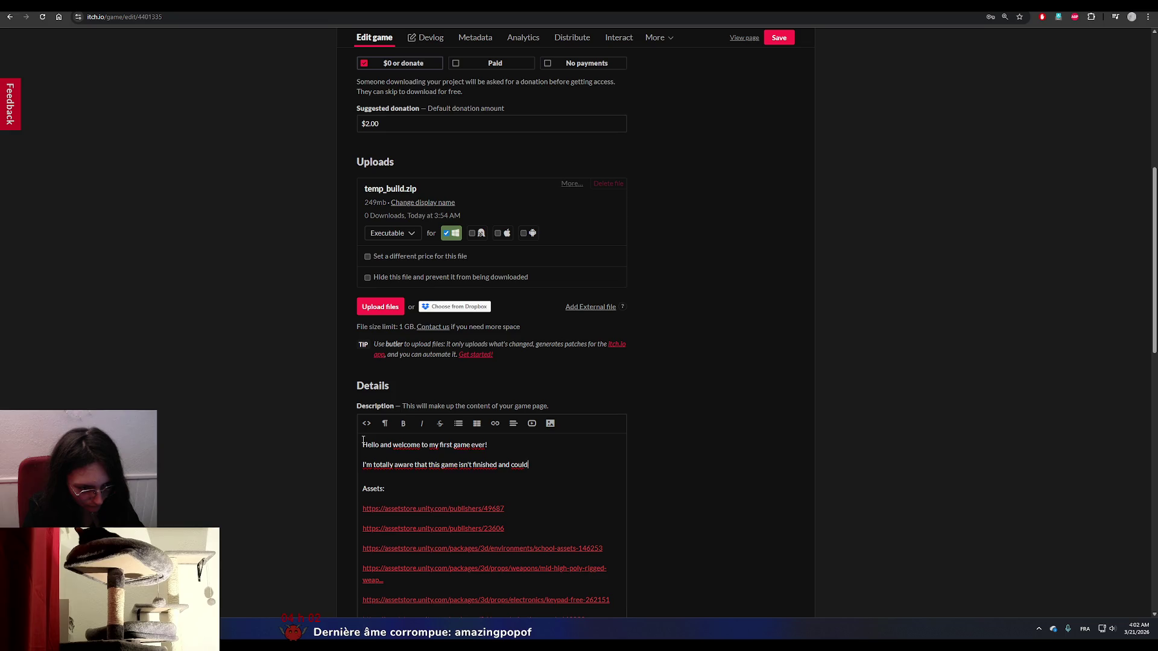
Continue with 'can be a bit confusing since… I didn't have time to implement', fixing typos
key("BackSpace")
key("BackSpace")
key("BackSpace")
type("an be ")
type("a bit")
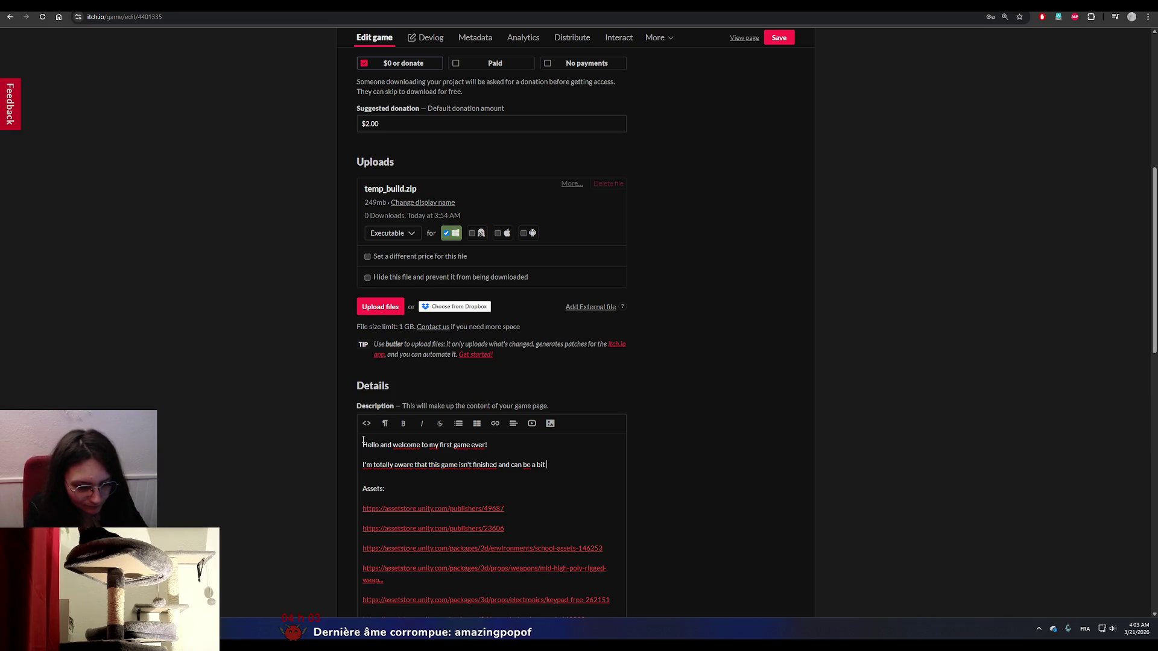
type("confusing si")
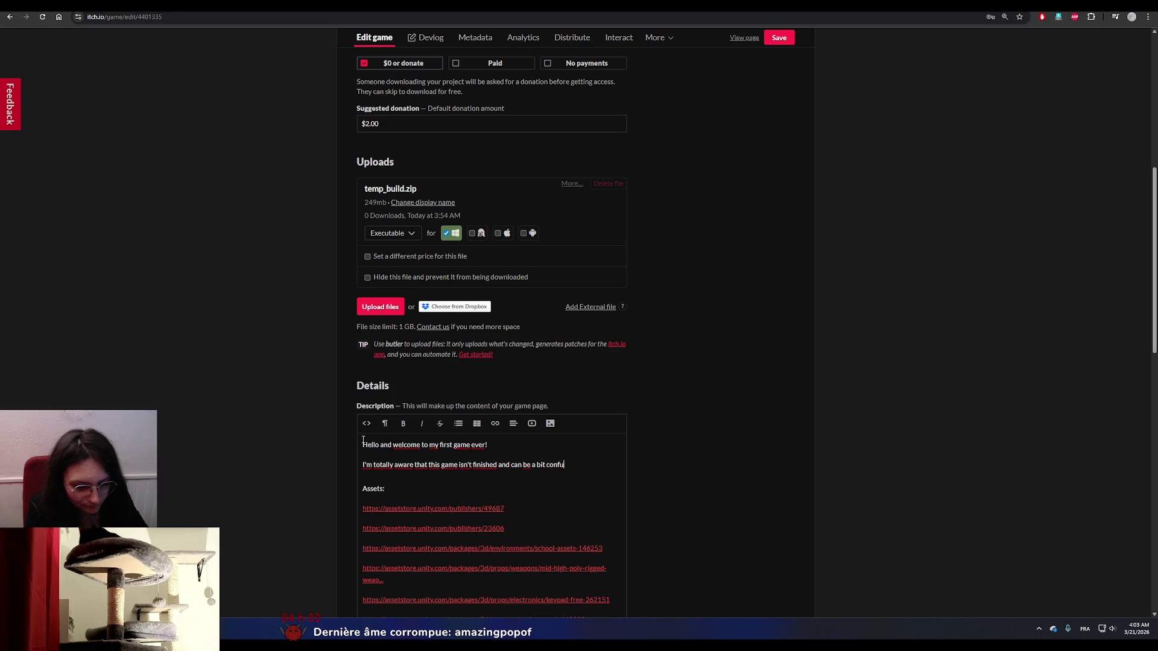
type("nce it'")
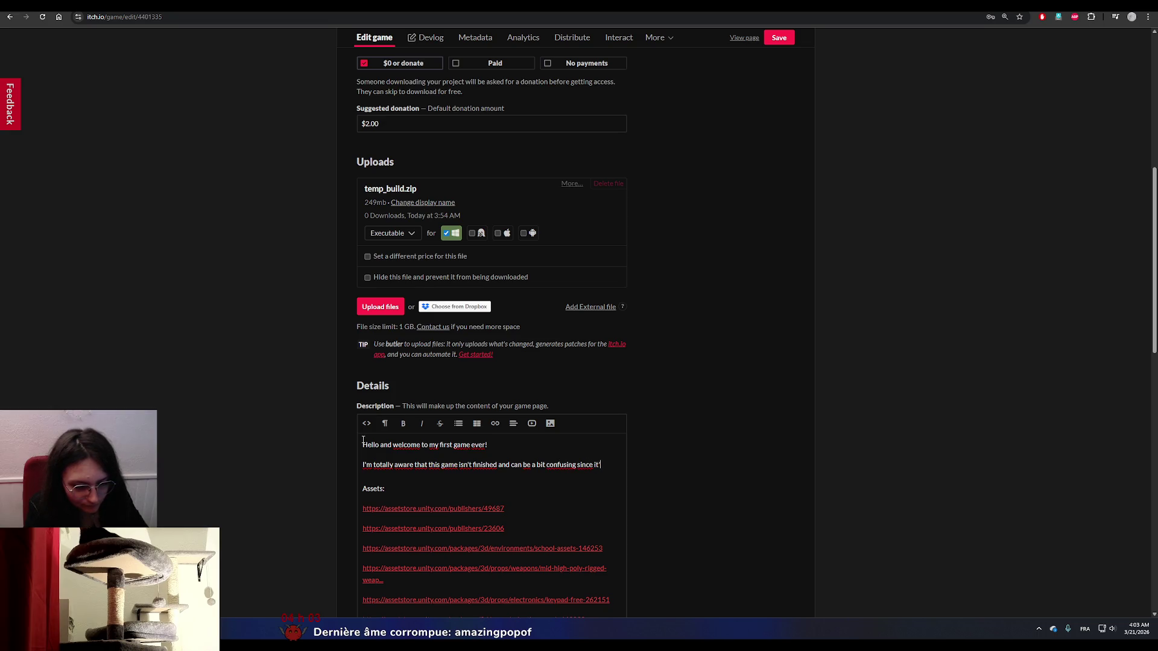
type("s")
key("BackSpace")
key("BackSpace")
key("BackSpace")
type("ts")
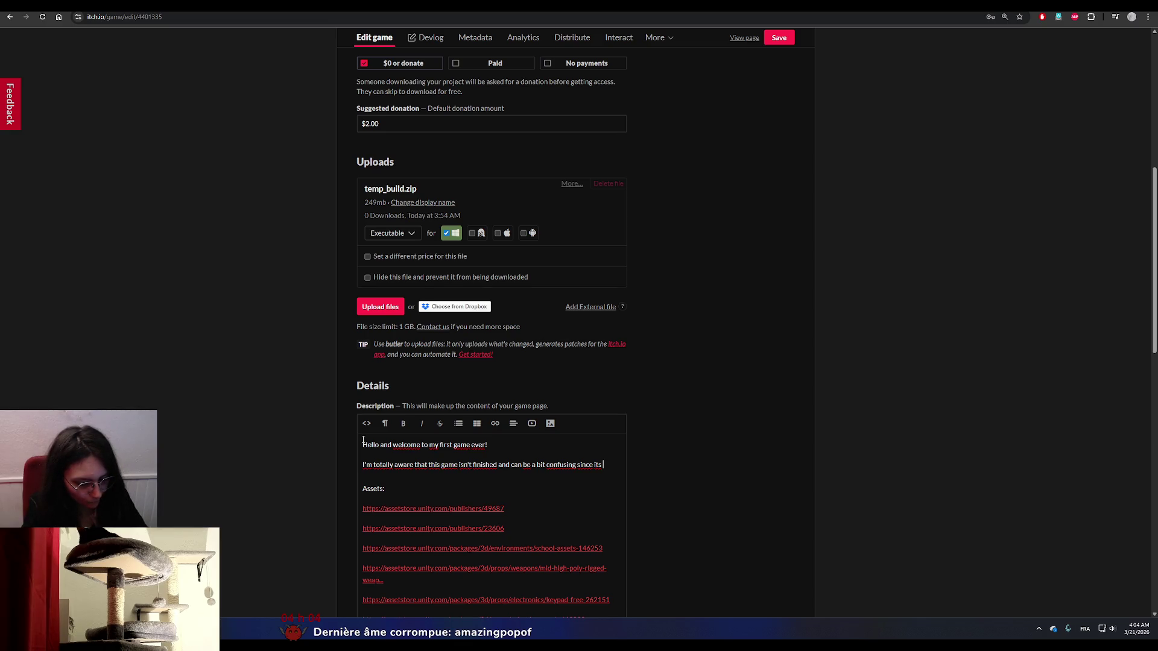
key("BackSpace")
key("BackSpace")
key("BackSpace")
type("so")
type("me ofth")
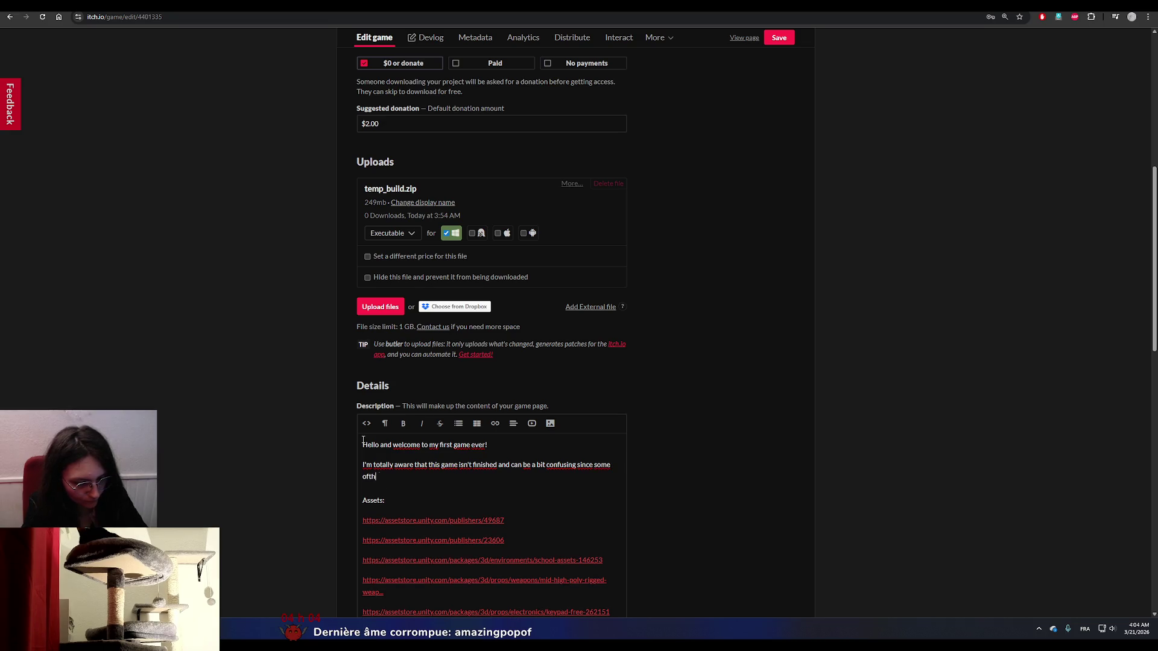
key("BackSpace")
key("BackSpace")
key("BackSpace")
key("BackSpace")
key("BackSpace")
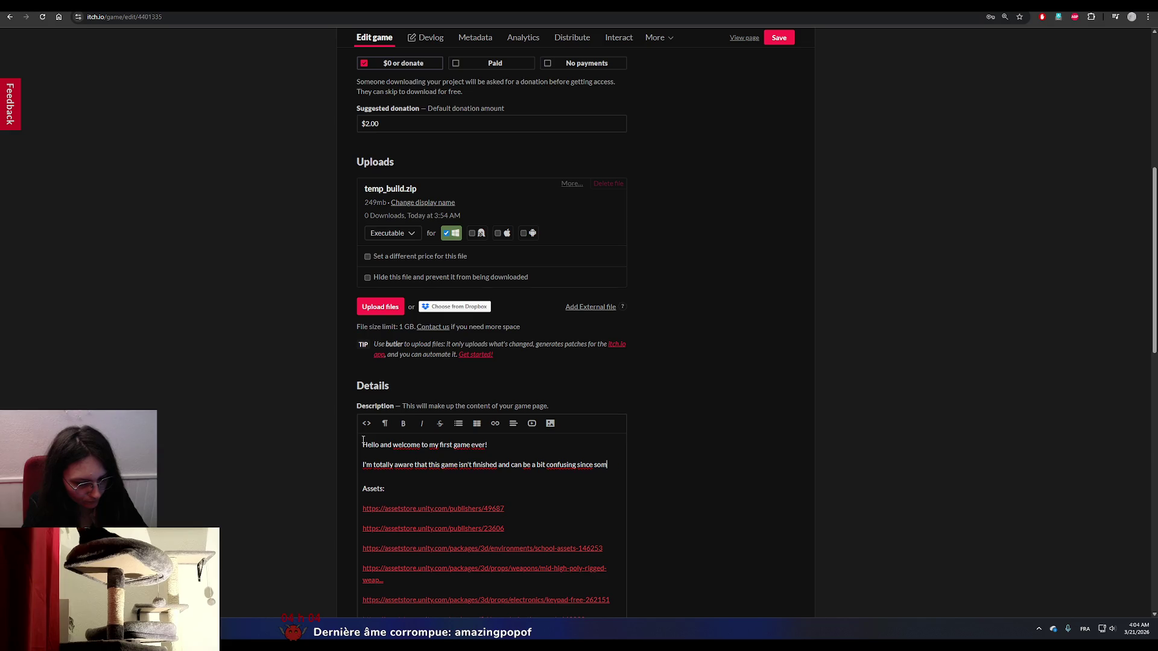
type("I did")
type("n't have t")
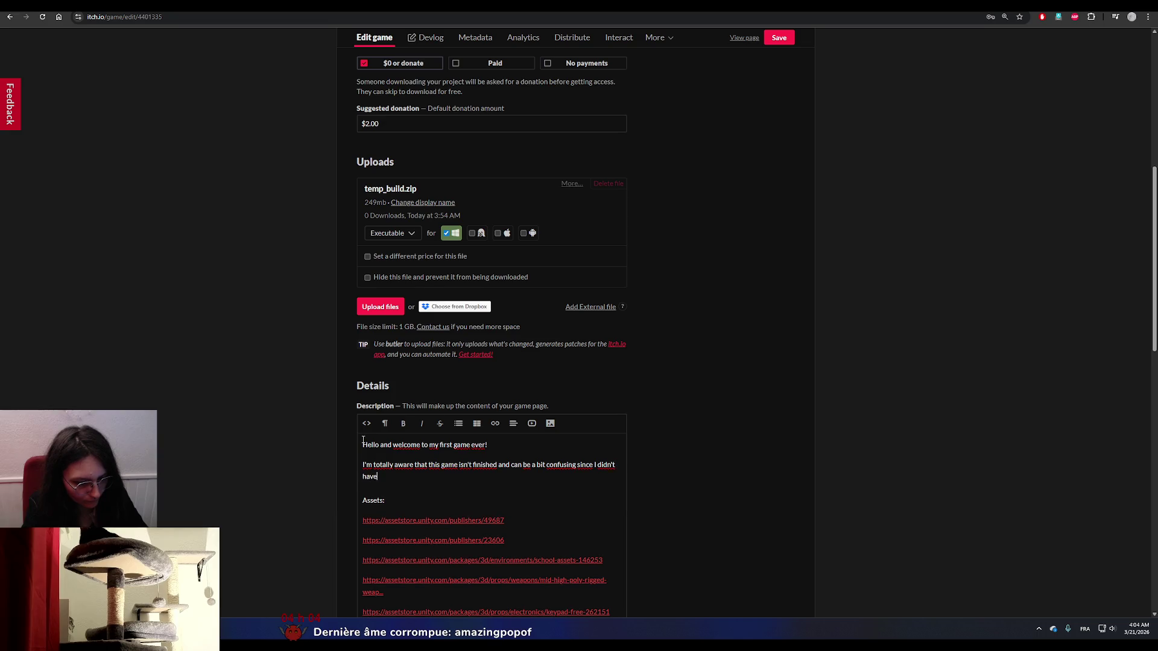
type("ime t")
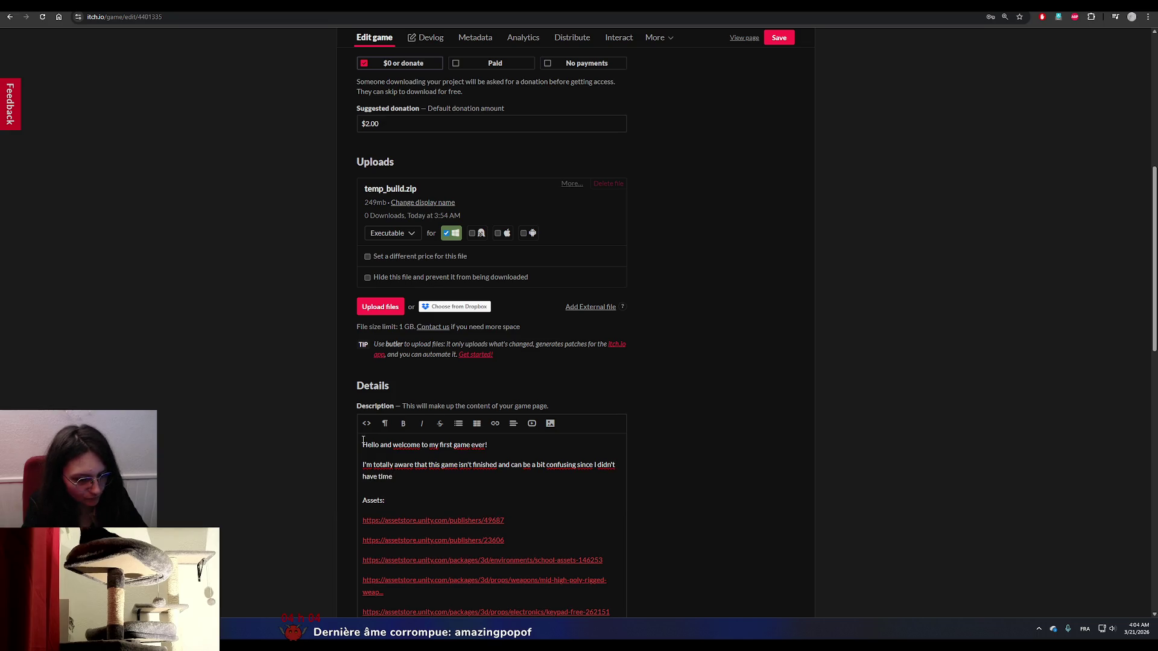
type("o i")
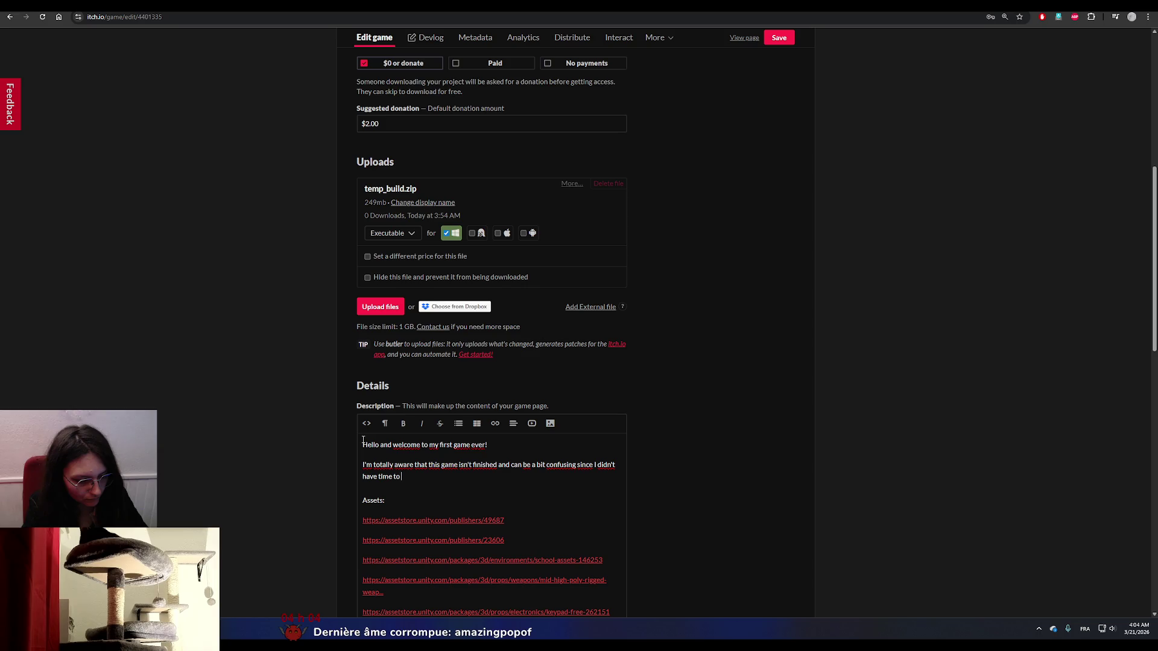
type("mplement")
Finish with 'some features such as voice acting… understand the game.' and start a new paragraph
right_click(404, 481)
left_click(449, 489)
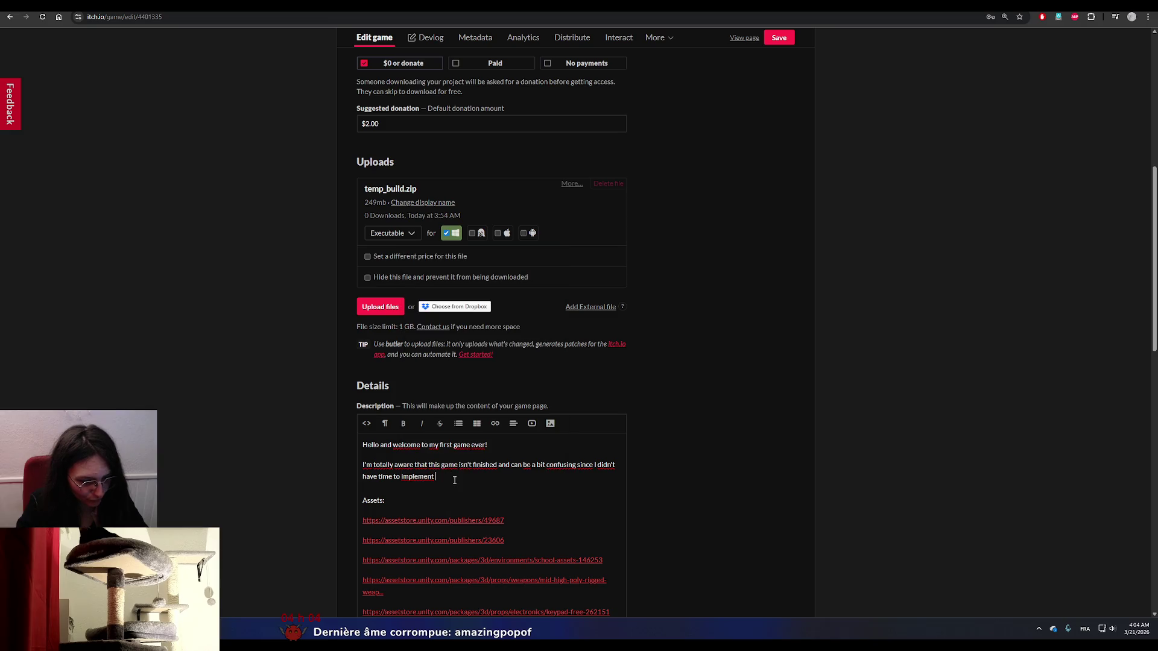
type("some future")
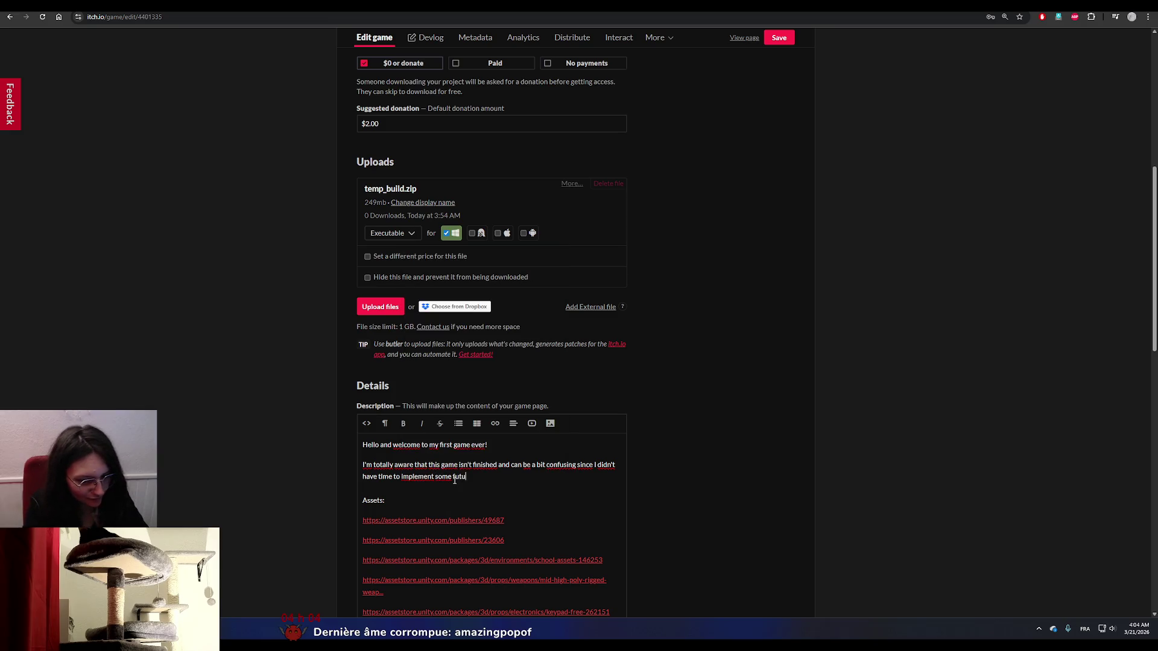
type("ures")
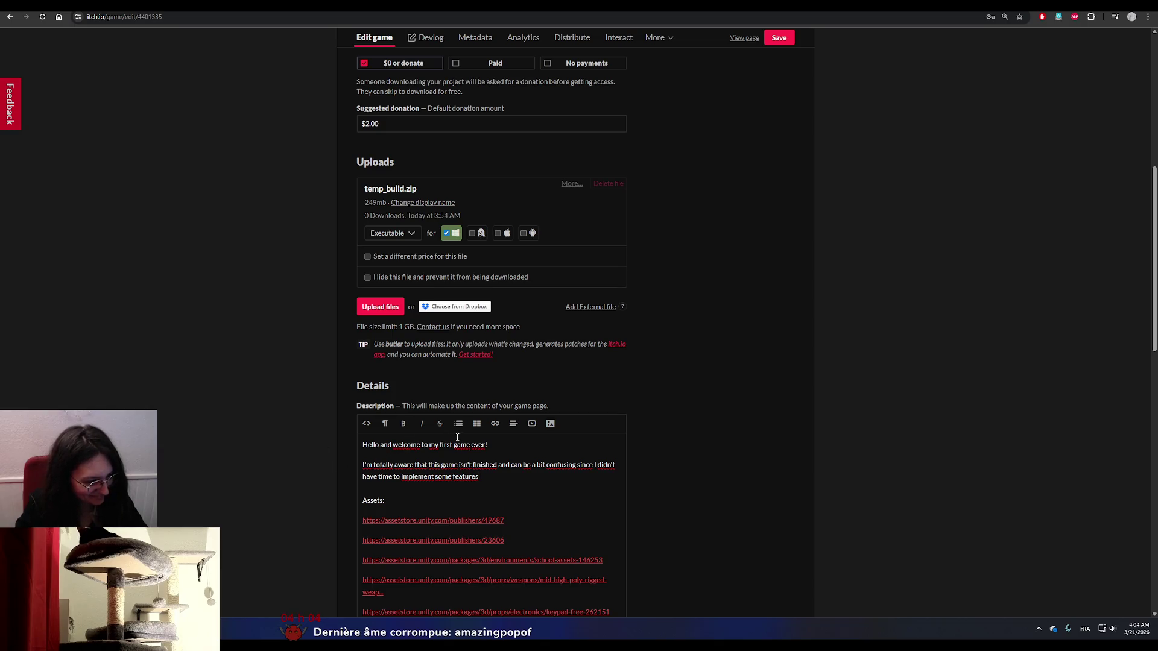
left_click(495, 481)
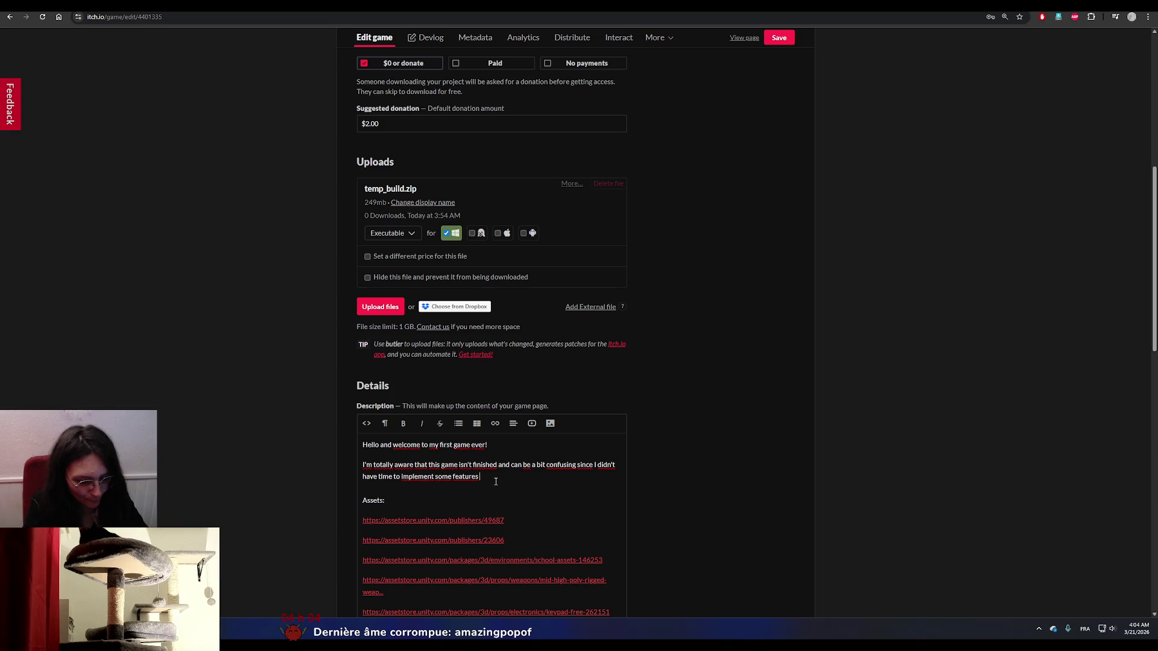
type("such a")
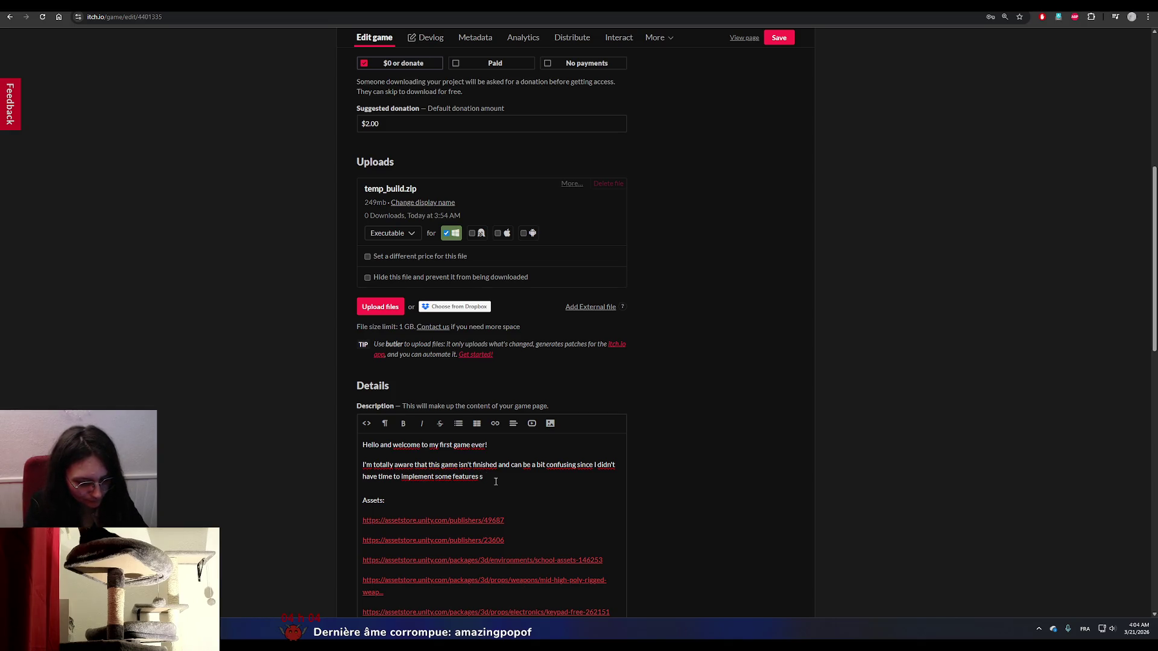
type("s")
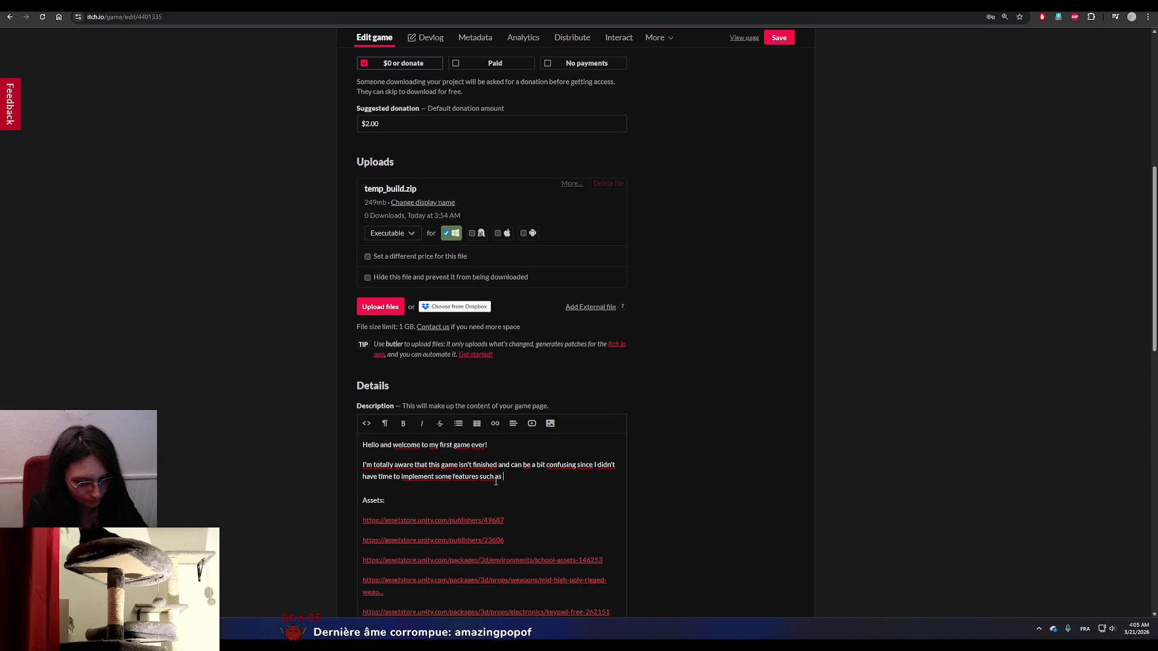
type("vol")
type("ce acting to")
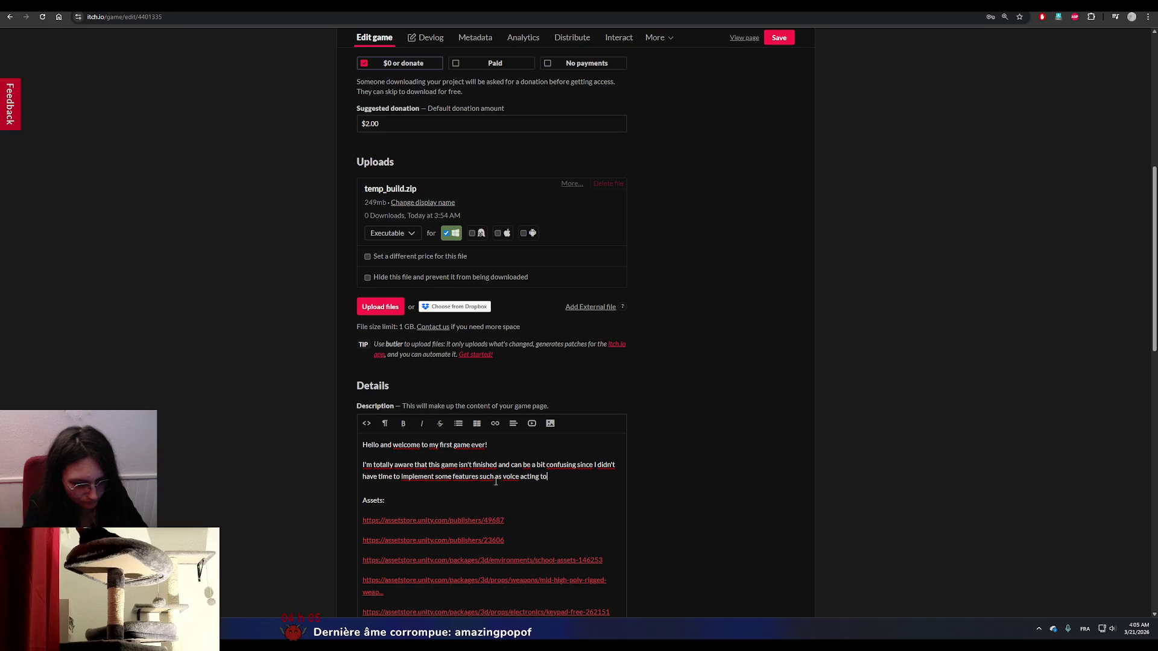
type("understand ")
type("the game")
type(".")
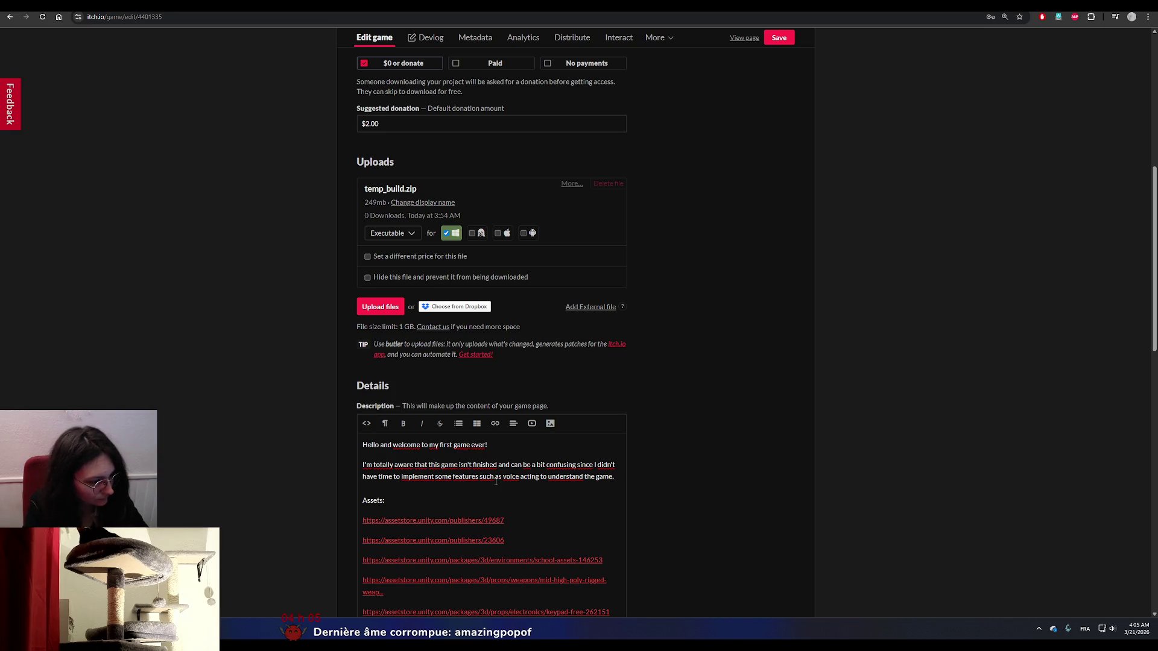
key("Return")
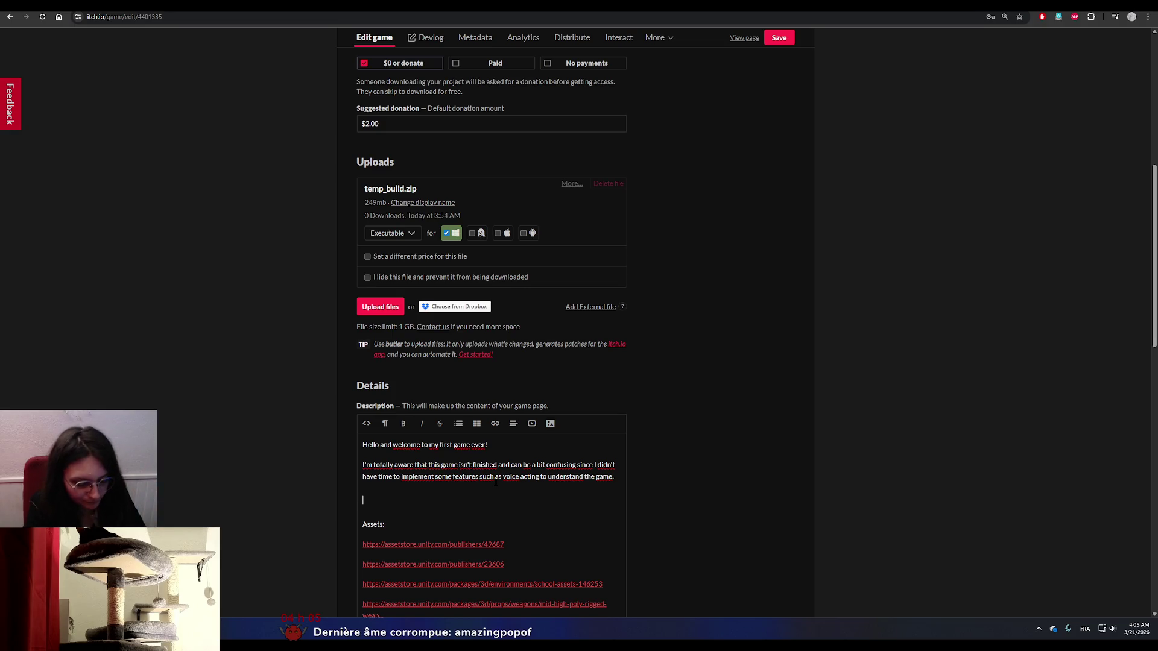
Add the paragraph 'I had a really great time doing this game even… was a bit challenging!!'
type("I had a really g")
type("reat time")
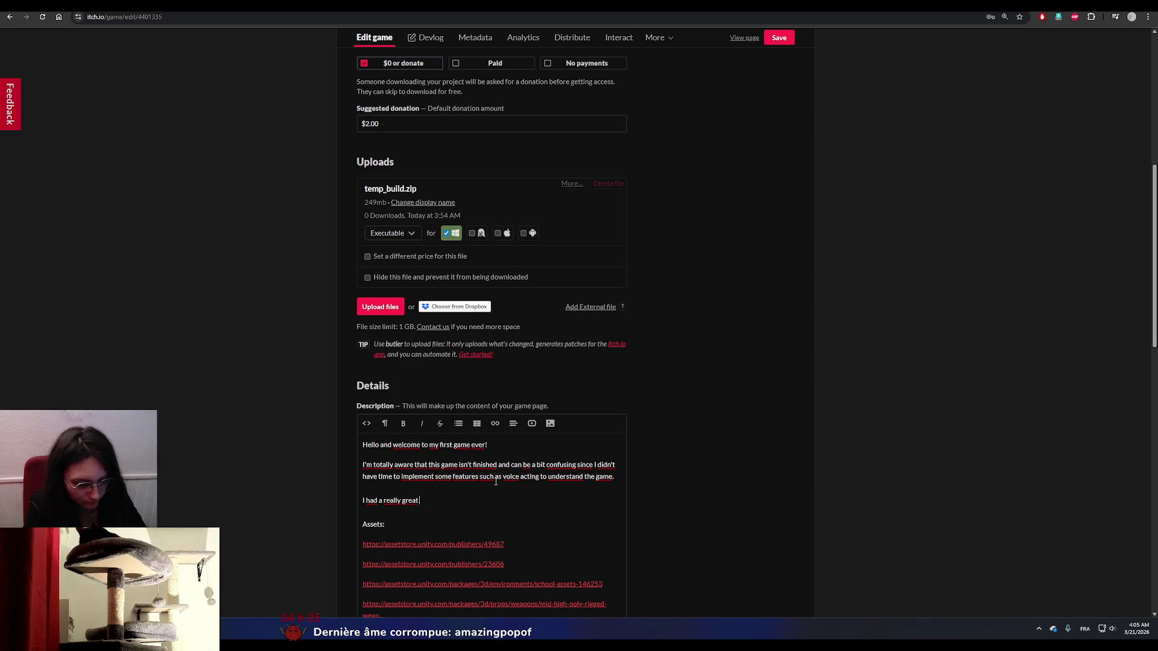
type(" doing this g")
type("ame e")
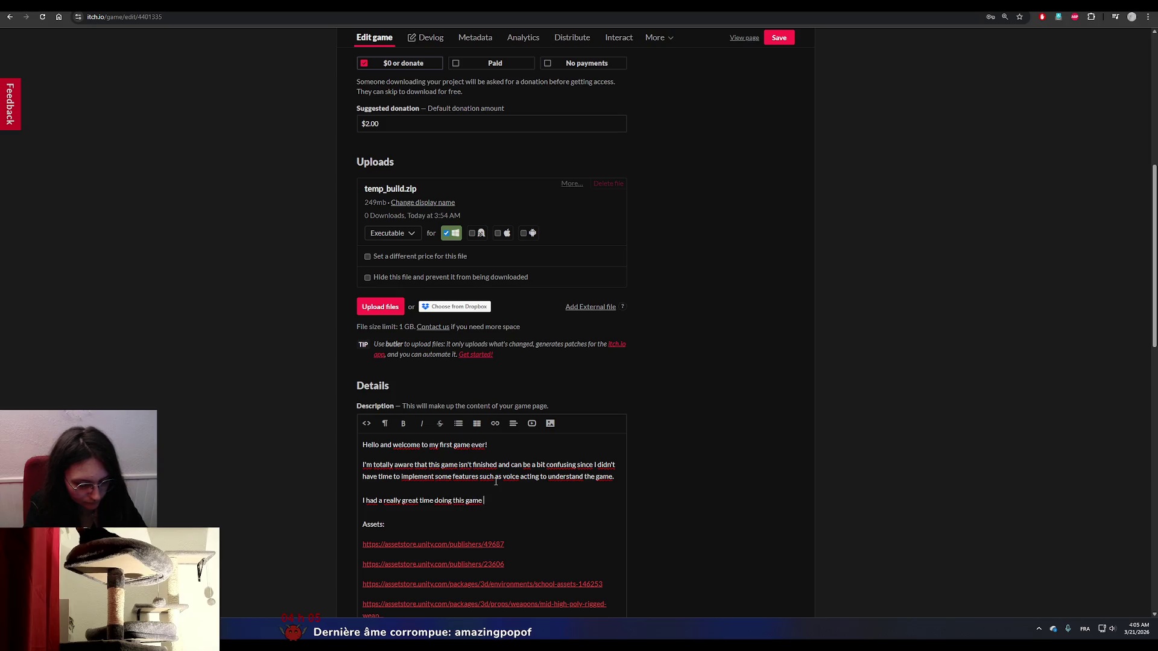
type("ven")
key("BackSpace")
type("was a bit challen")
type("ging")
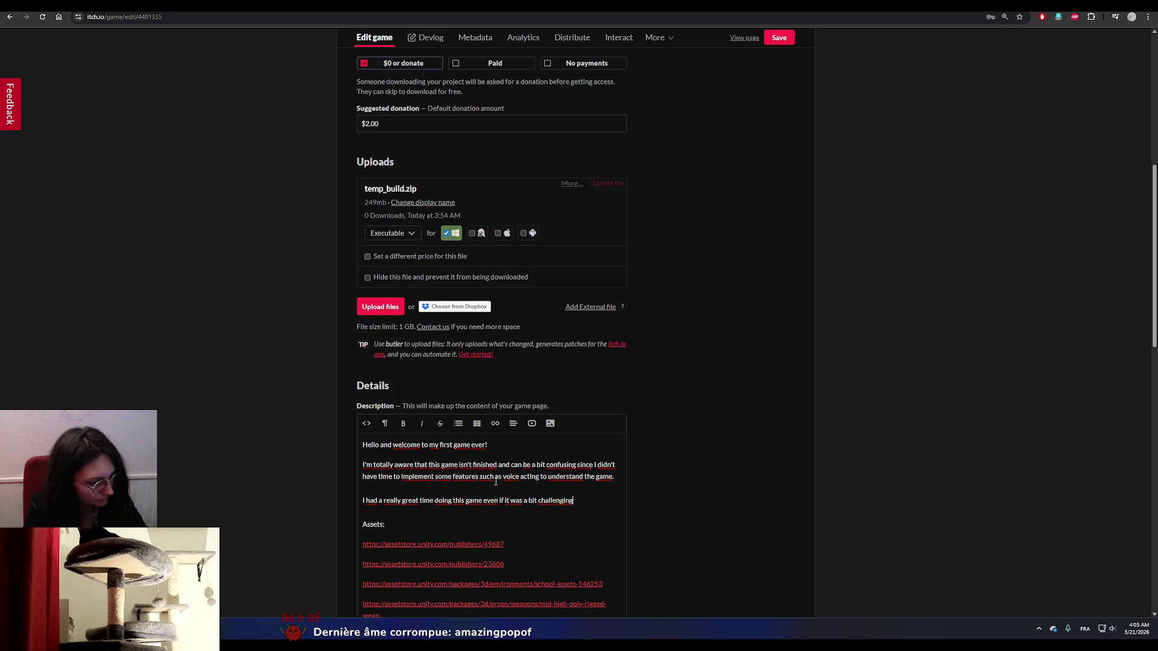
type("!!")
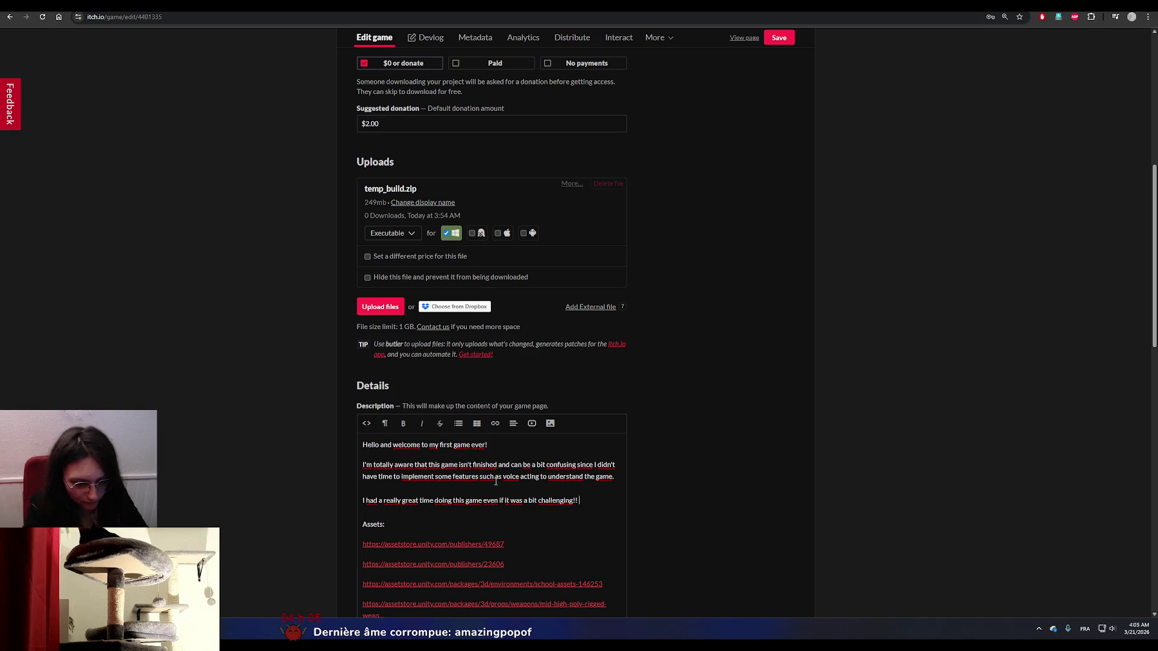
key("Return")
Type 'I wanna thank all my viewers who really helped me through this discovering of Unity and Its complexity! ♥'
type("I wanna ")
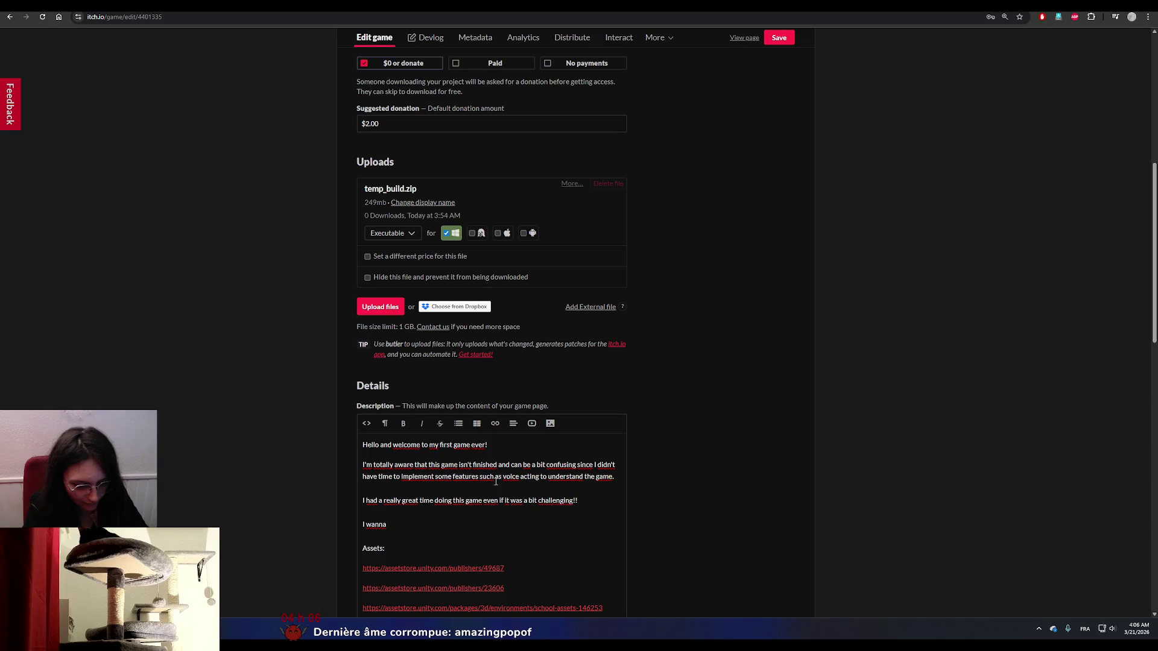
type("thank")
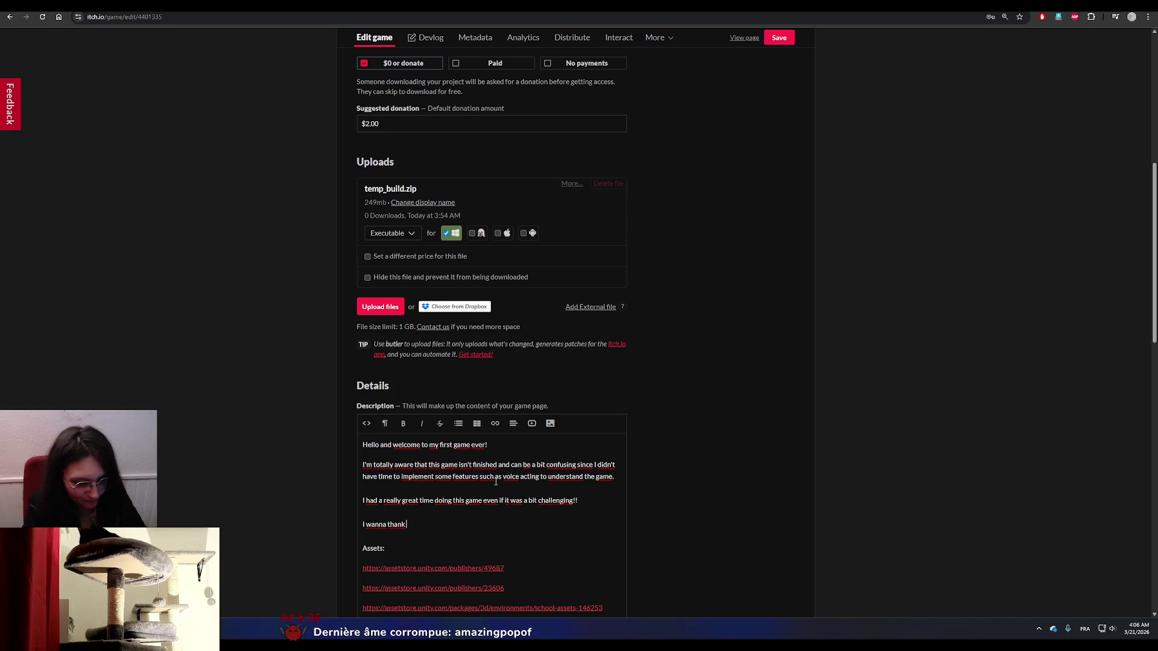
type(" all")
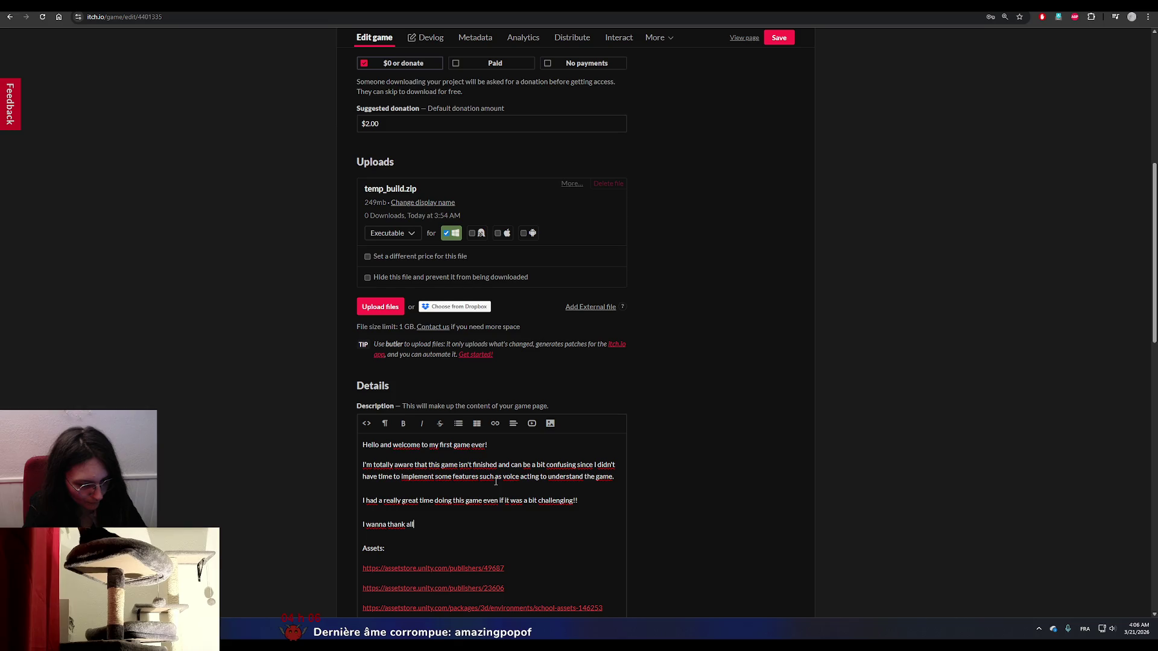
type("of my")
key("BackSpace")
key("BackSpace")
key("BackSpace")
type("my viewers who")
type(" really helm")
key("BackSpace")
type("ped me durin")
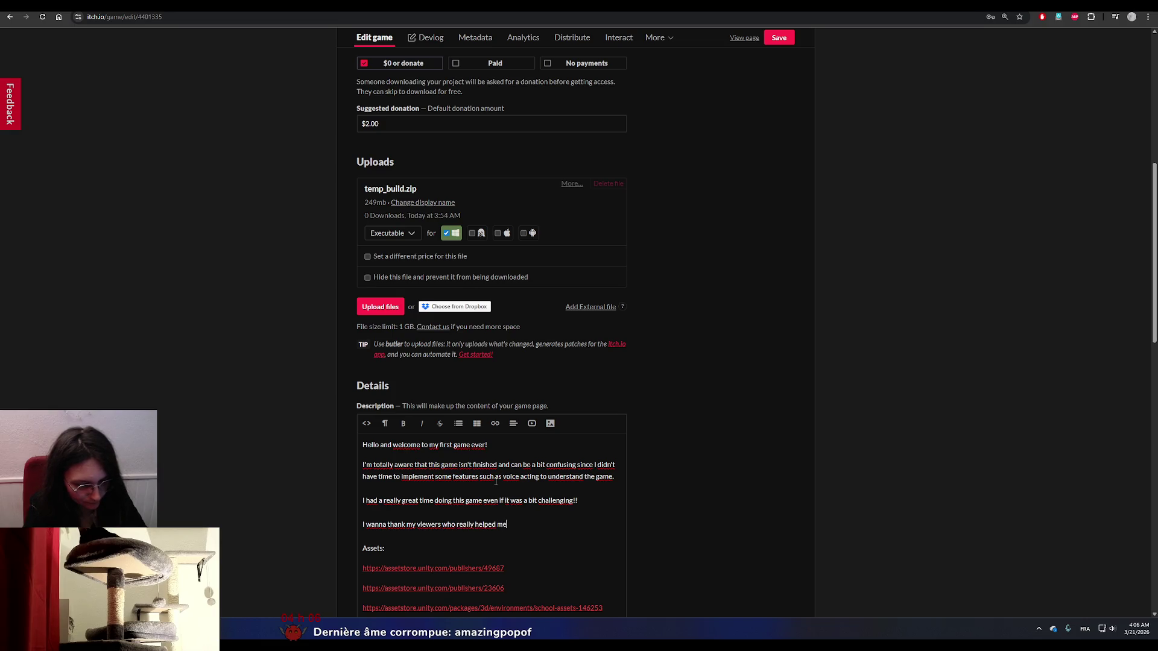
type("g this")
key("BackSpace")
key("BackSpace")
key("BackSpace")
key("BackSpace")
type("through")
type(" this d")
type("iscoveri")
type("ng")
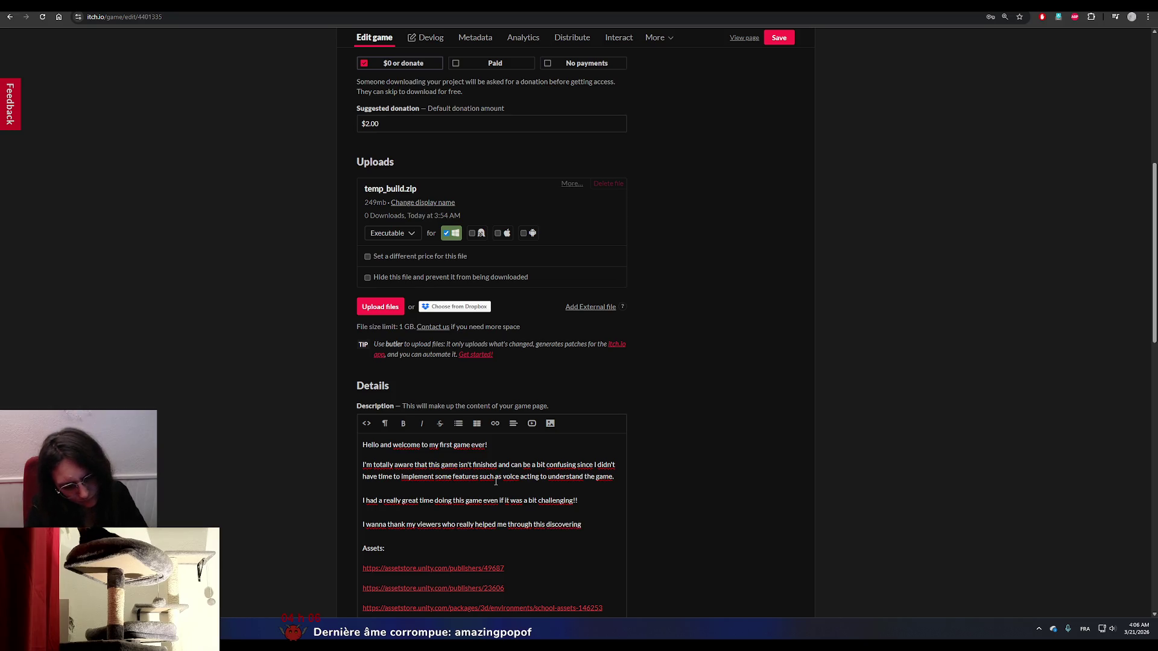
type(" of U")
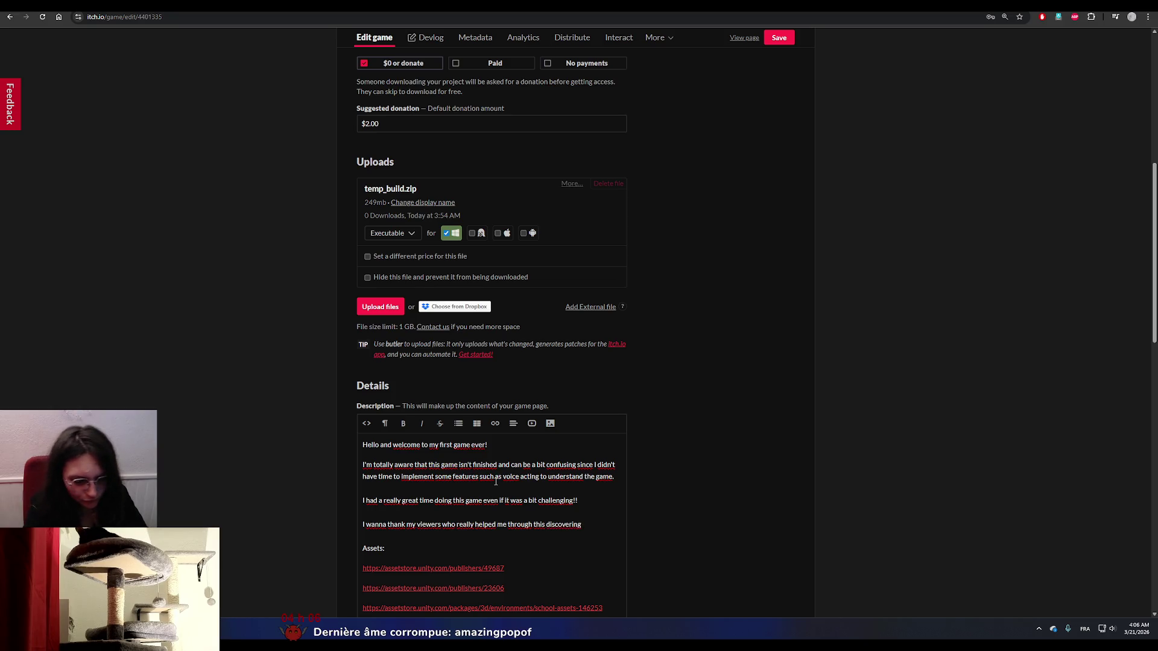
type("nity and I")
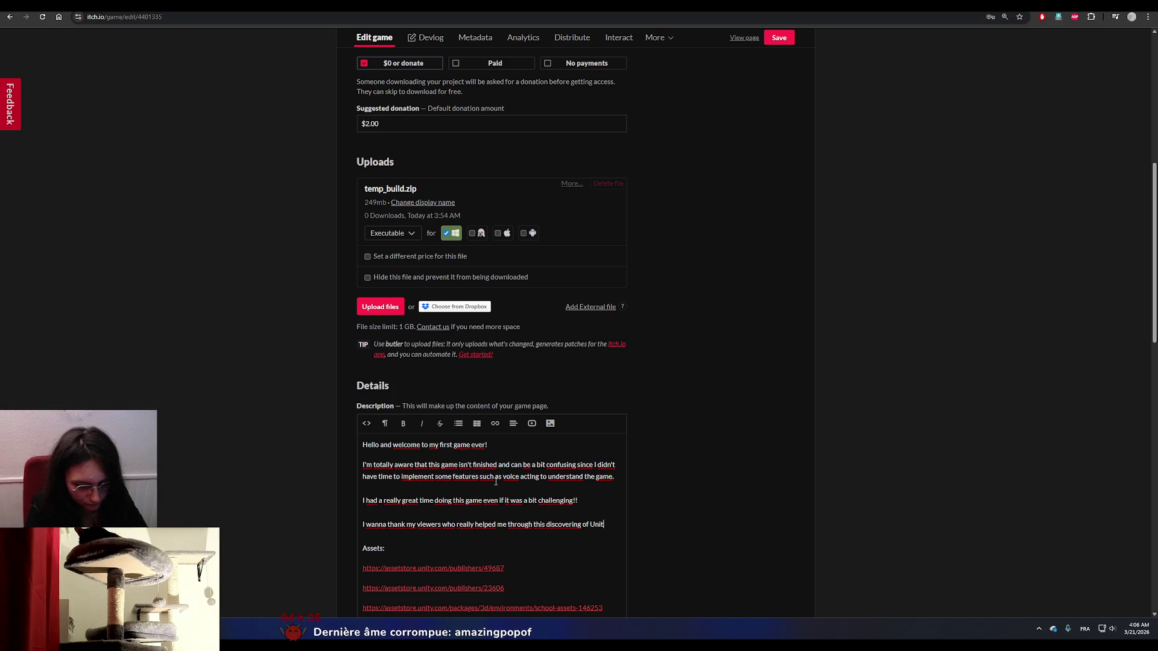
type("ts complexity! ♥")
Add the line 'This opportunity had me growing (but still not in size tho).'
key("Return")
type("This opportunity had me growing (but still ")
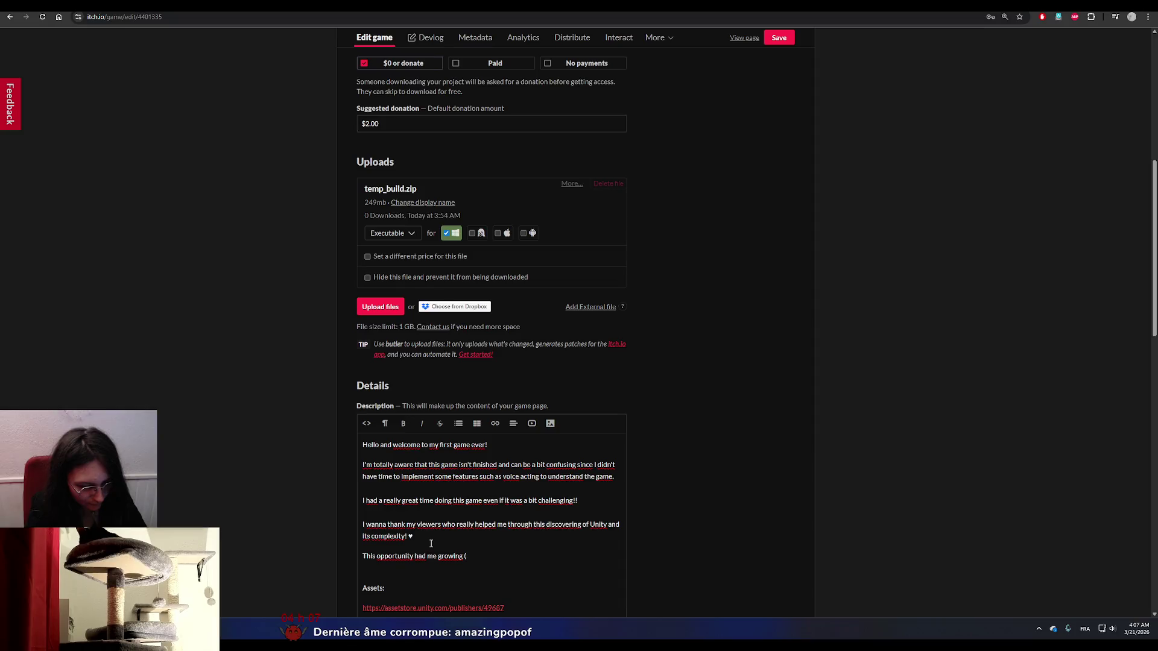
type("not")
key("BackSpace")
type("in size tho)")
type(".")
Add the line hoping players enjoy the game even if it's messy
key("Return")
key("Return")
type("hope you'll enjoy ")
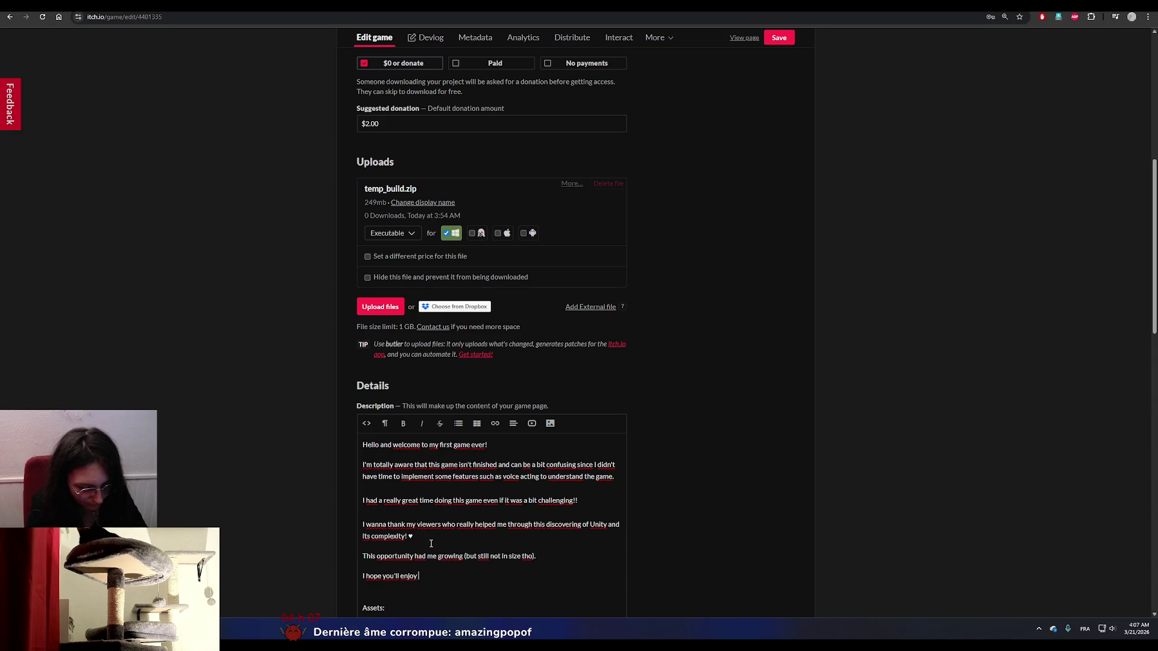
type("playing i")
type("my gameeven i")
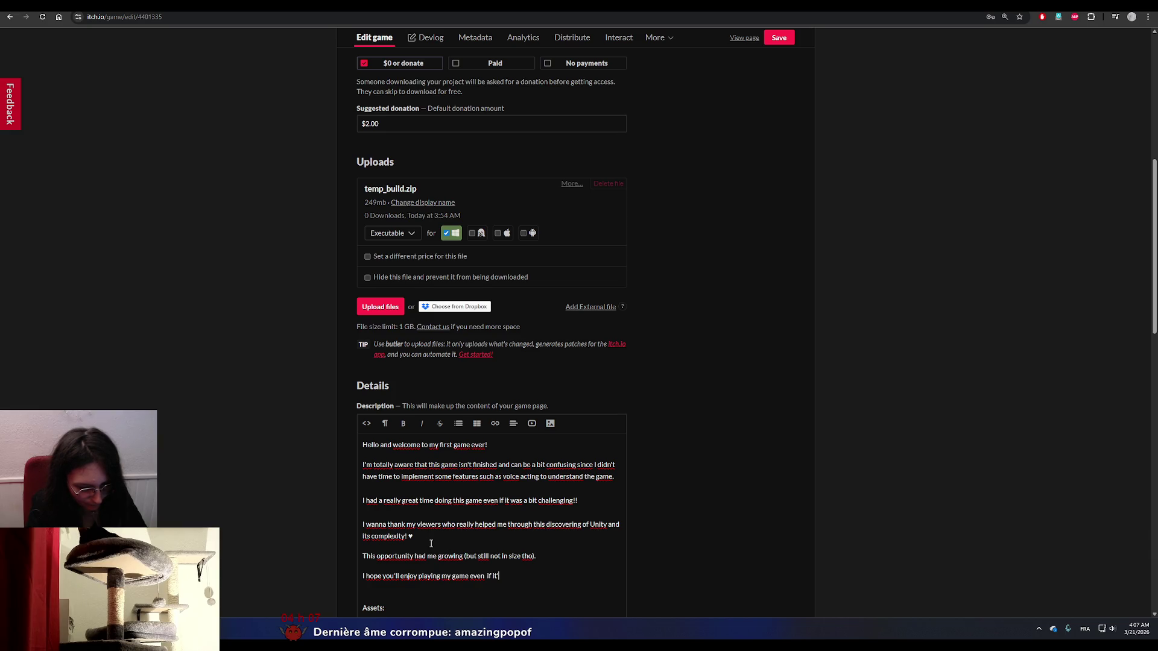
type("me")
type("y!!")
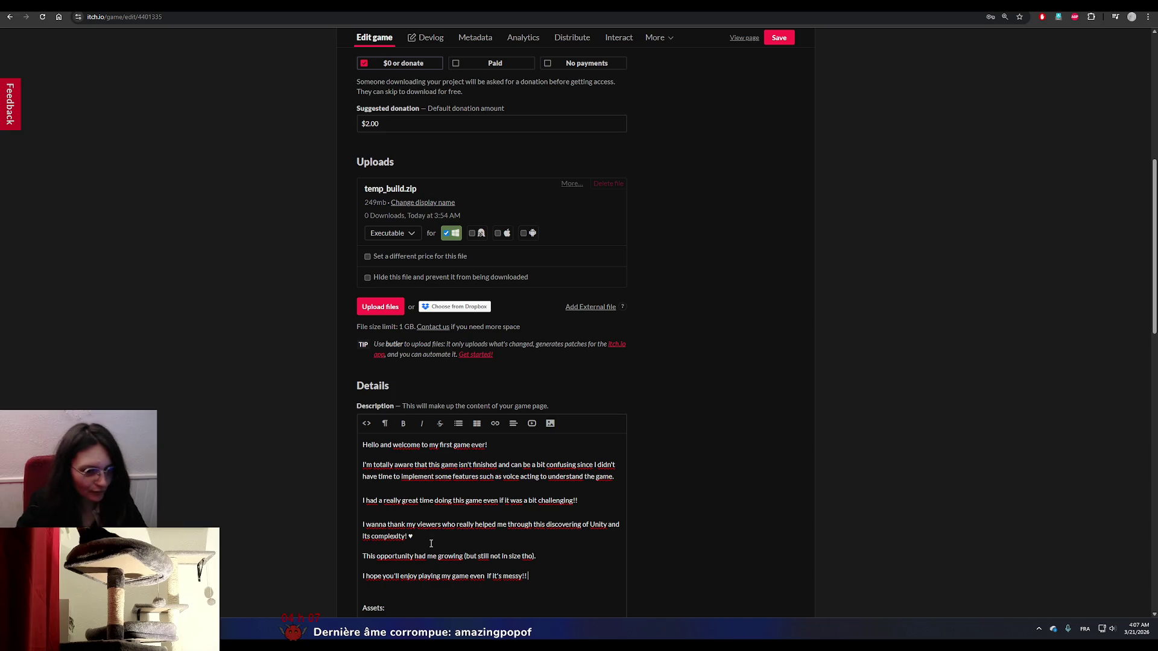
scroll(359, 420, "down", 1)
scroll(358, 420, "down", 8)
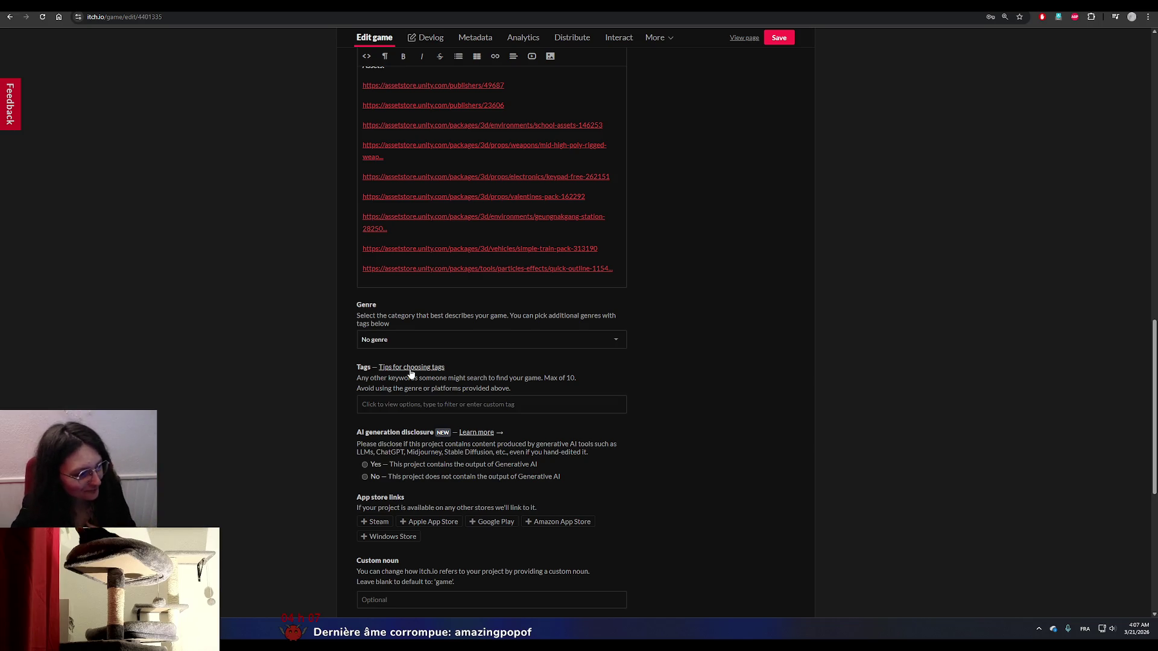
Save the game page with its finished description using the Save button at the bottom
scroll(404, 402, "down", 2)
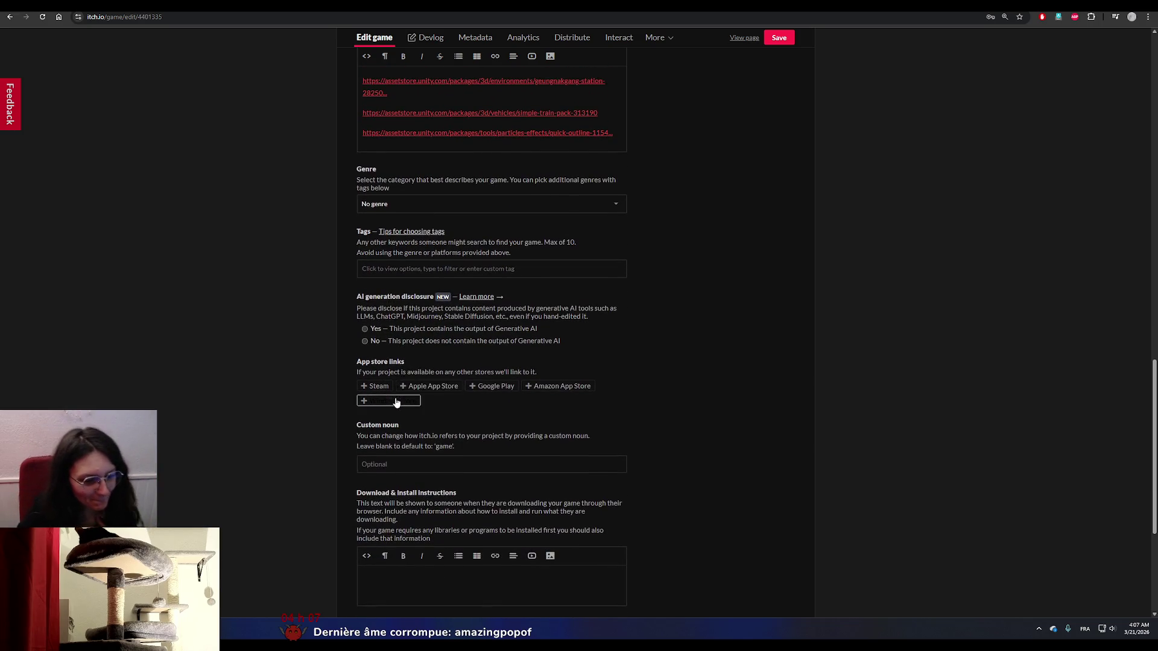
scroll(388, 401, "down", 4)
left_click(369, 531)
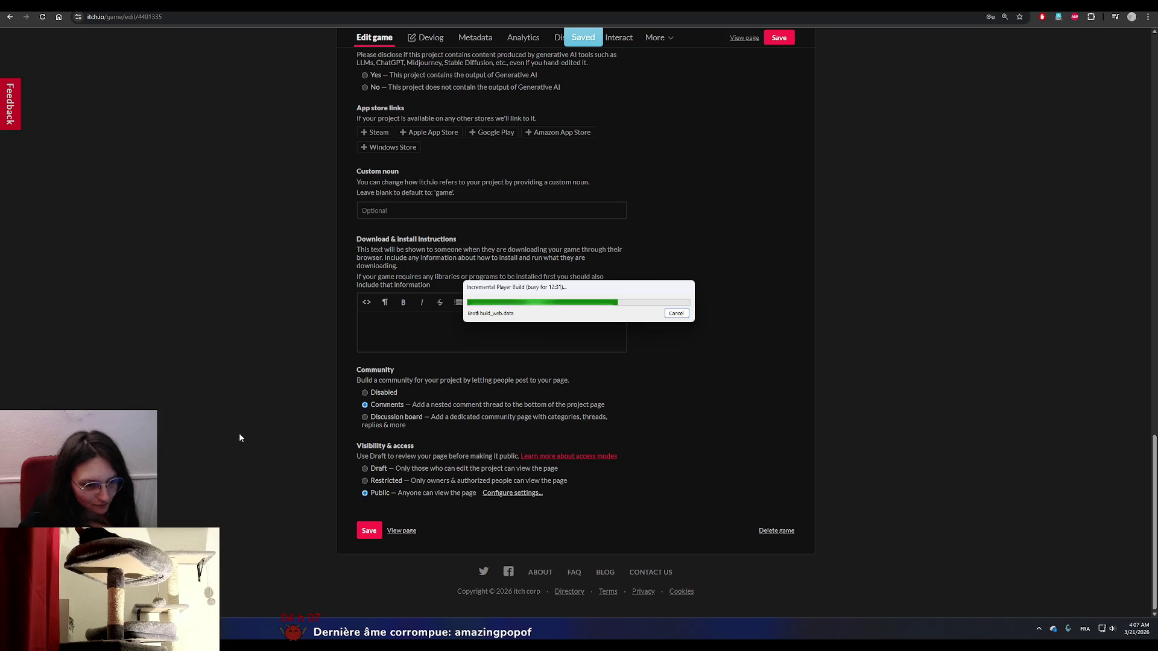
scroll(244, 332, "up", 5)
scroll(251, 307, "up", 10)
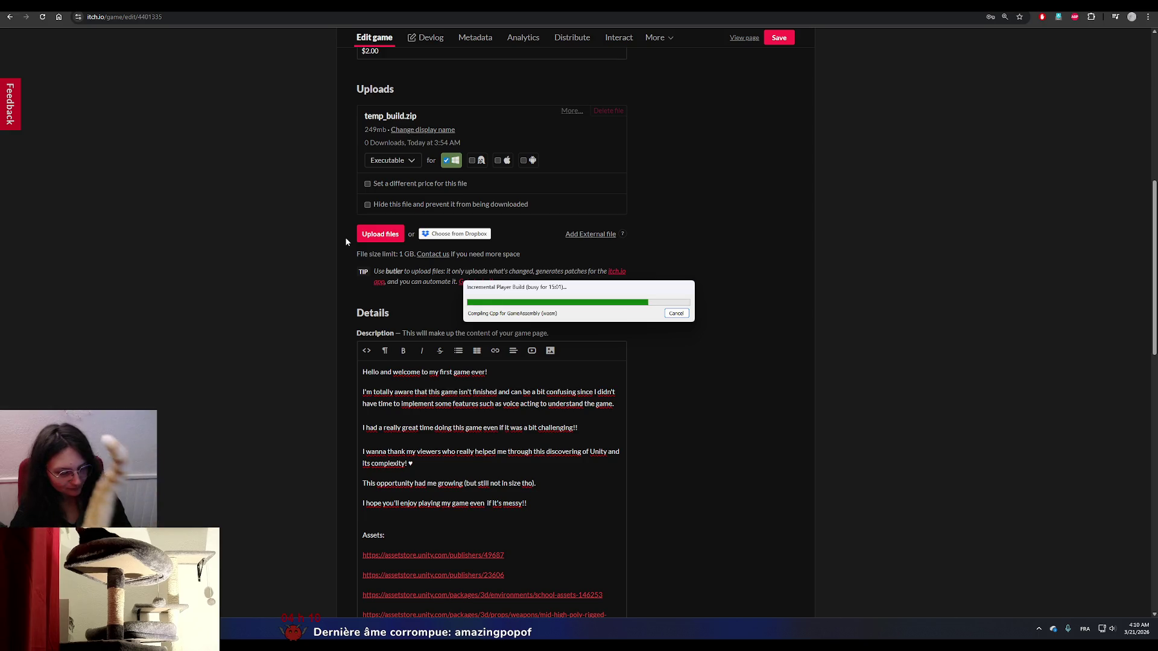
Cancel the running Unity Incremental Player Build
left_click(676, 313)
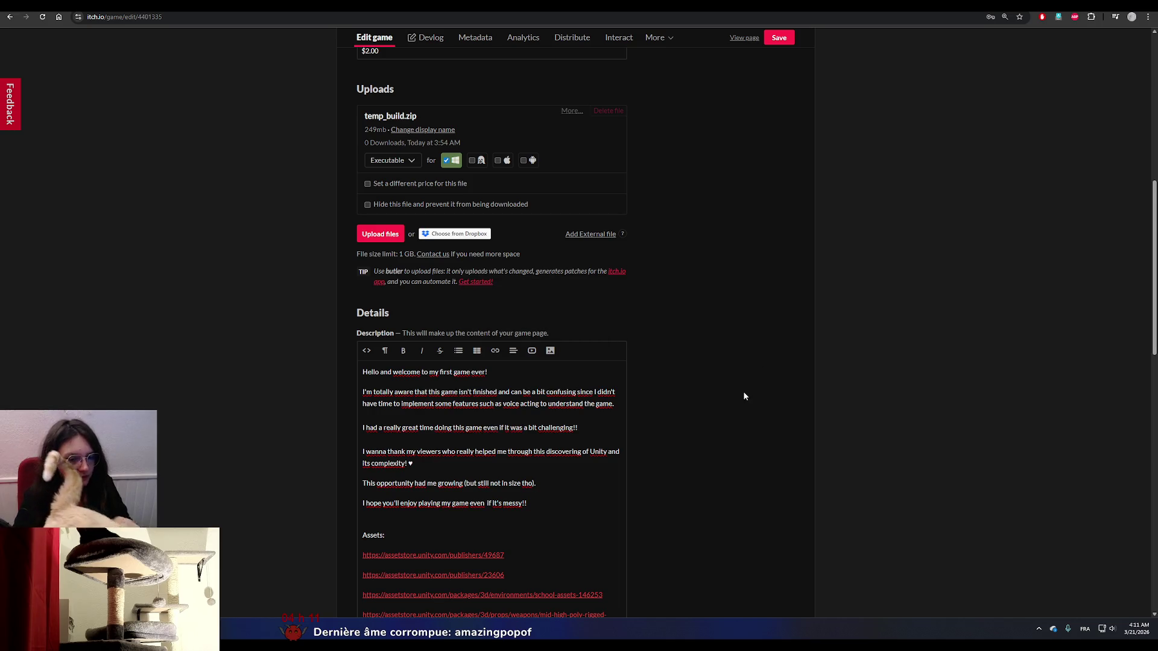
Save the itch.io game page again, open a new browser tab, and return to Unity
scroll(739, 393, "down", 15)
left_click(368, 530)
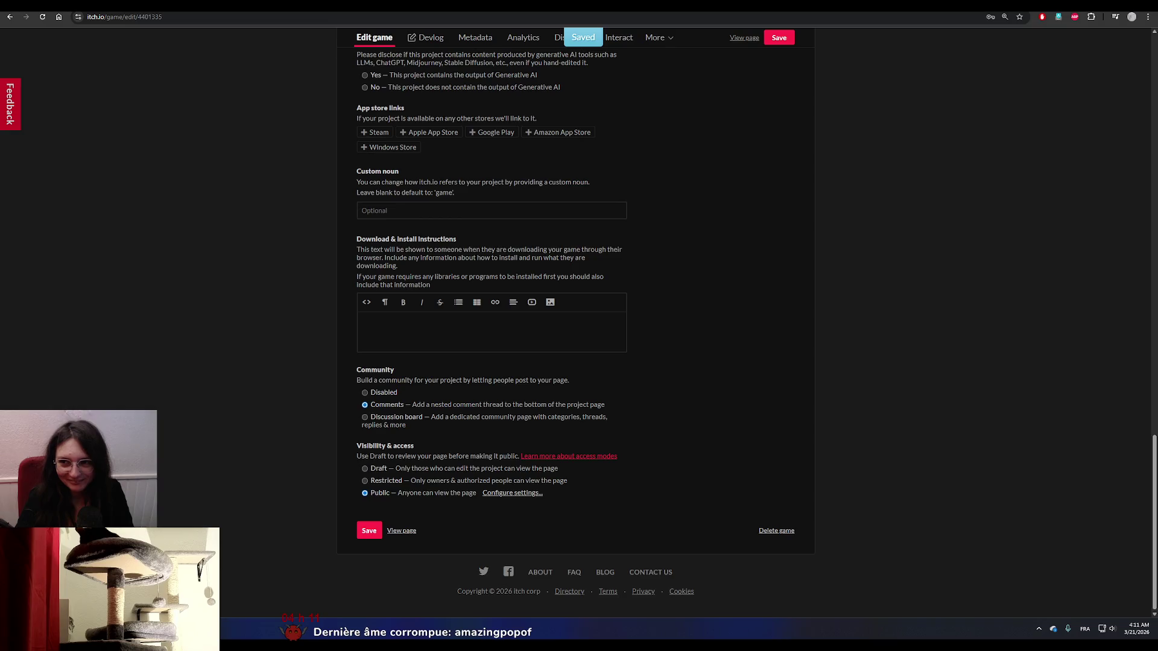
key("ctrl+t")
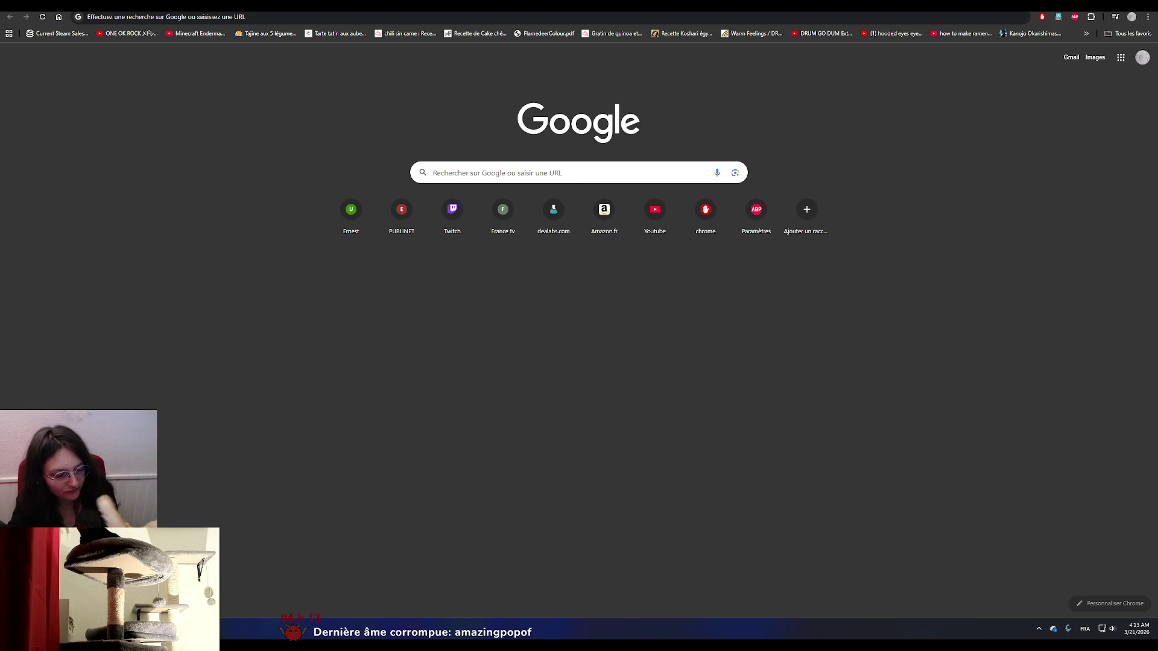
key("alt+Tab")
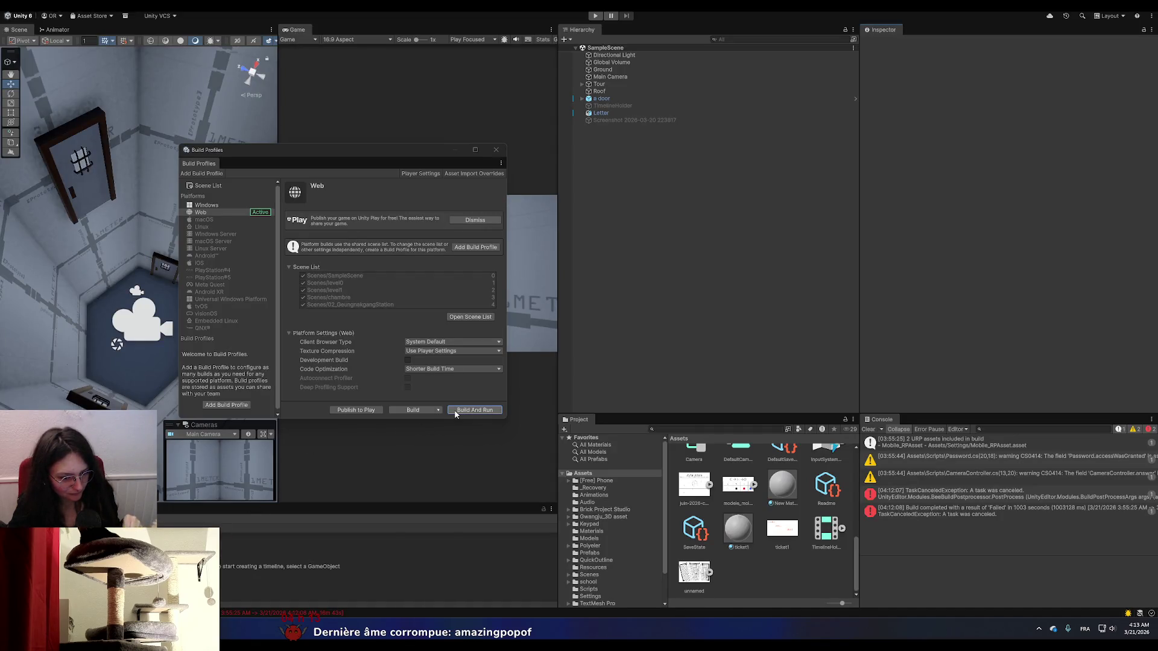
Build And Run the Web version into the build_web folder
left_click(438, 412)
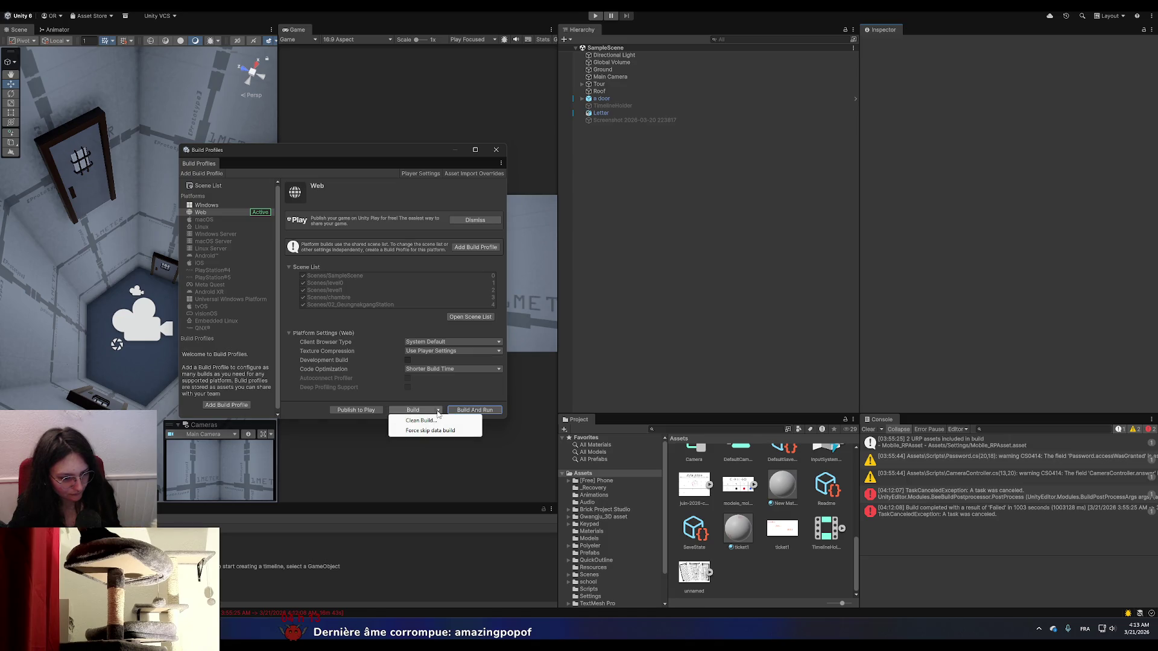
left_click(473, 410)
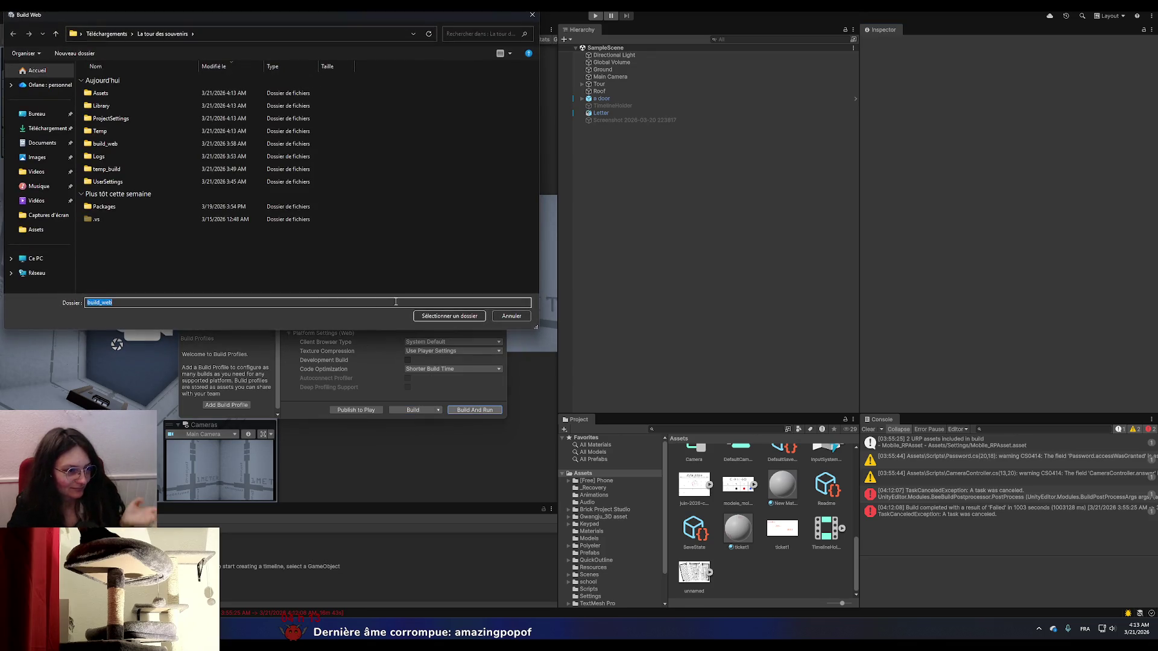
left_click(440, 319)
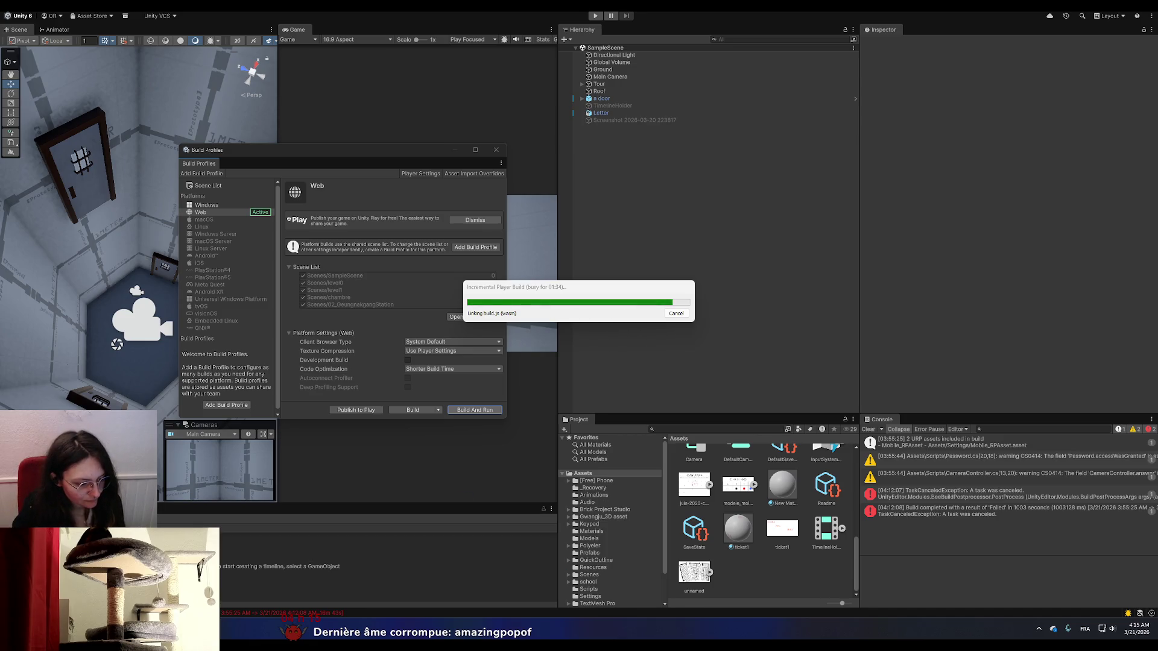
Bring the Insta360 Link Controller forward and tilt the webcam view up toward the cat
key("alt+Tab")
left_click_drag(498, 313, 499, 331)
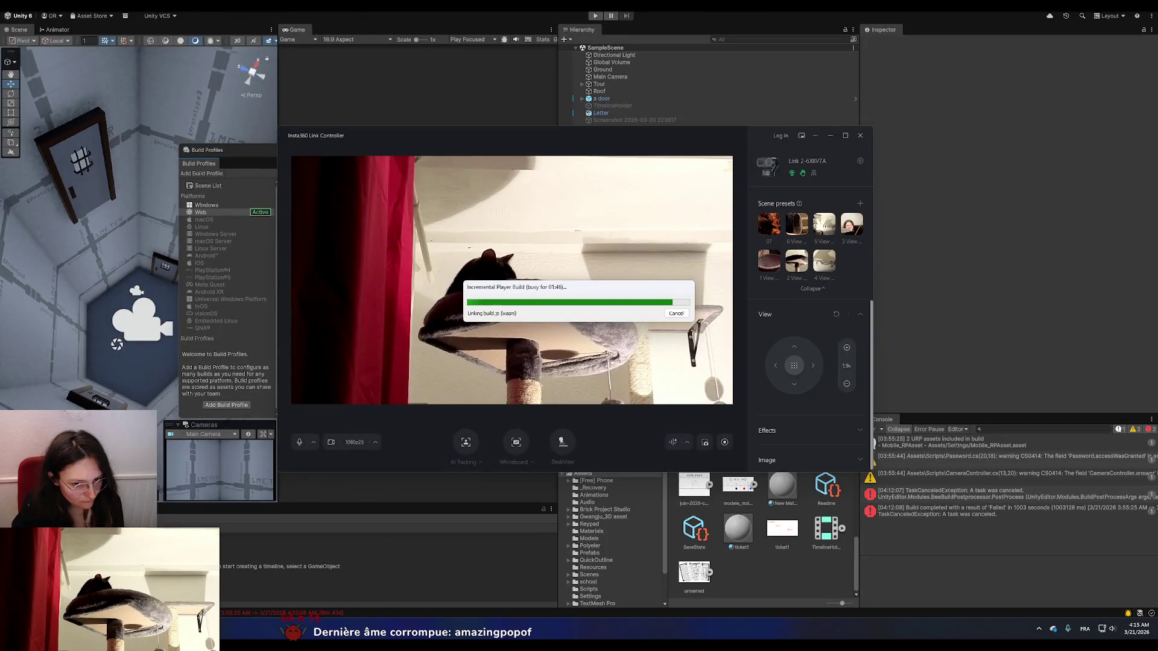
Move the Unity build progress dialog off centre while the build continues
left_click_drag(536, 290, 458, 265)
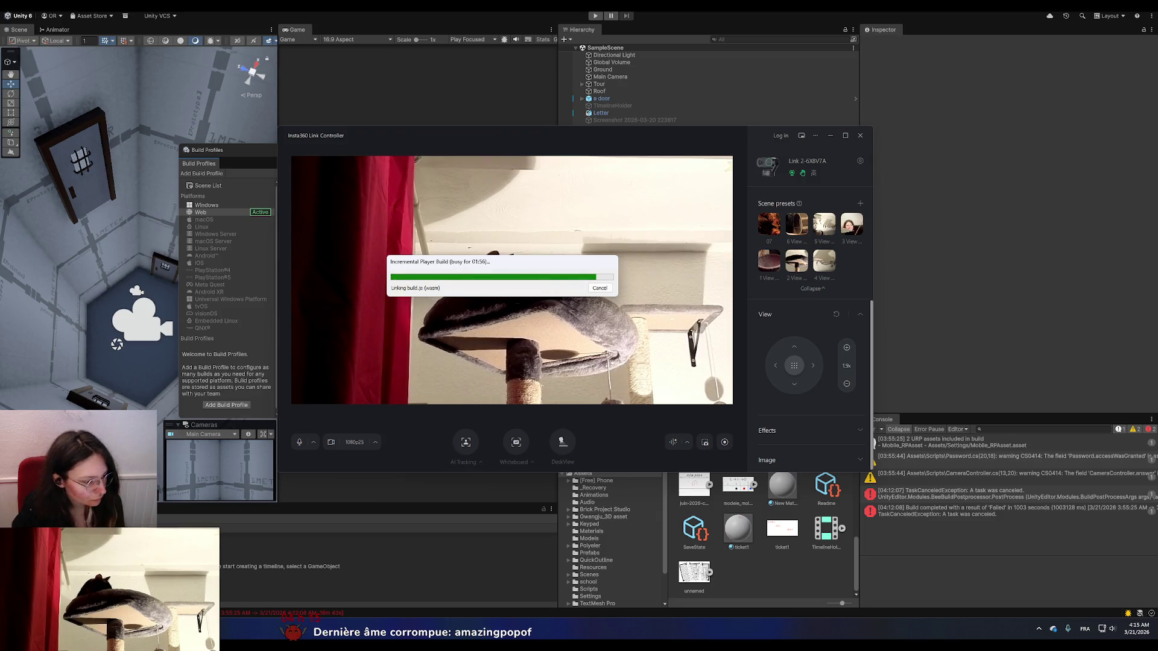
mouse_move(303, 614)
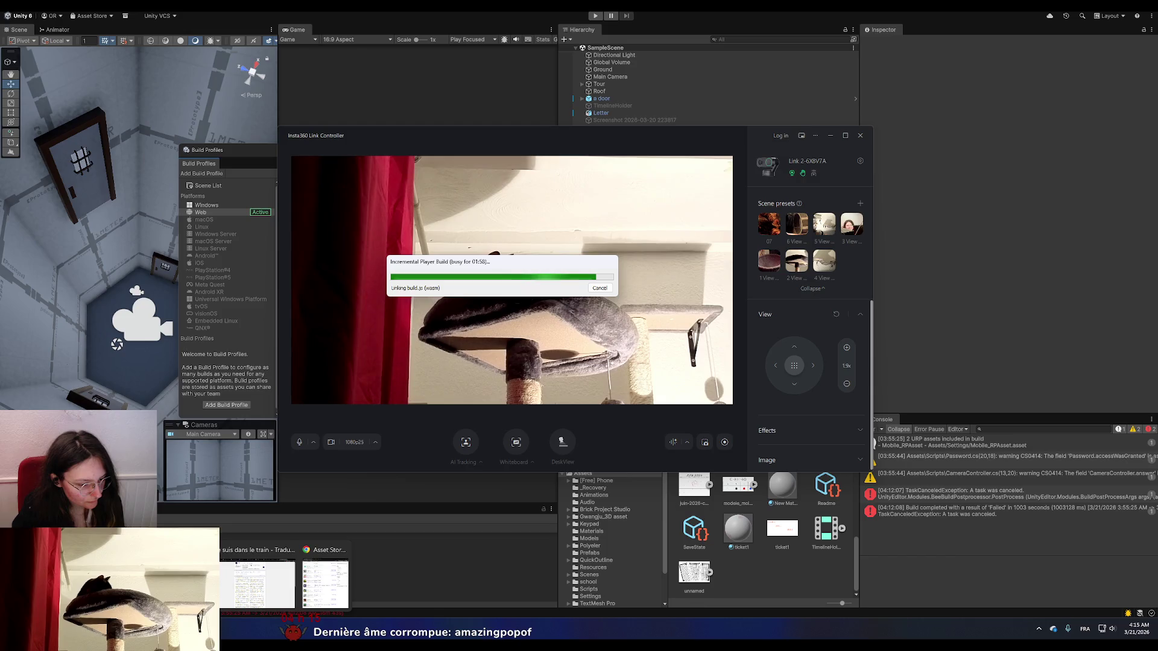
mouse_move(271, 595)
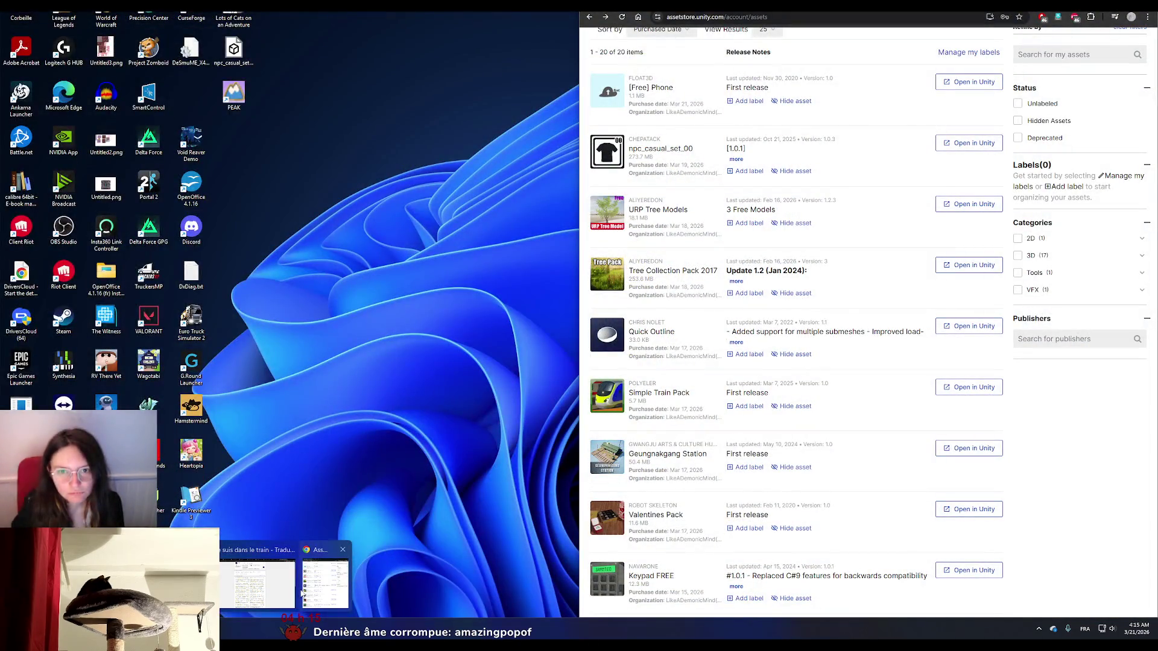
Return to the My First Jam! 2026 page and reach the creator dashboard via Submit your project
left_click(326, 585)
key("ctrl+Tab")
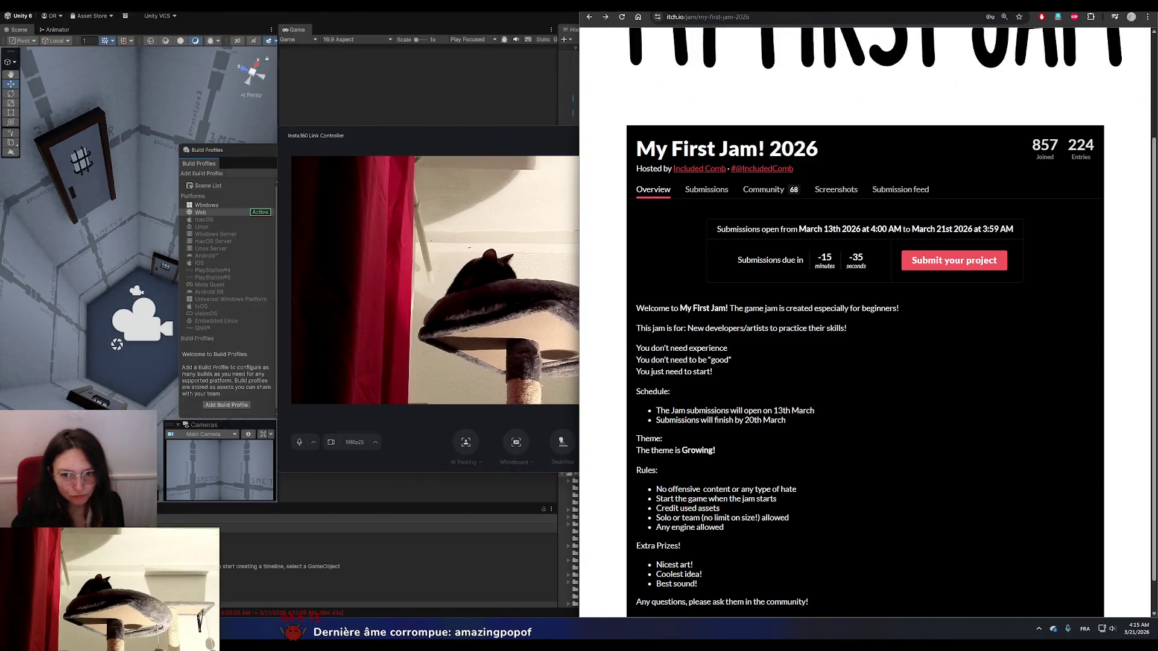
mouse_move(284, 636)
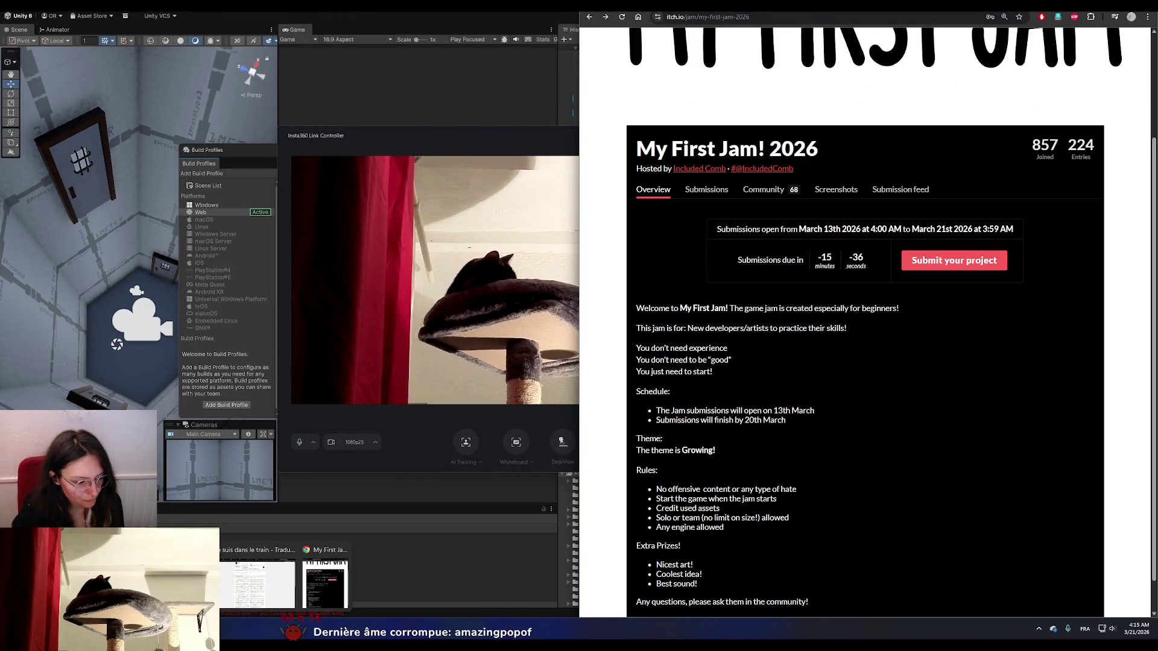
left_click(258, 582)
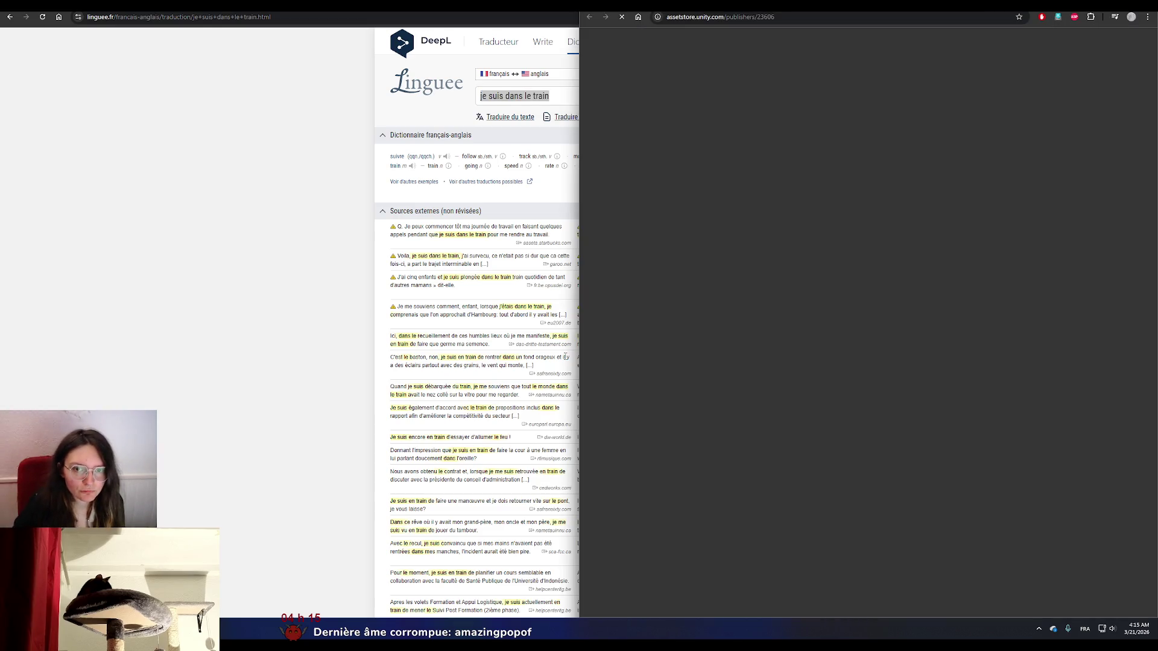
key("alt+Left")
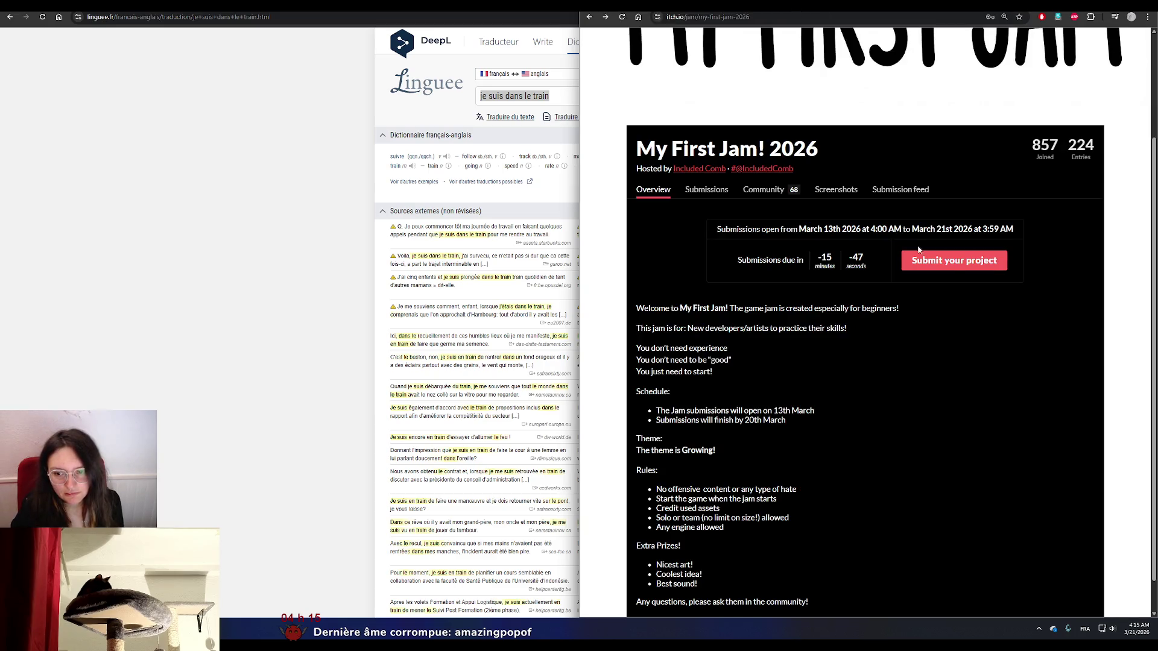
scroll(967, 220, "up", 3)
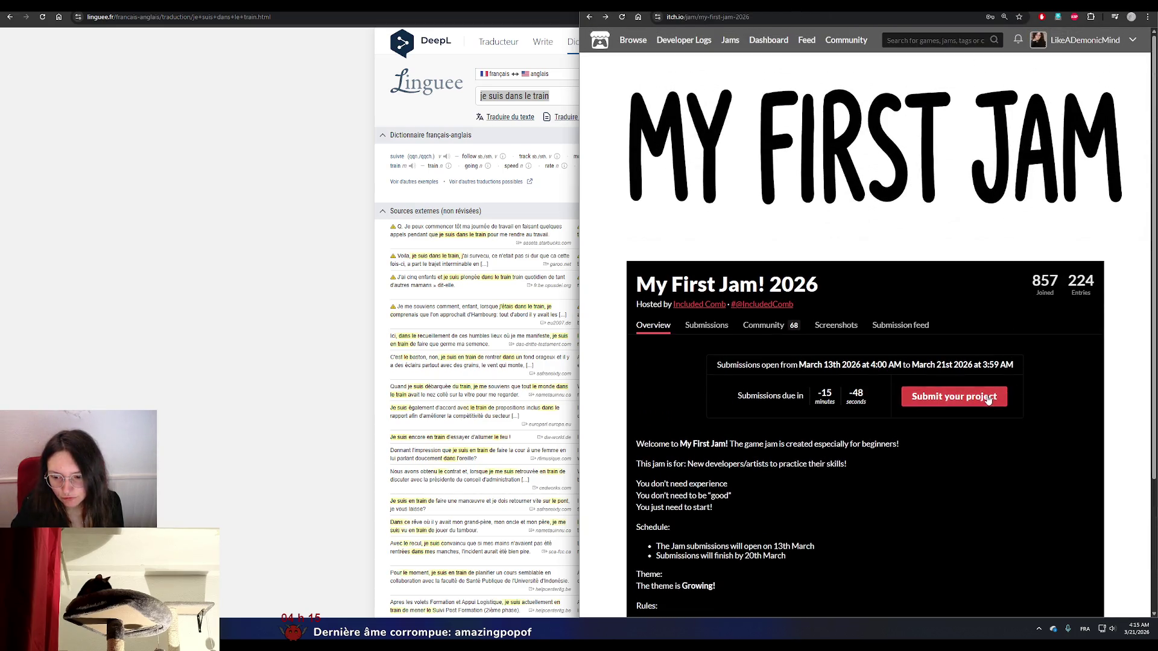
left_click(978, 396)
left_click(883, 266)
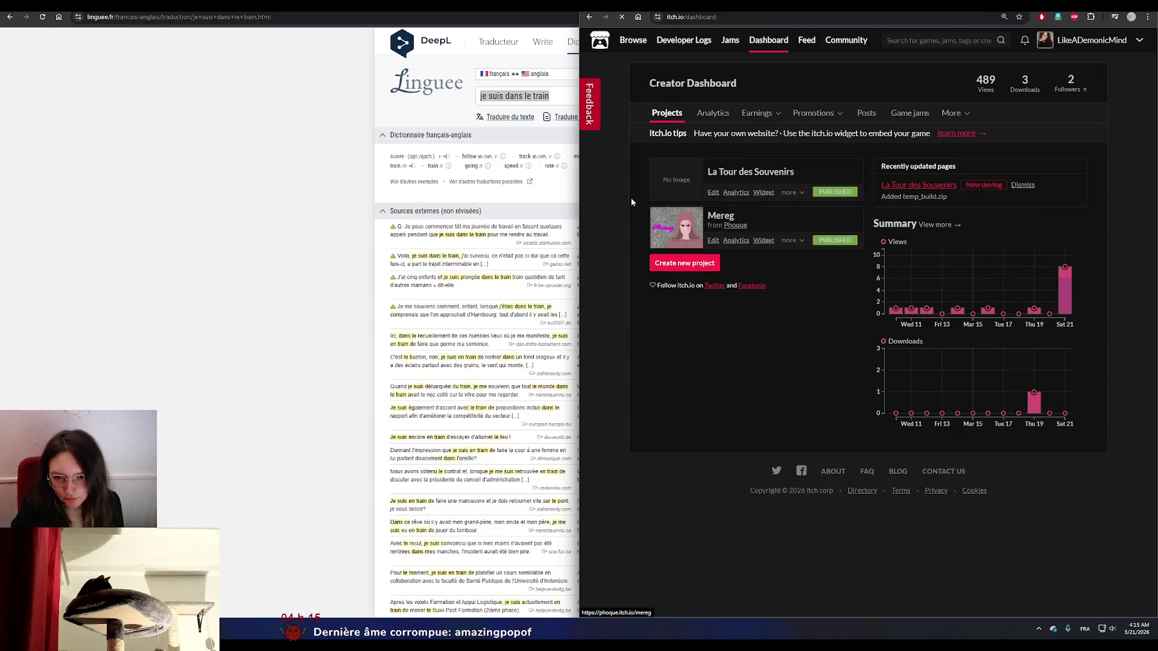
Open La Tour des Souvenirs' page, then its edit form, scrolled to uploads and description
left_click(776, 172)
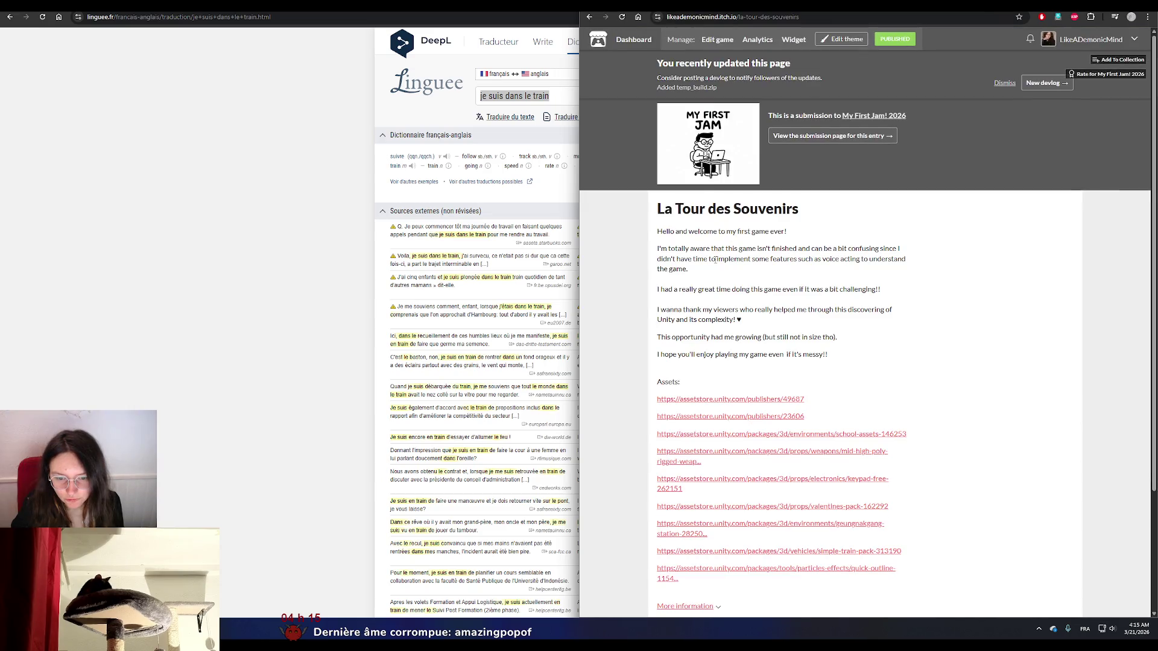
scroll(715, 264, "down", 3)
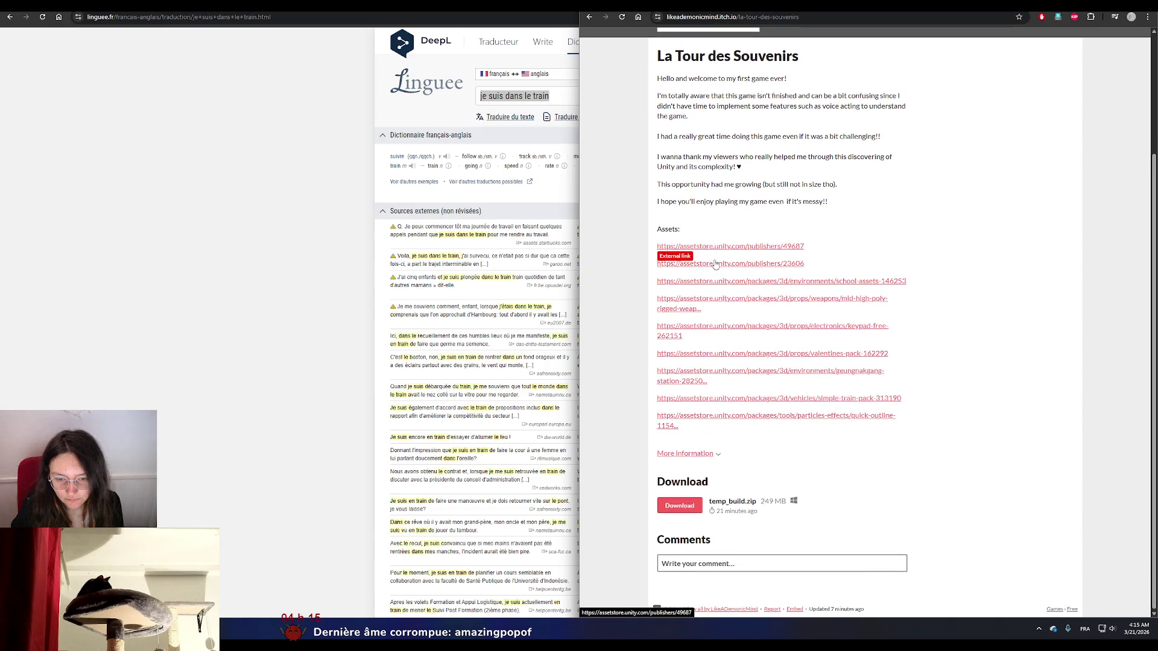
scroll(880, 75, "up", 3)
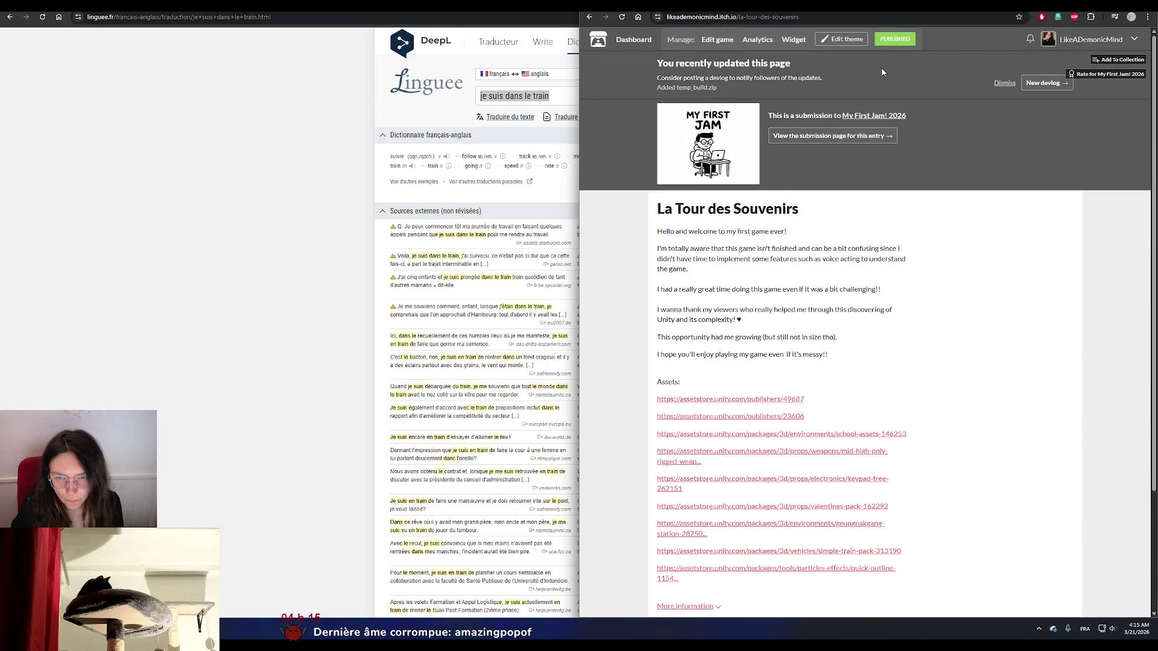
left_click(717, 40)
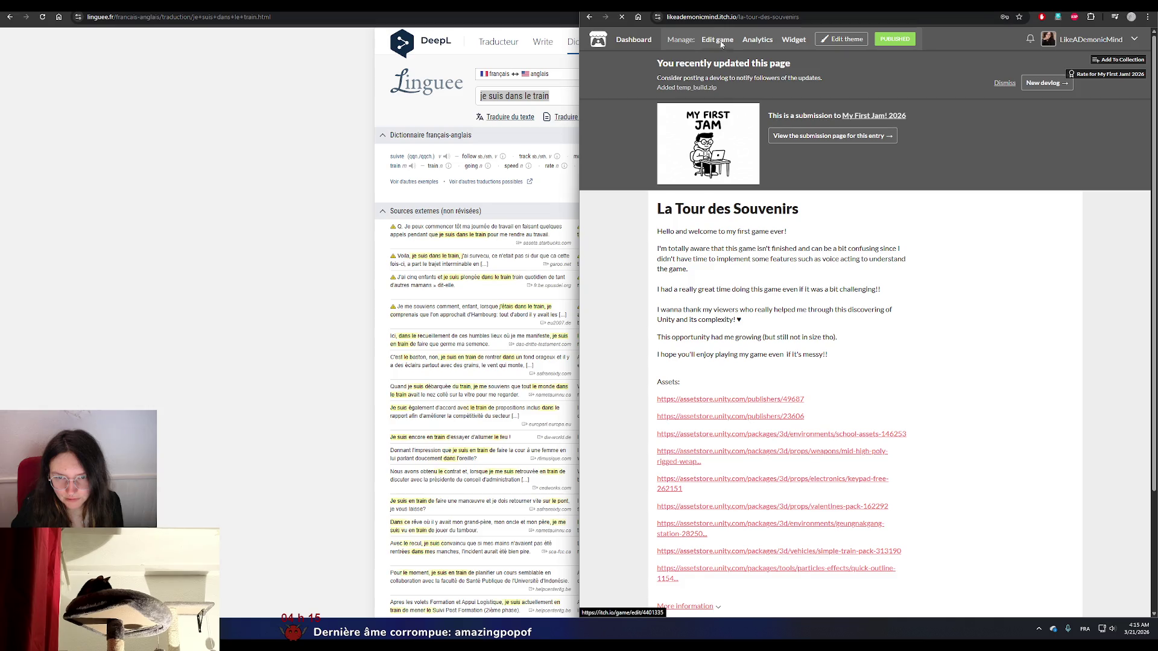
scroll(692, 272, "down", 8)
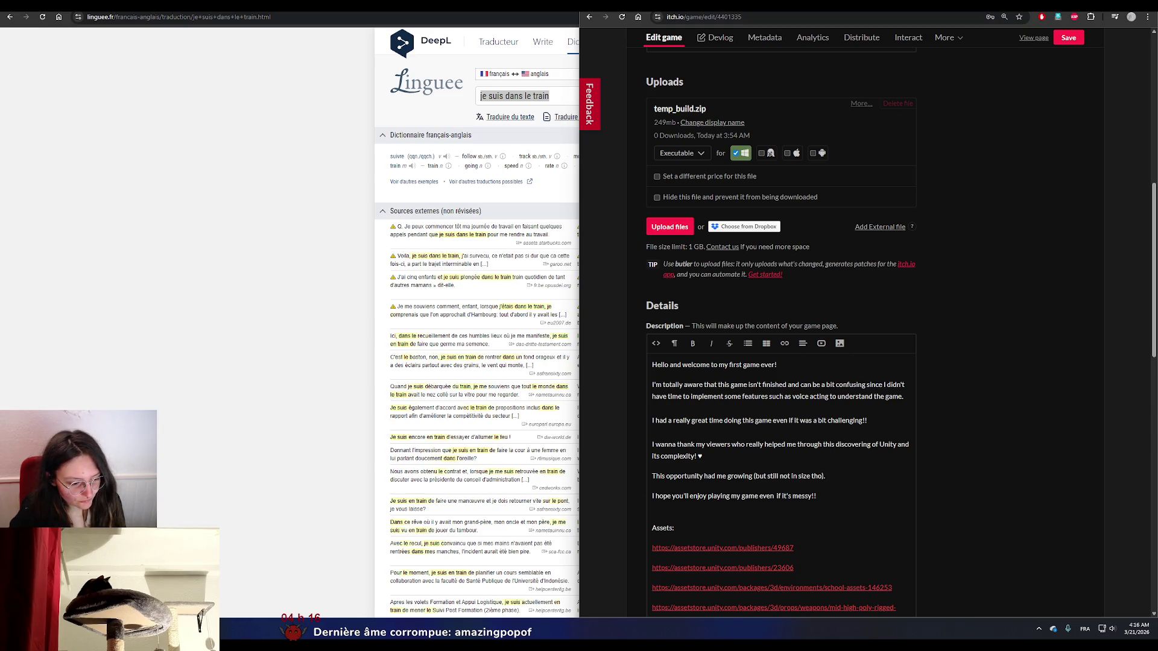
Check the Unity build progress, then maximize the browser window
left_click(223, 587)
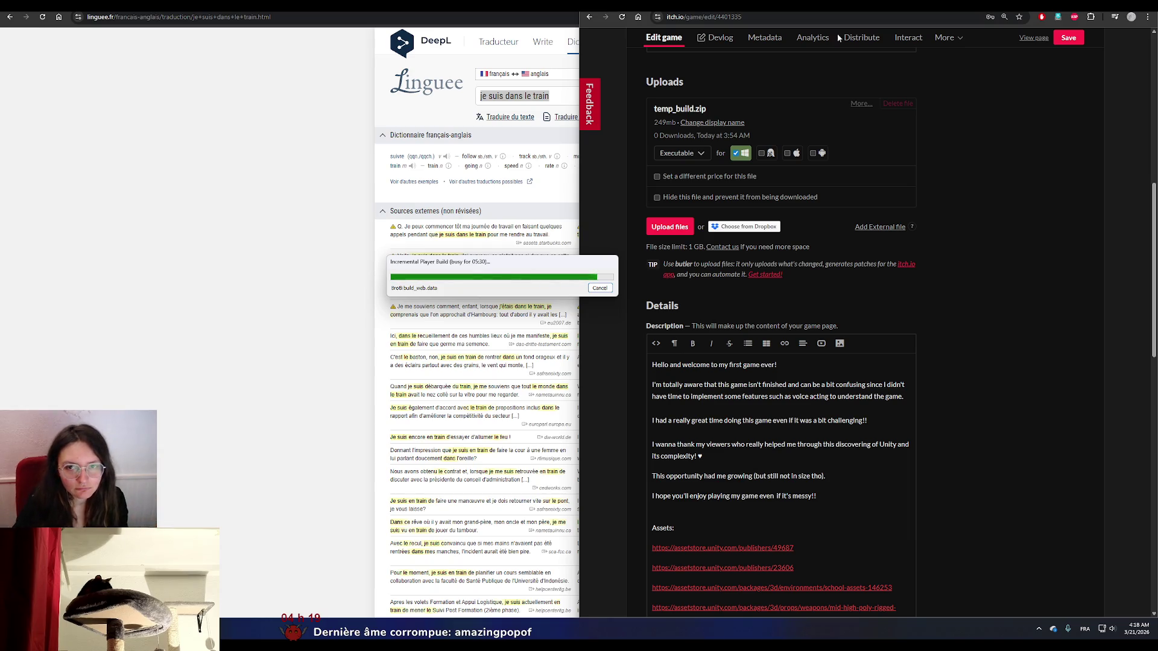
key("super+Up")
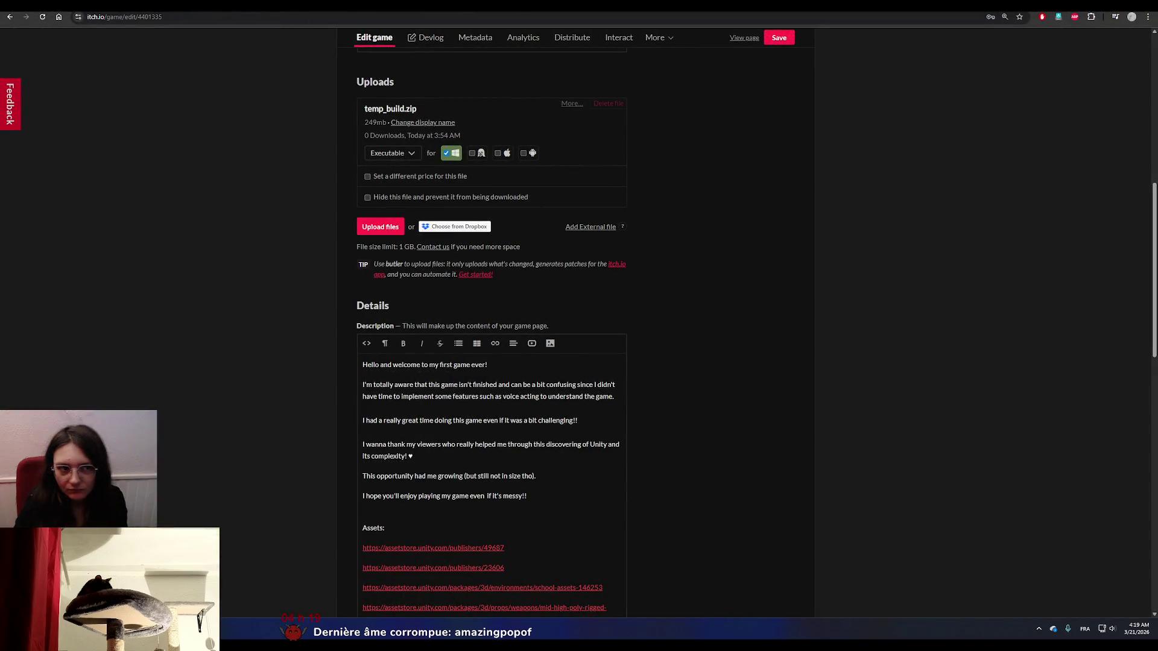
key("ctrl+t")
Load pedantix.certitudes.org and reveal the letter counts of the title and first five hidden words
type("ped")
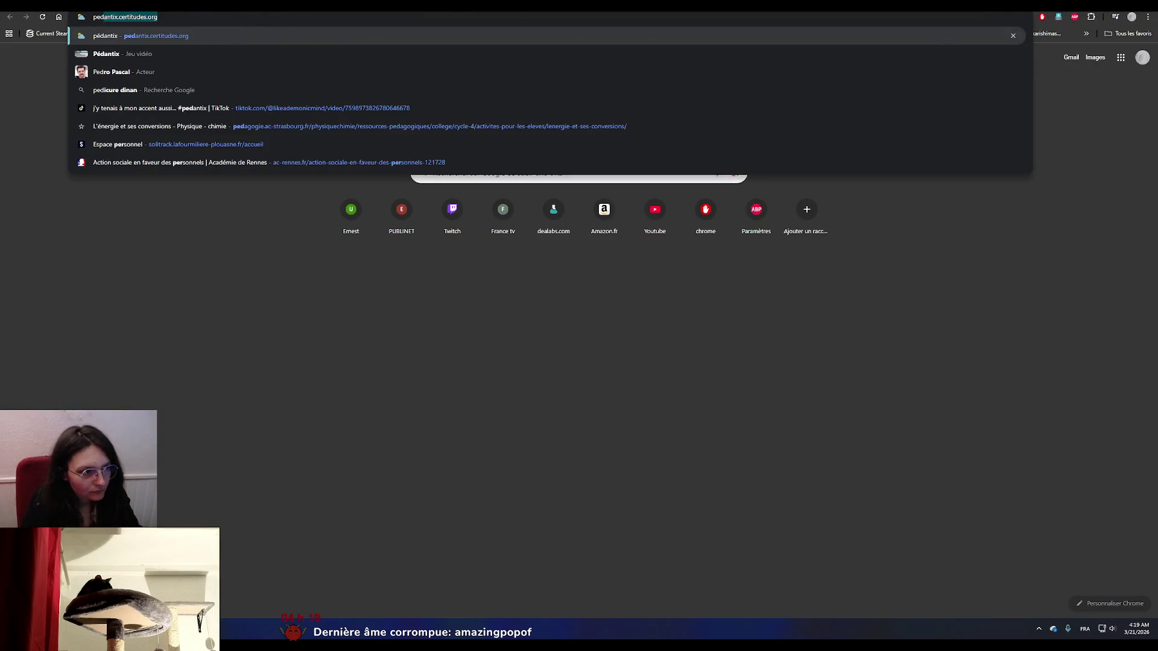
key("Return")
left_click(281, 270)
left_click(259, 309)
left_click(293, 306)
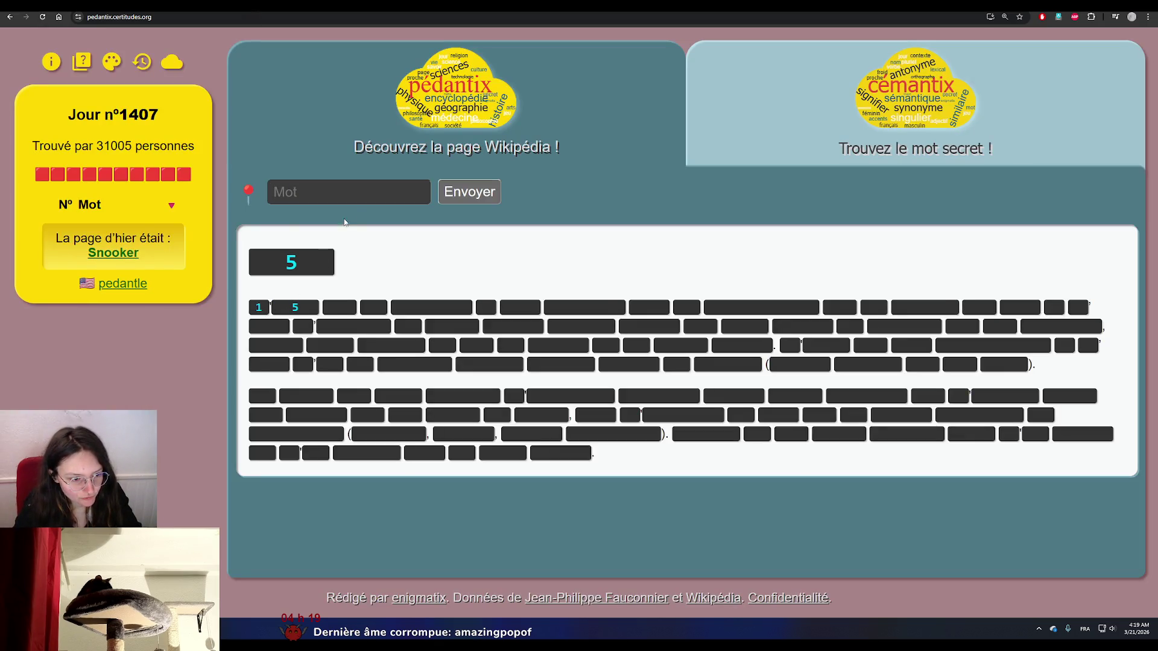
left_click(338, 308)
left_click(374, 308)
left_click(431, 308)
left_click(360, 203)
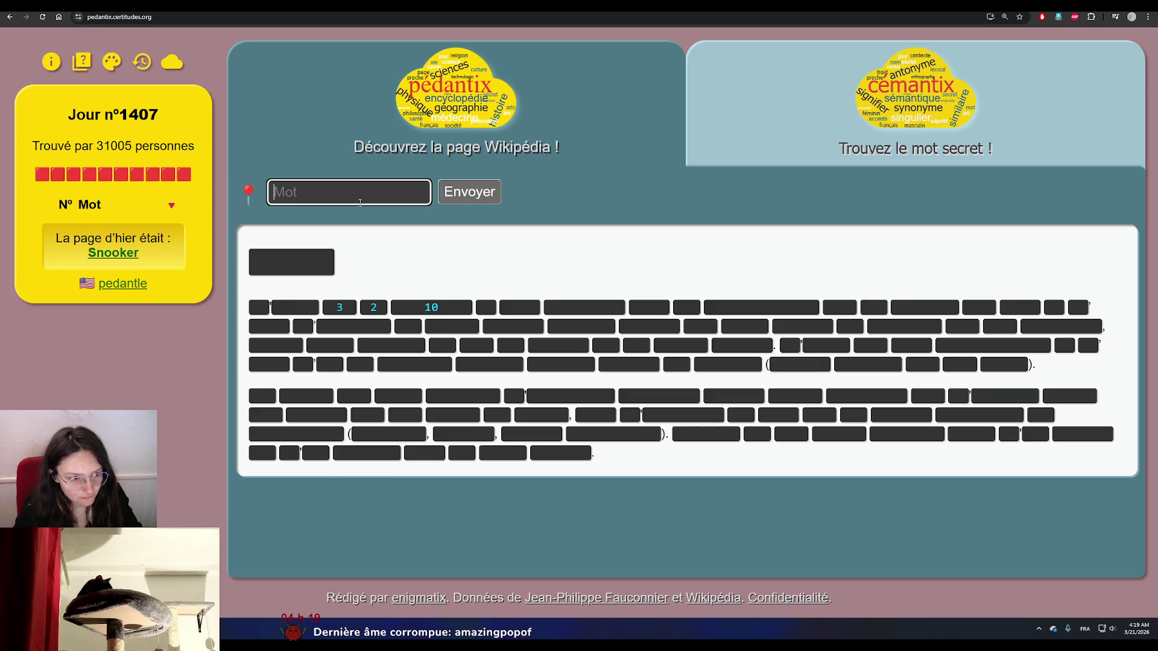
Guess être, le, un and à
type("être")
key("Return")
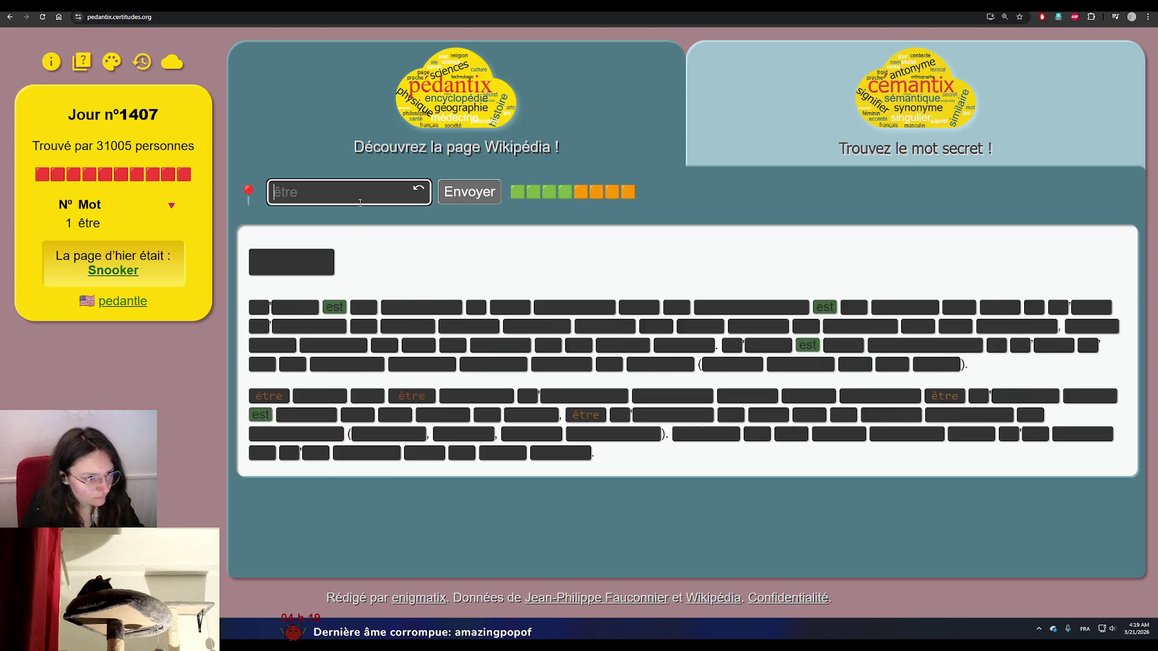
type("le")
key("Return")
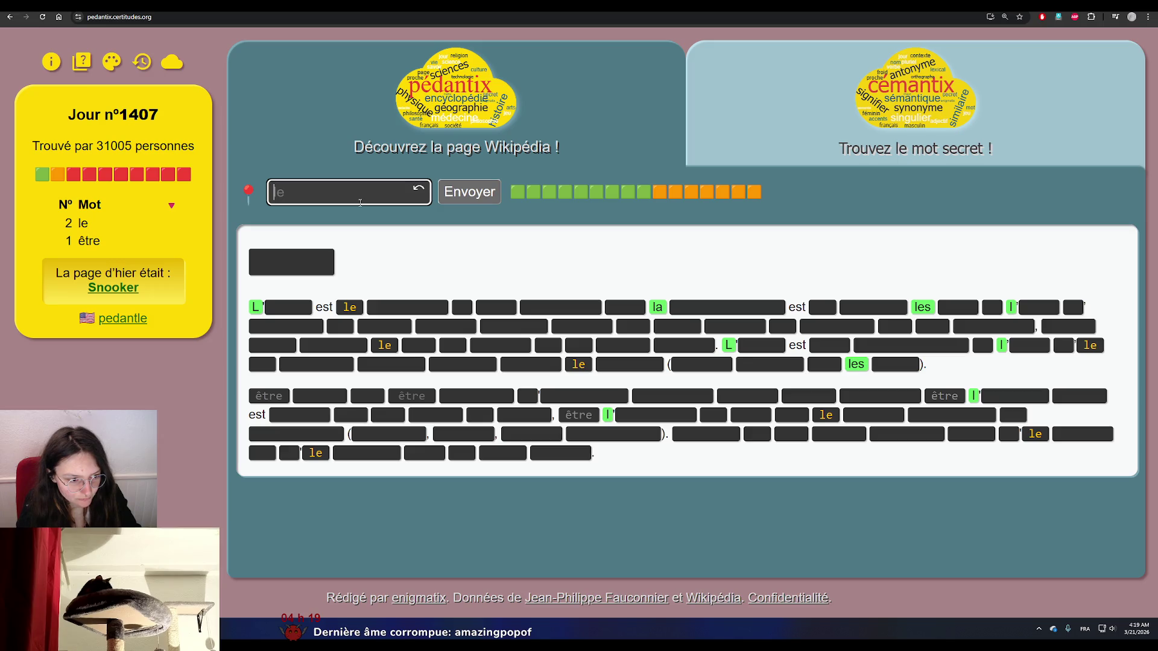
type("un")
key("Return")
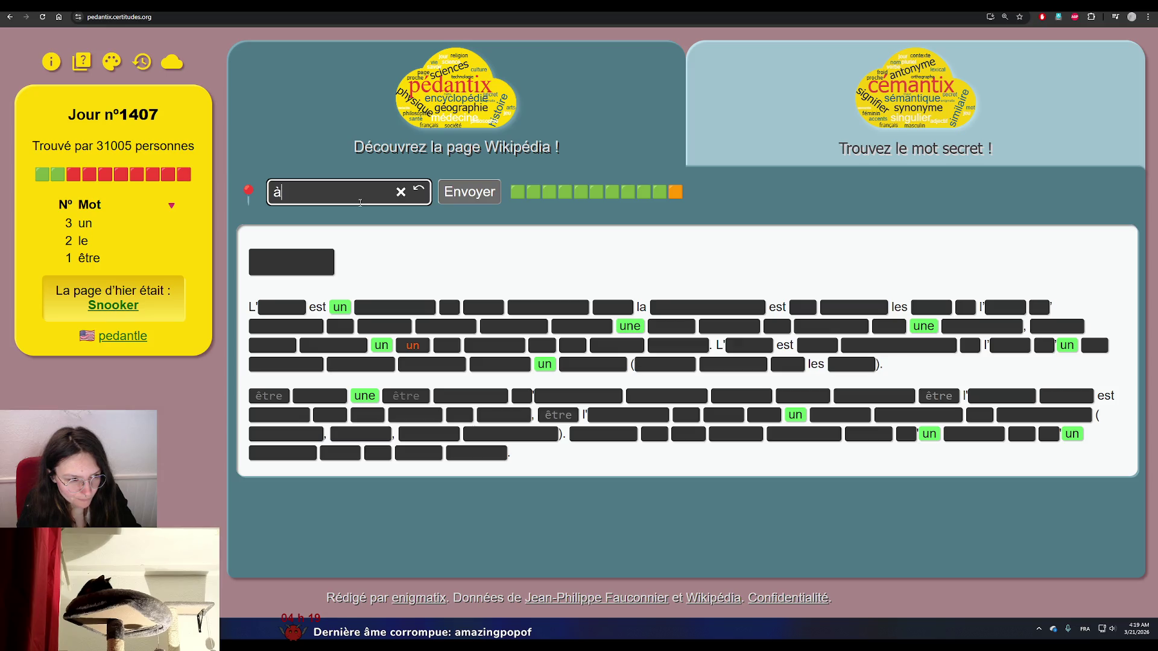
type("à")
key("Return")
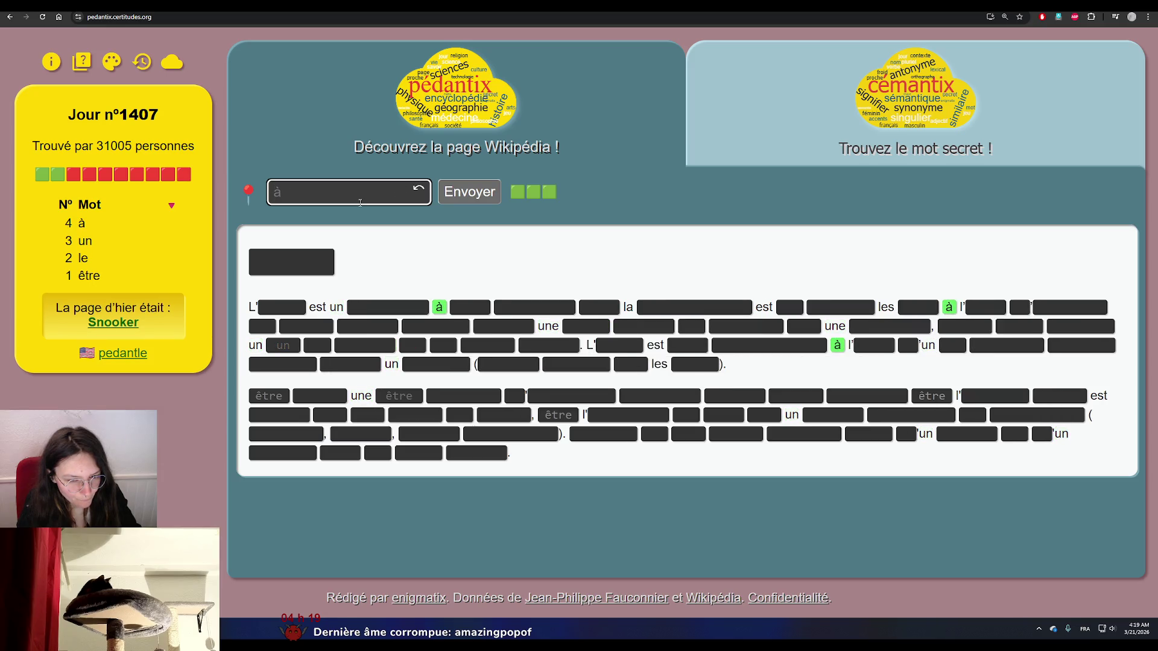
Guess animal, de, en and dans
type("animal")
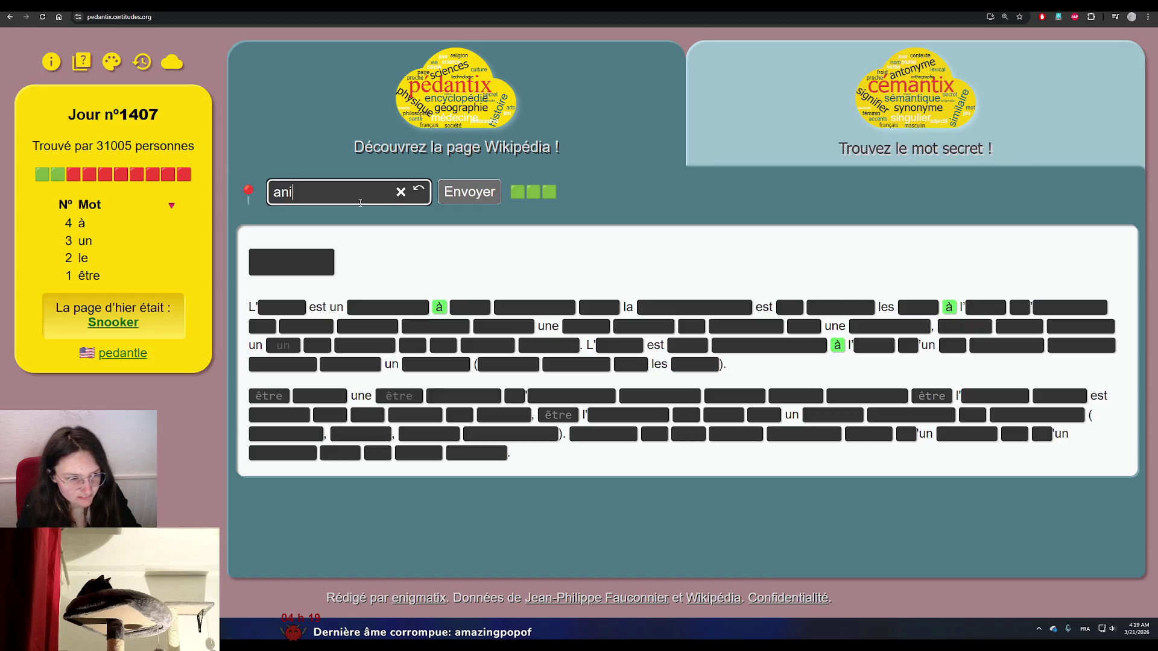
key("Return")
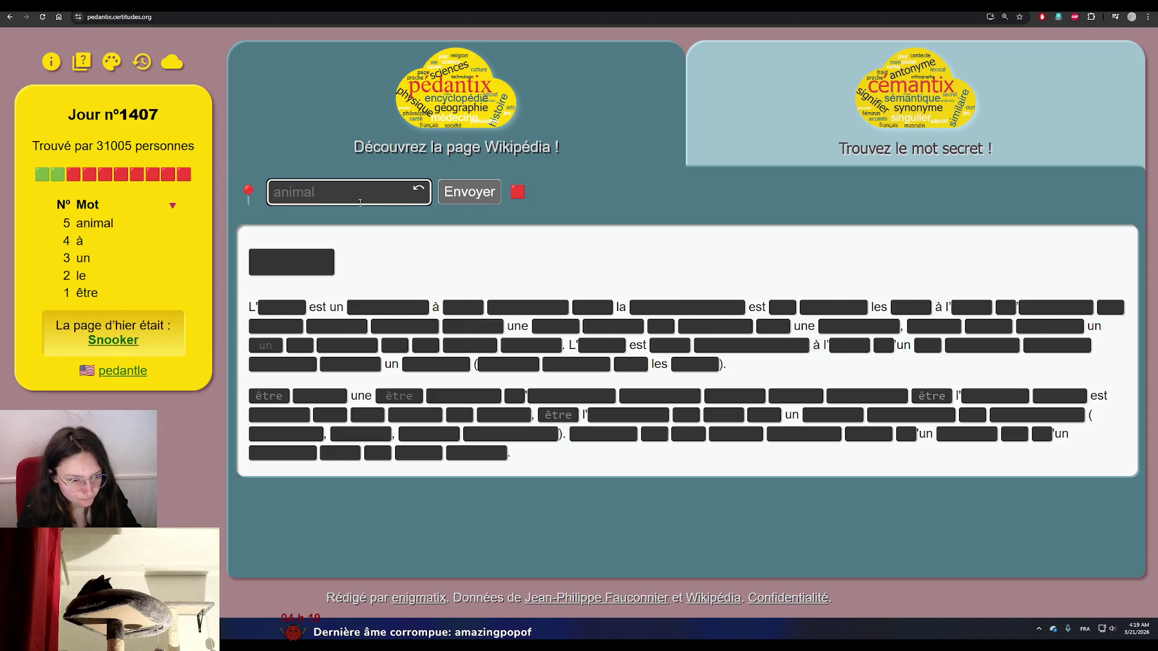
type("de")
key("Return")
type("en")
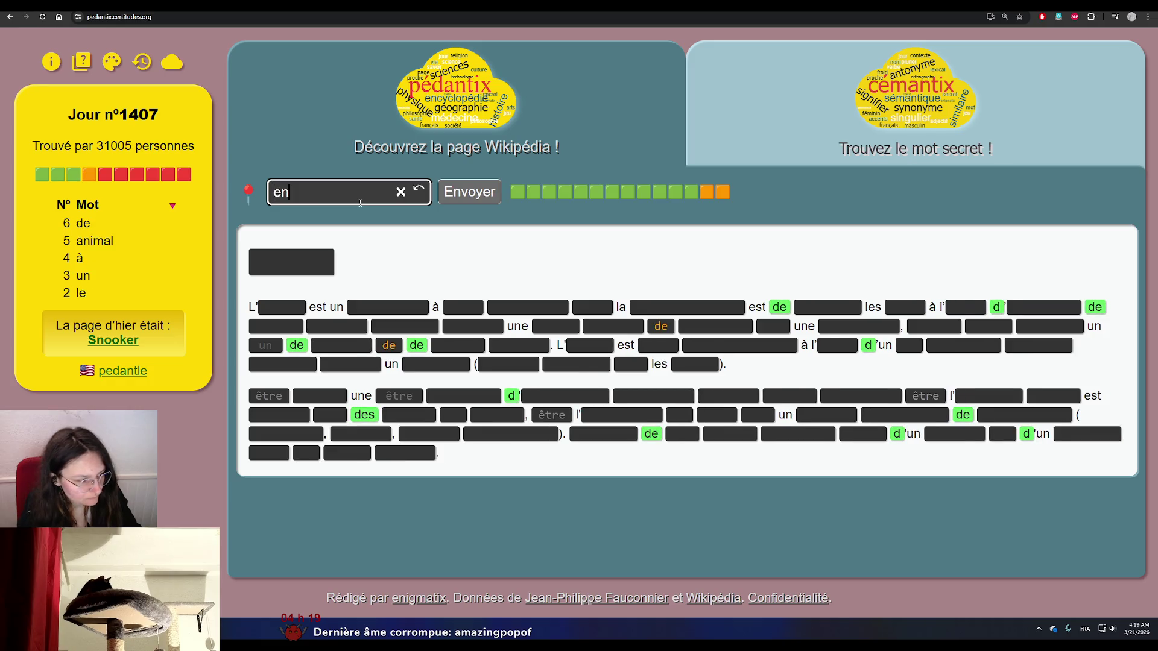
key("Return")
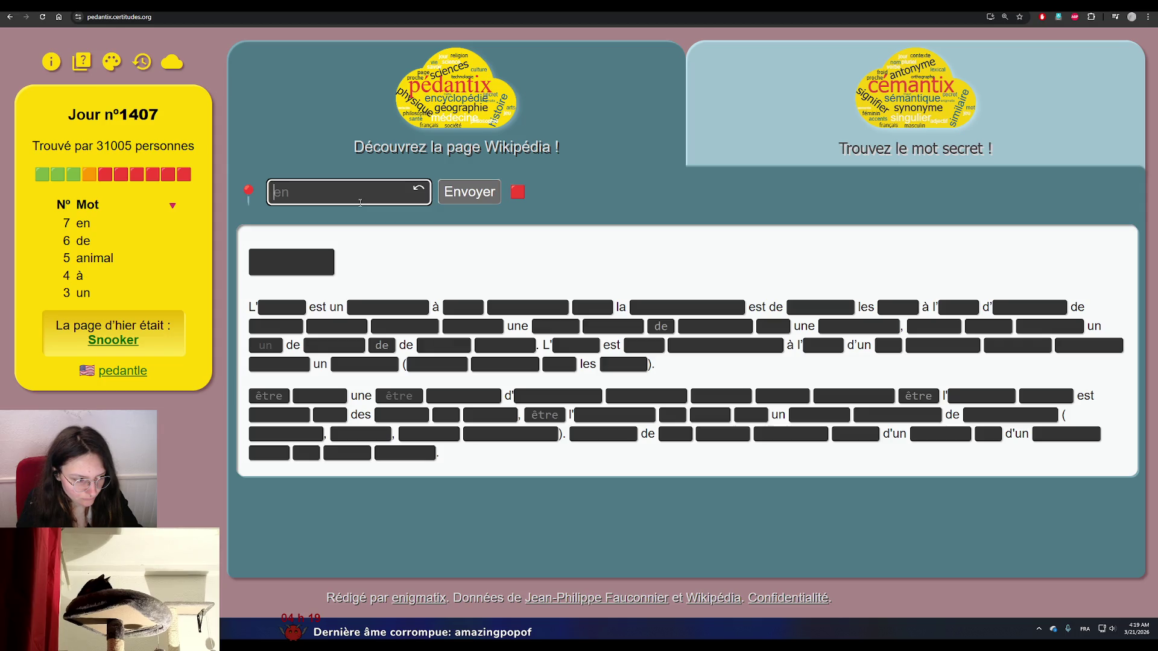
type("dans")
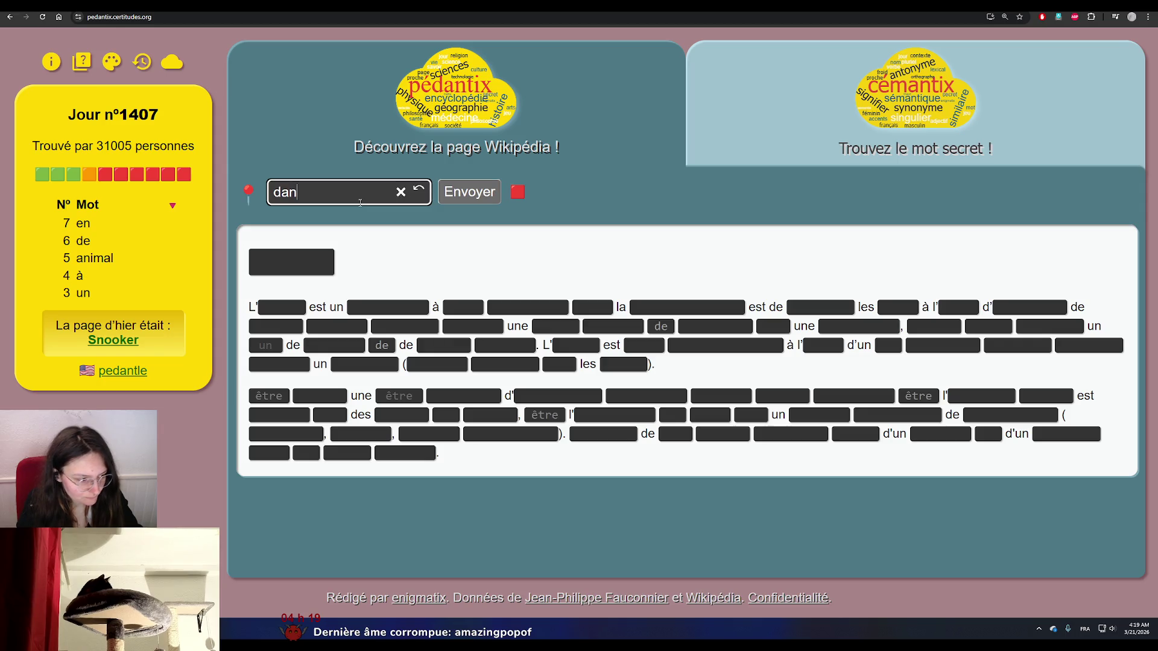
key("Return")
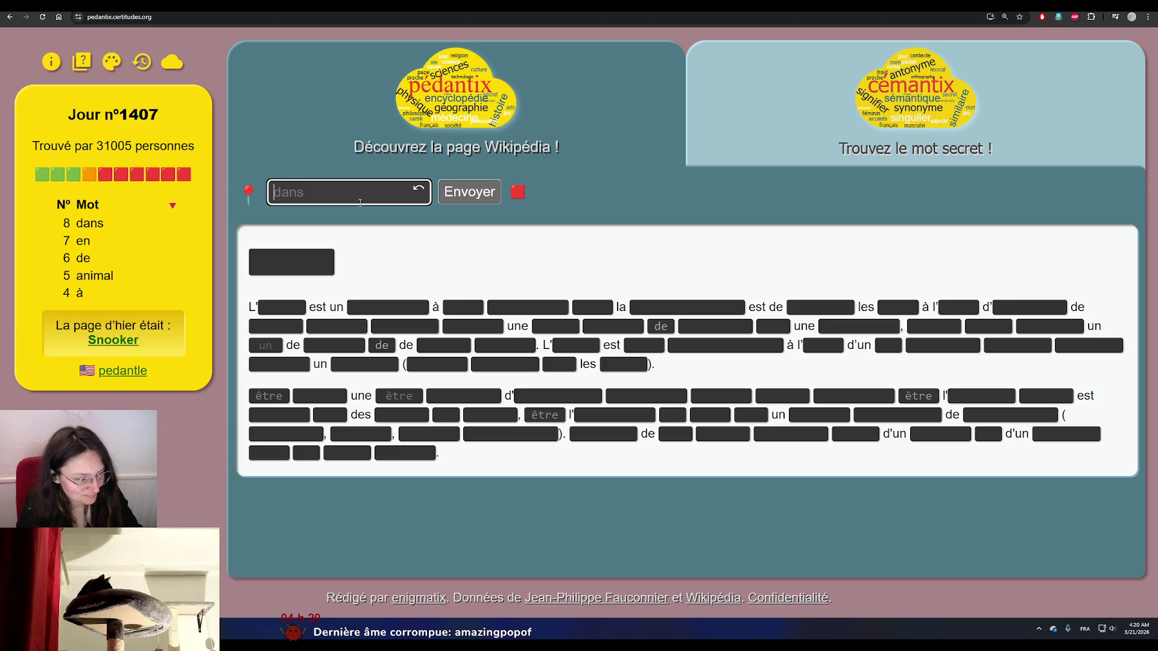
Clear the repeated guess en, then guess aide, dé, jeu and joué
type("en")
key("BackSpace")
key("BackSpace")
type("aide")
key("Return")
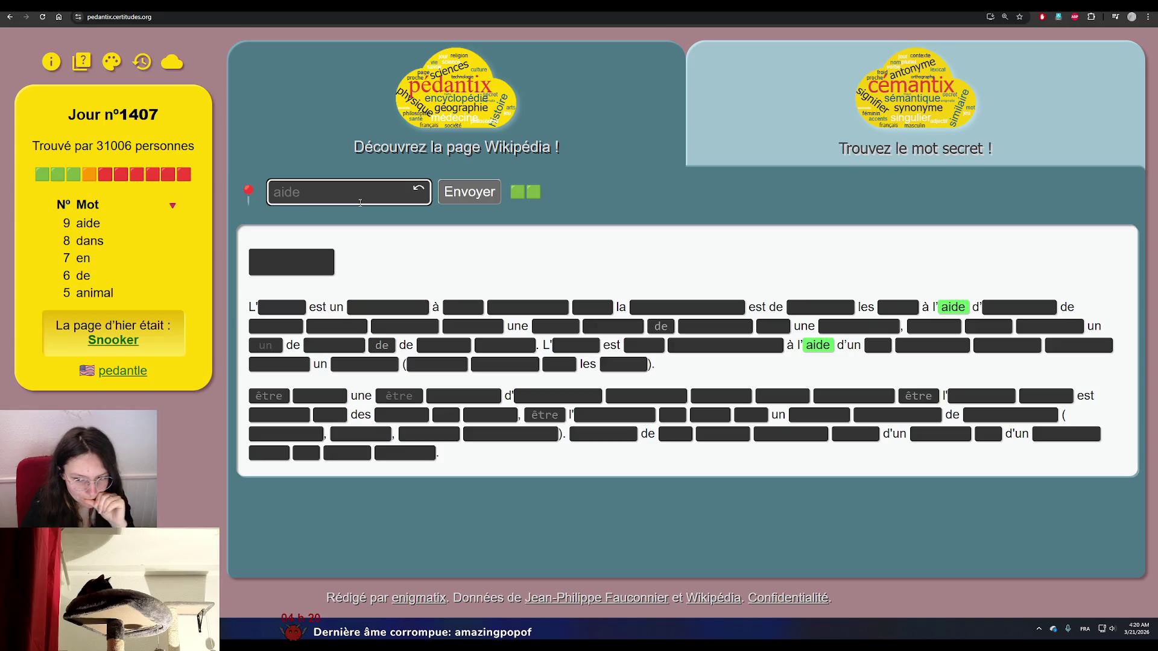
type("dé")
key("Return")
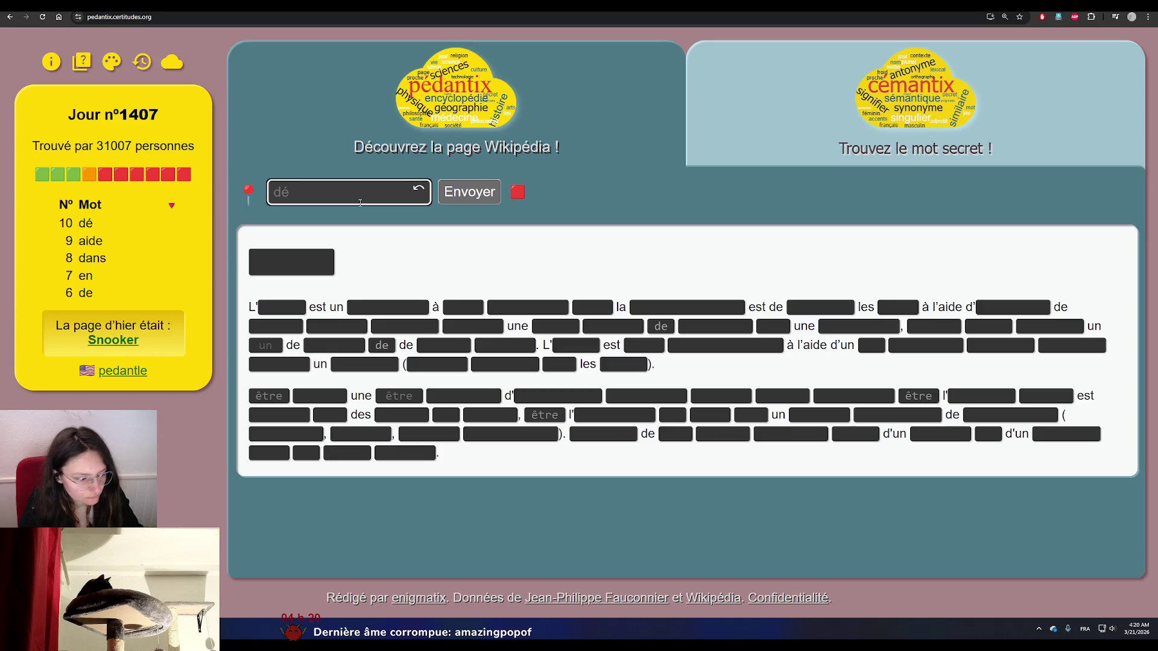
type("jeu")
key("Return")
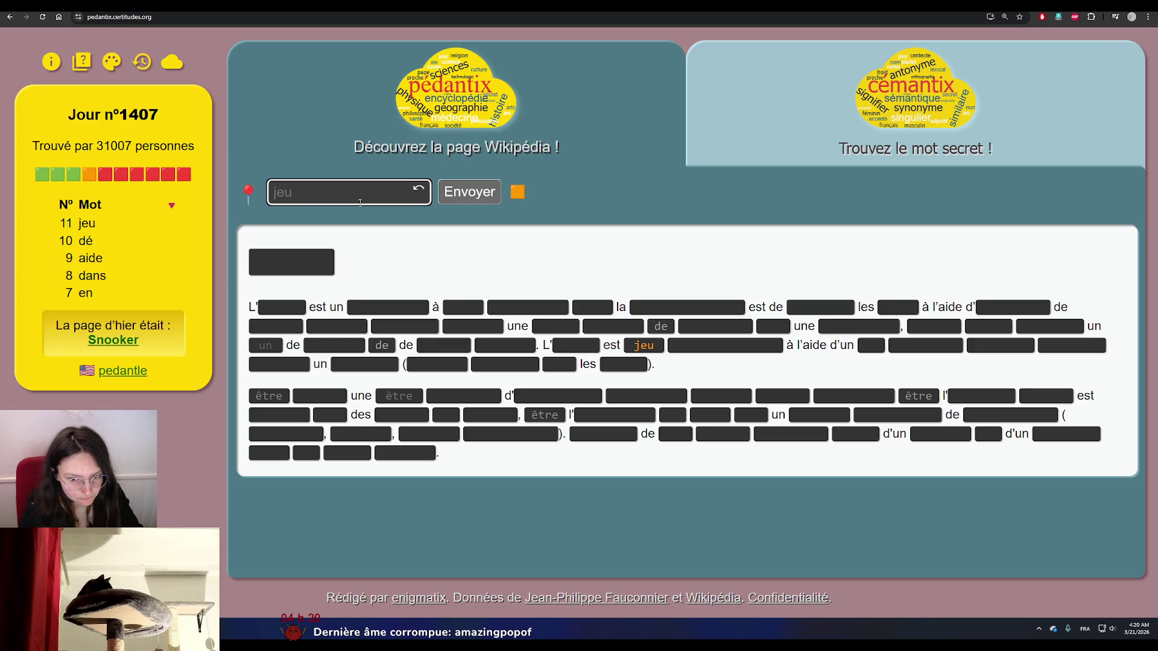
type("joué")
key("Return")
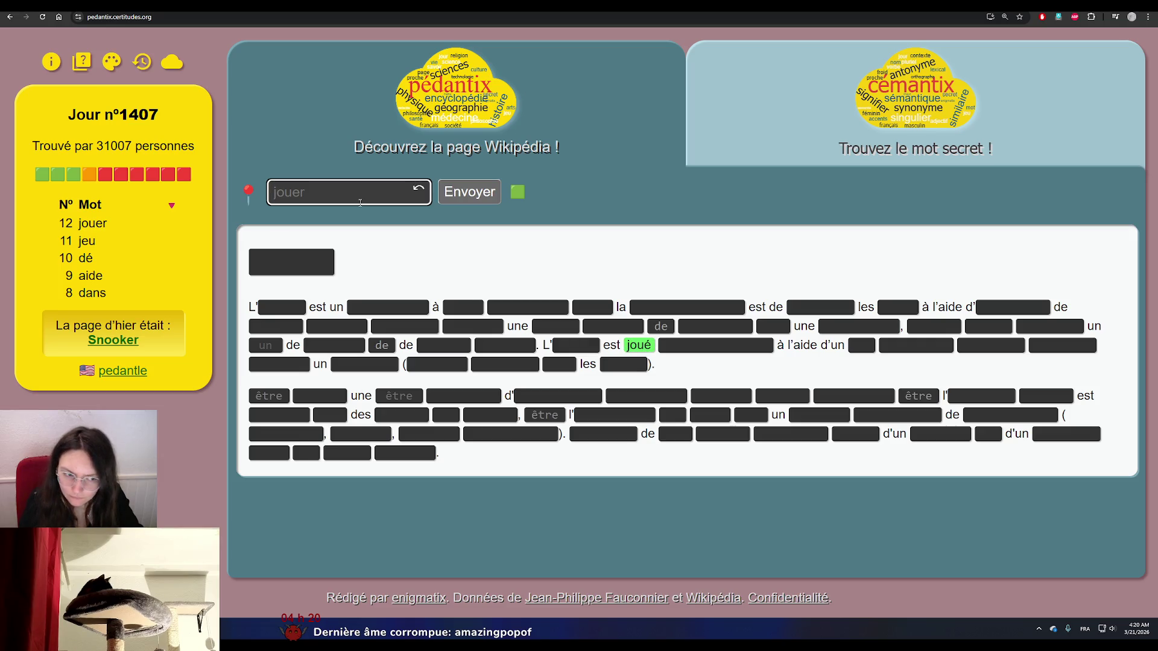
Guess principalement and reveal the letter count of the word after d'un
type("proje")
key("BackSpace")
key("BackSpace")
key("BackSpace")
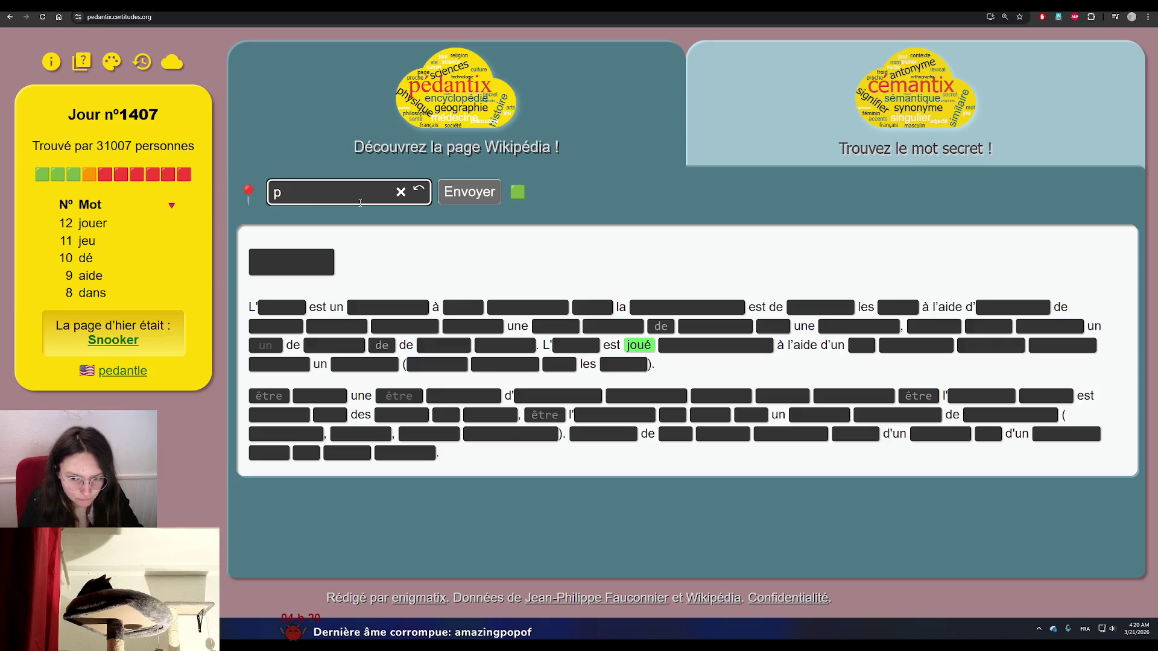
type("rinciap")
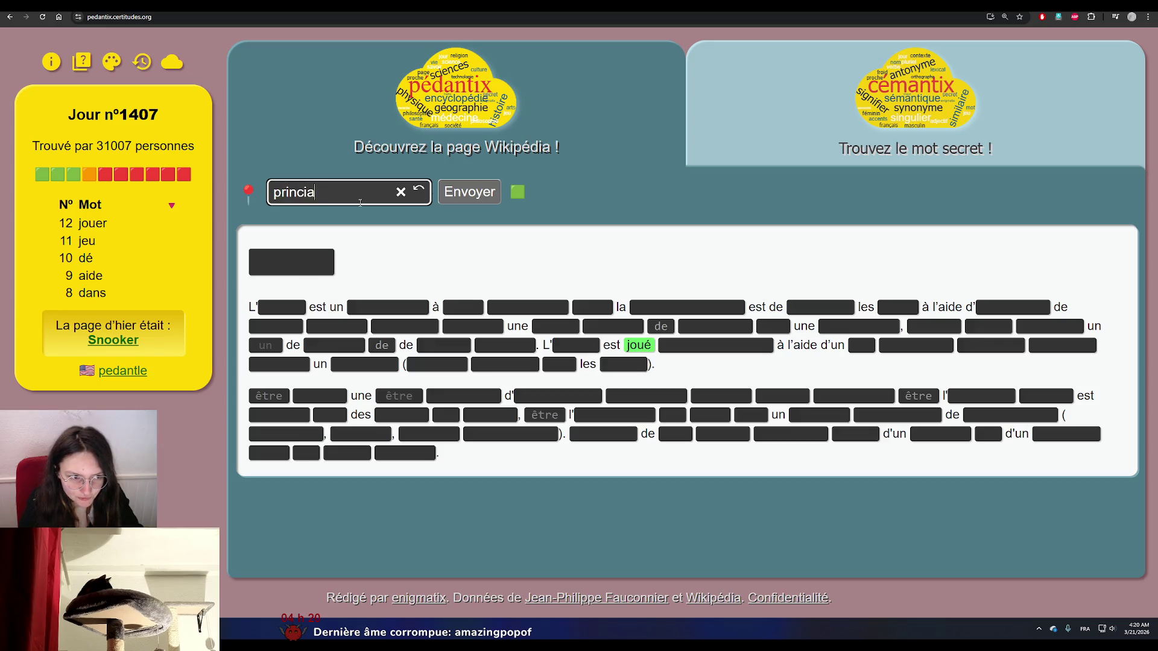
key("BackSpace")
key("BackSpace")
type("palement")
key("Return")
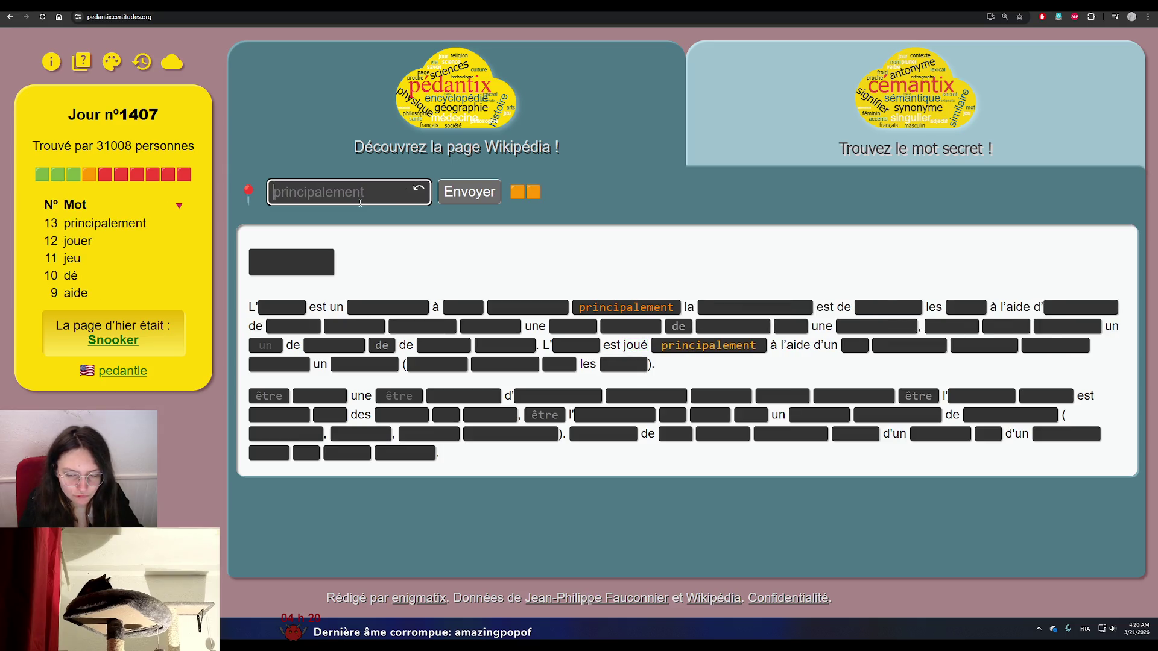
left_click(867, 350)
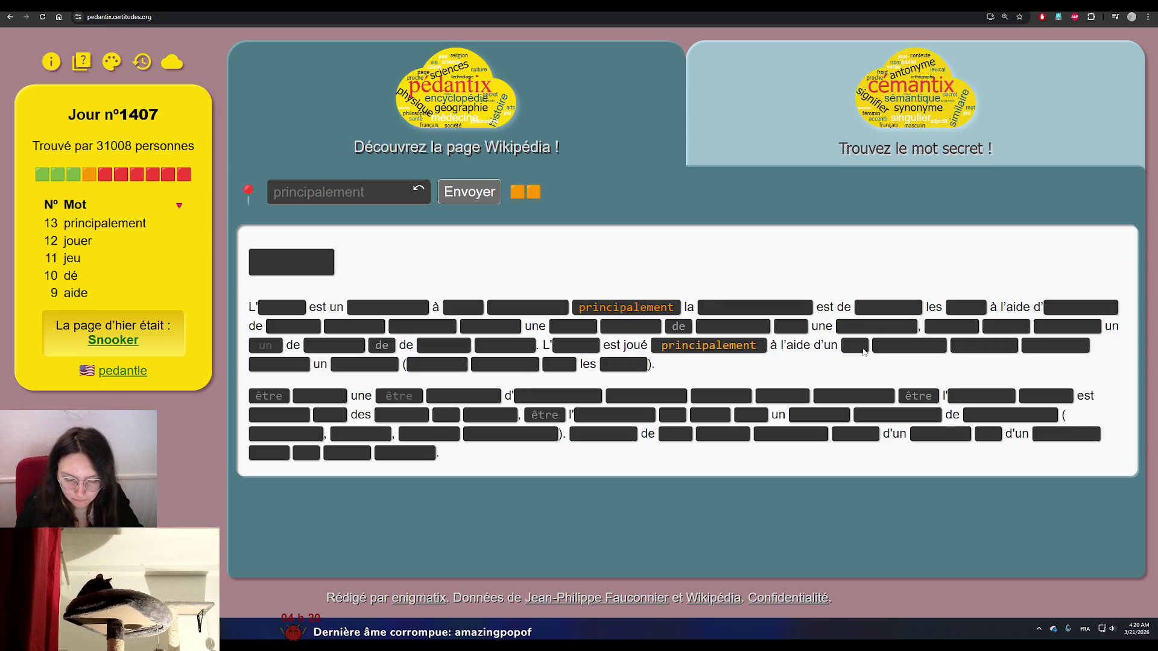
left_click(334, 191)
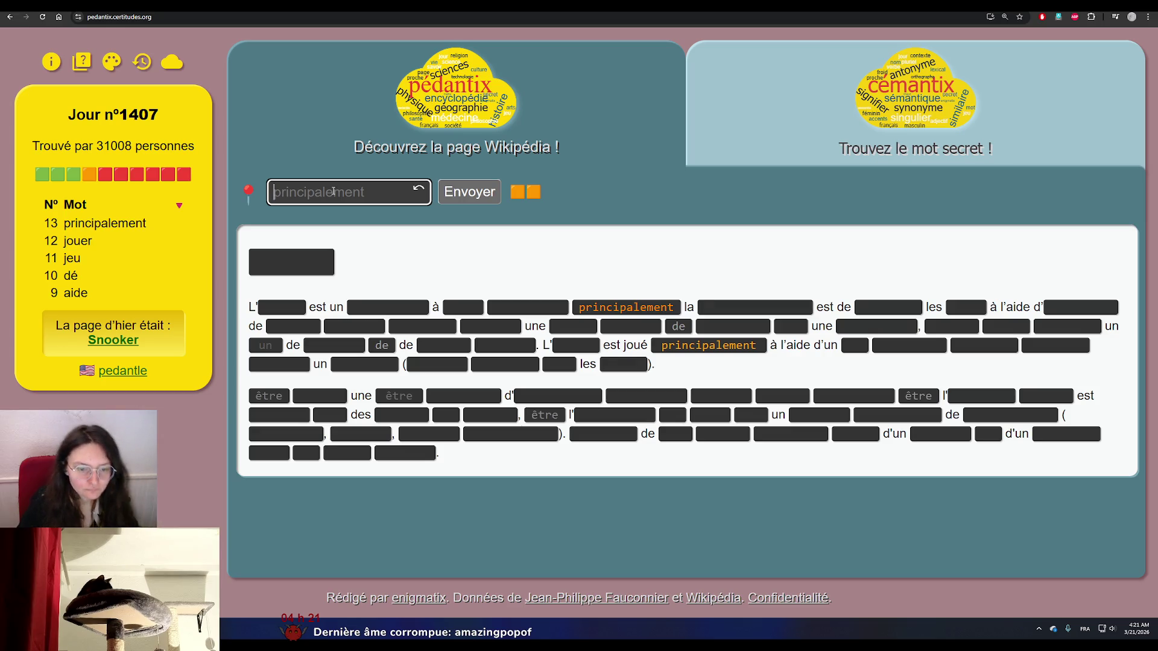
Guess carte, pion and nombre
type("carte")
key("Return")
type("pion")
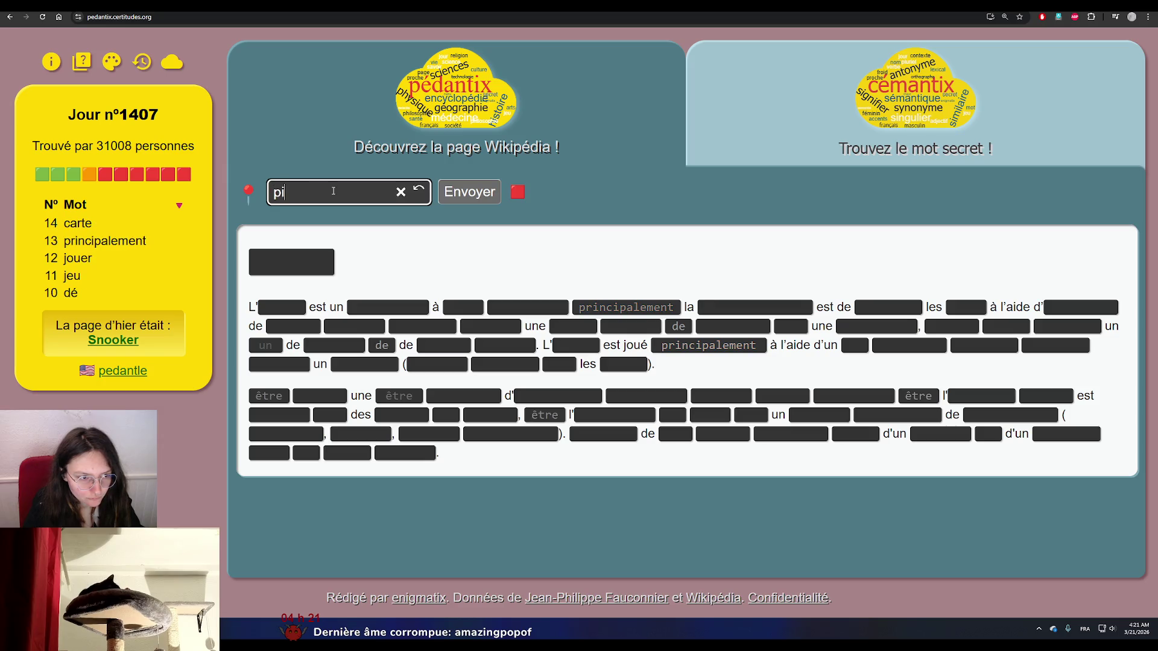
key("Return")
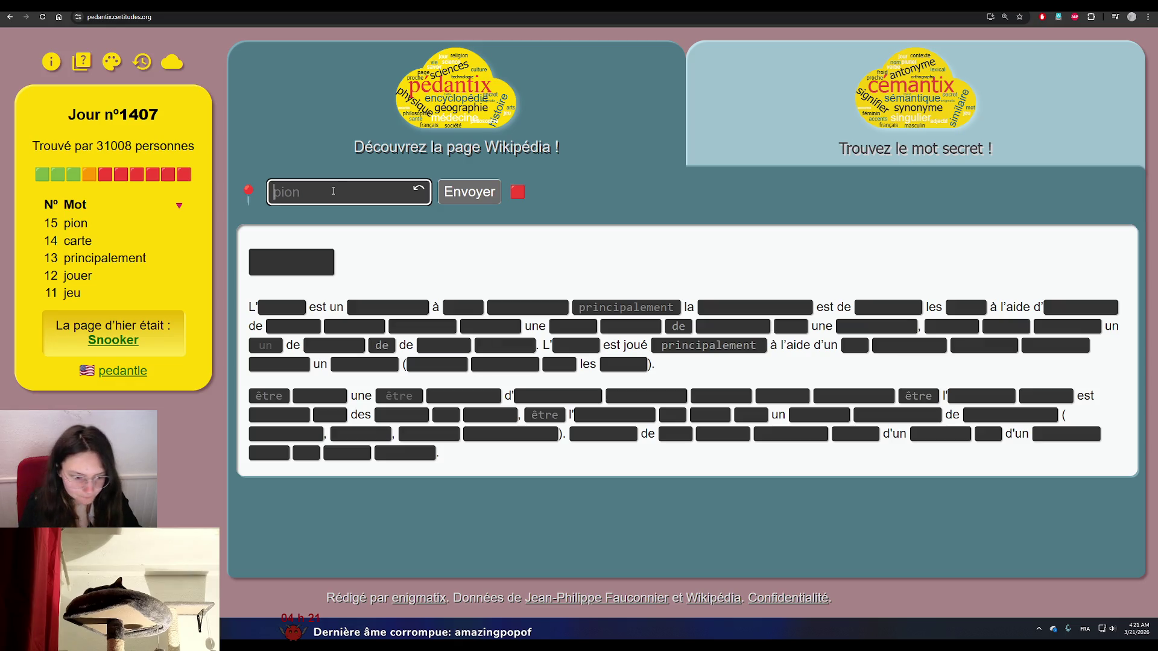
type("nombre")
key("Return")
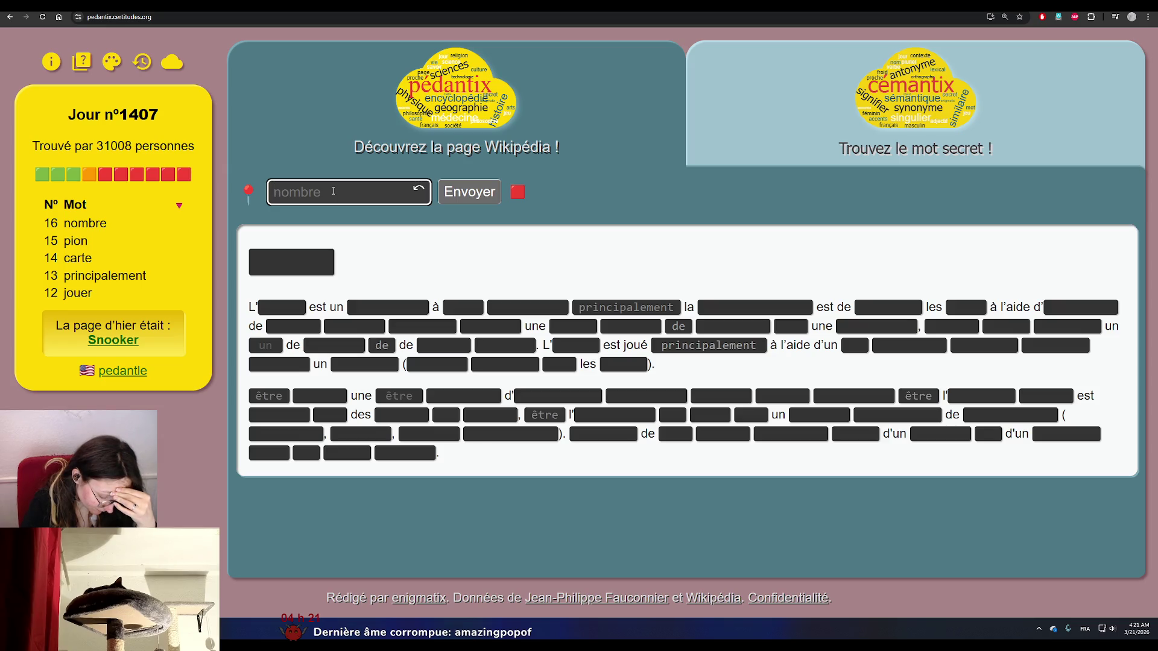
Guess sport, petit and plus
type("sport")
key("Return")
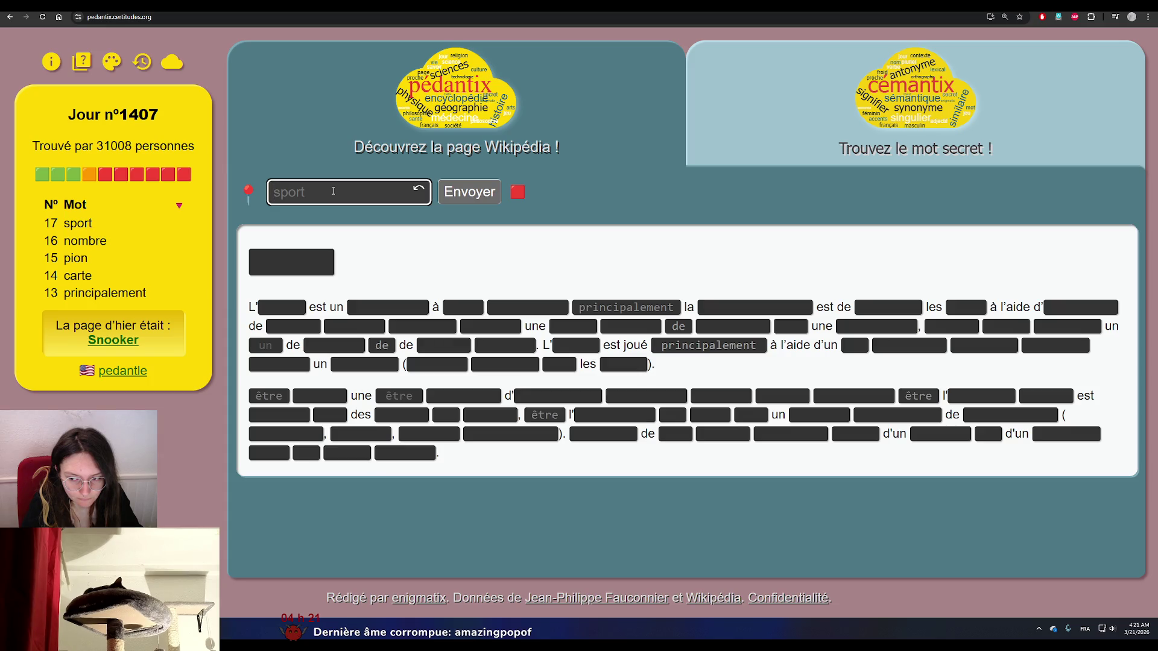
type("petit")
key("Return")
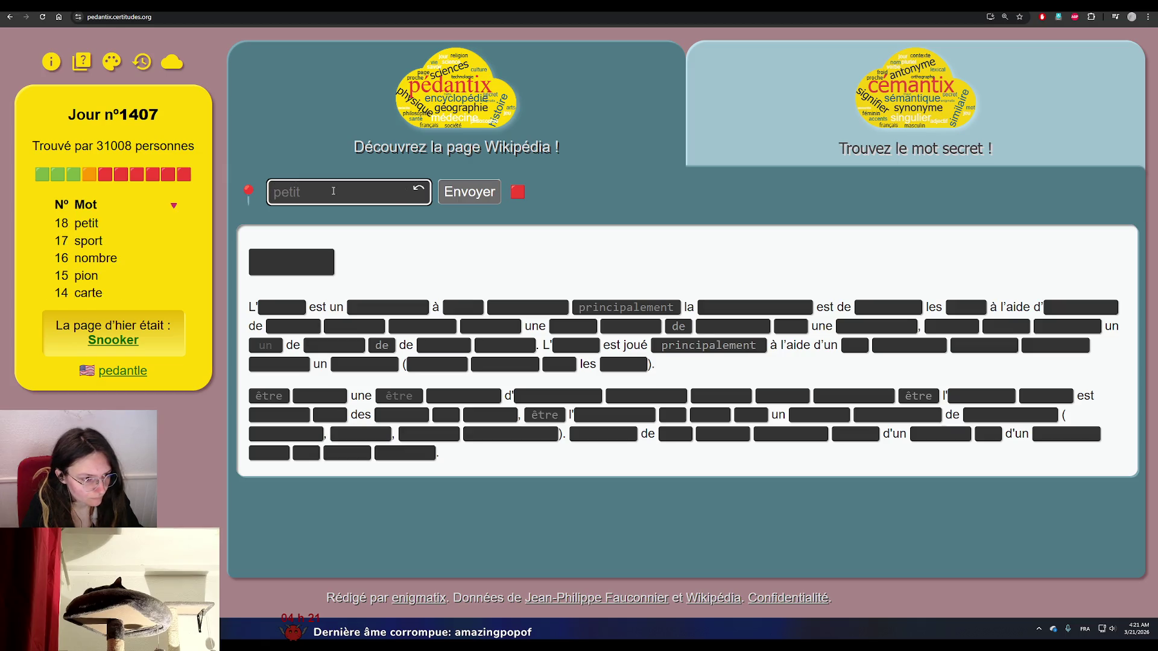
type("plus")
key("Return")
Guess pas, ne and en
type("pa")
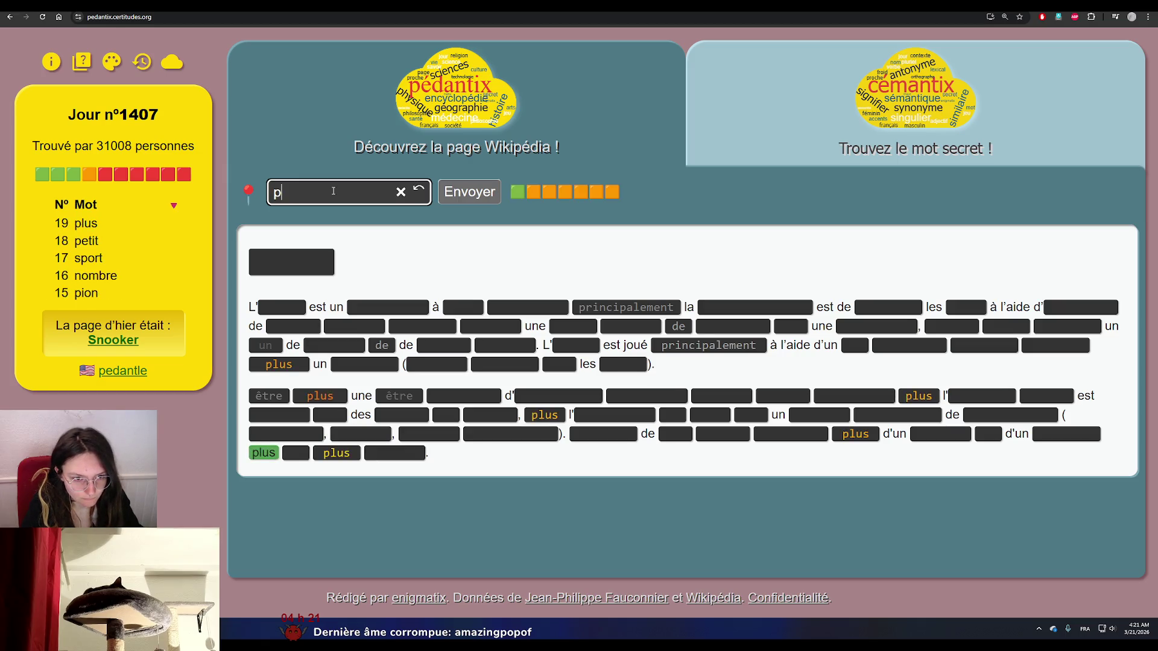
type("s")
key("Return")
type("ne")
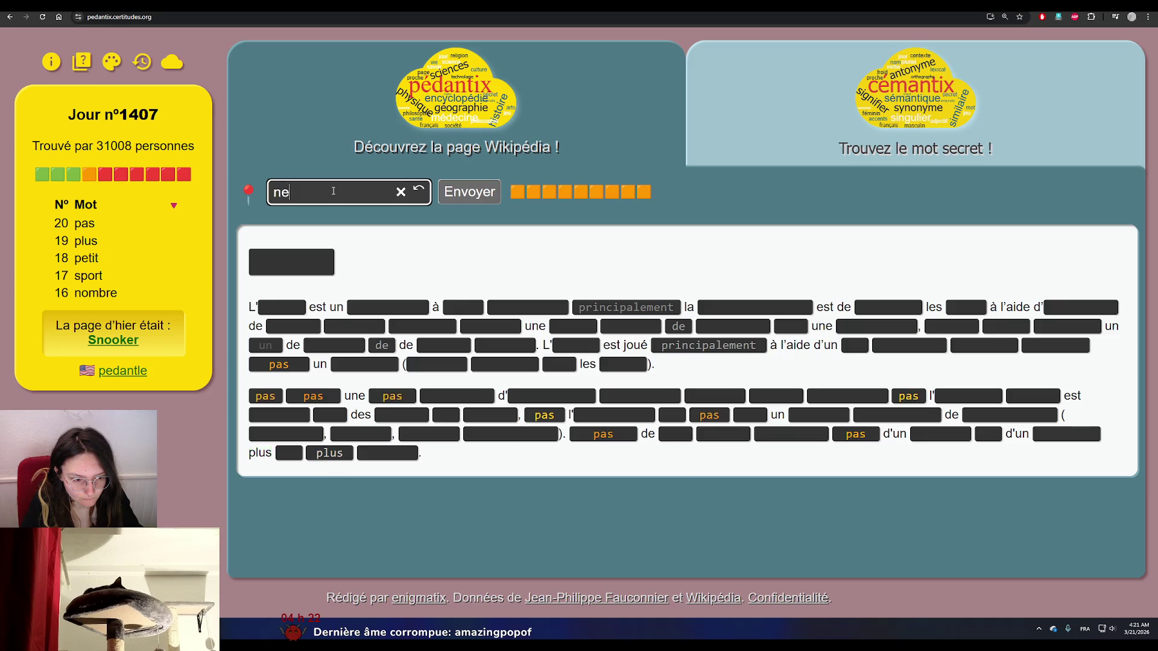
key("Return")
type("d")
key("BackSpace")
type("en")
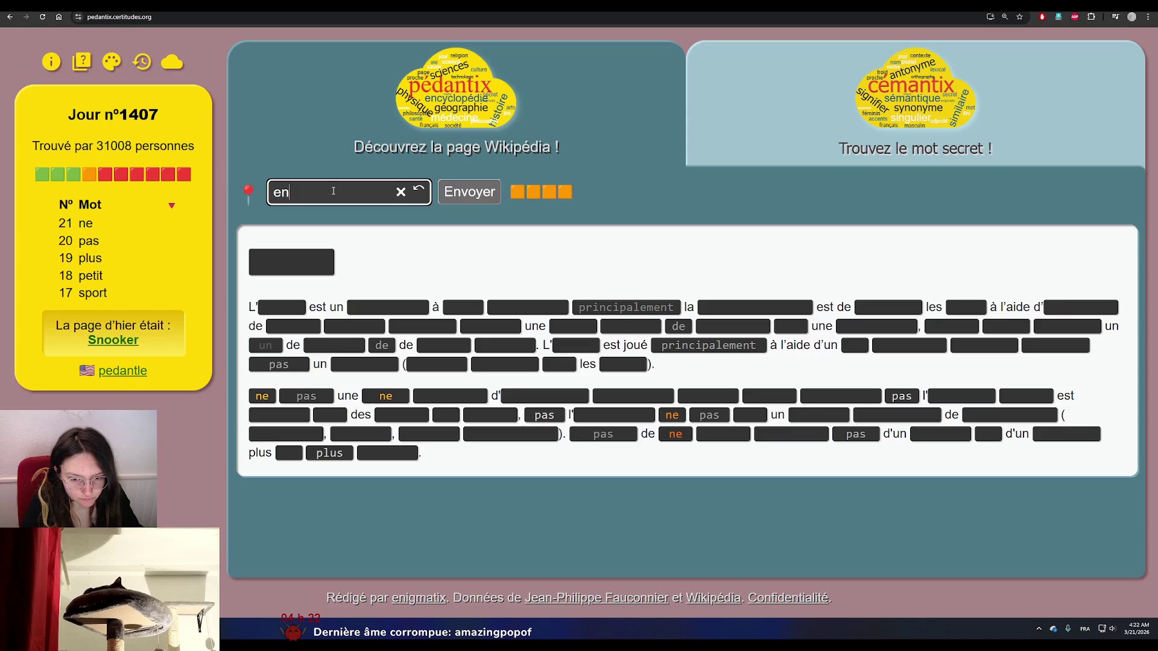
key("Return")
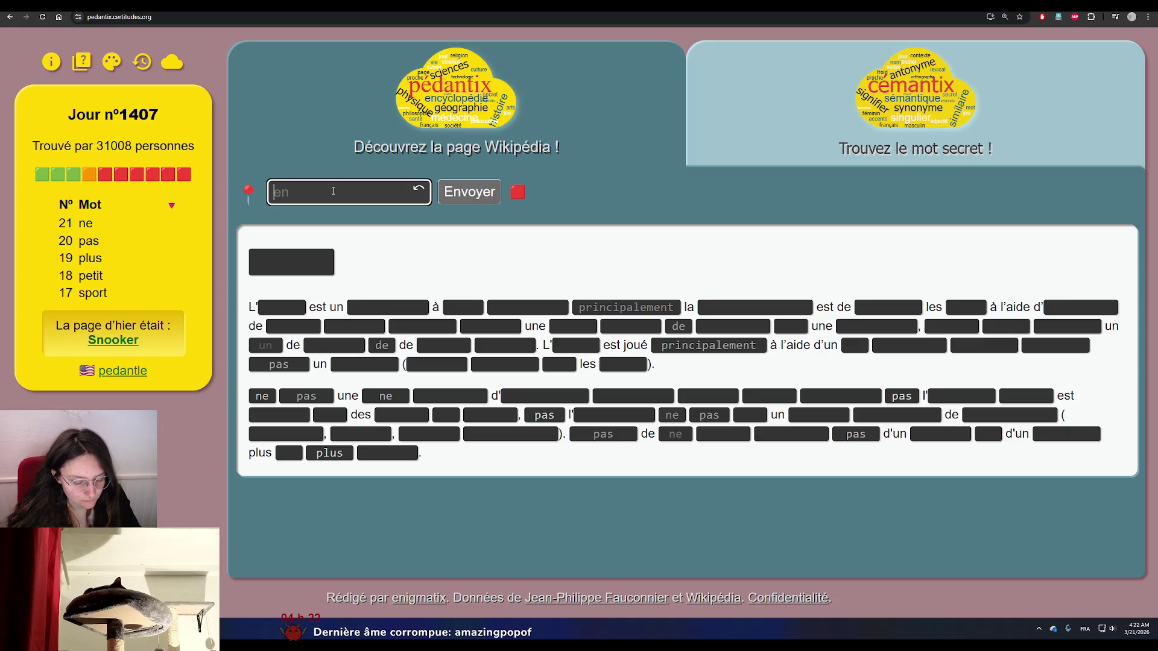
Guess console, généralement, os, majoritairement and but
type("console")
key("Return")
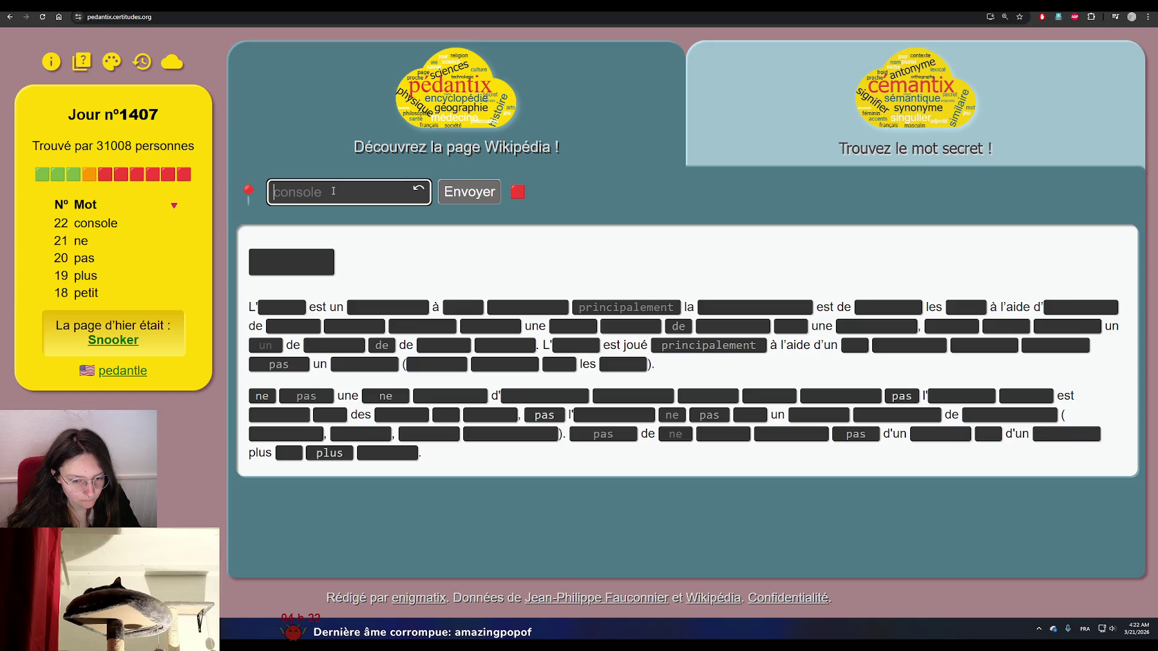
type("généraleme")
type("nt")
key("Return")
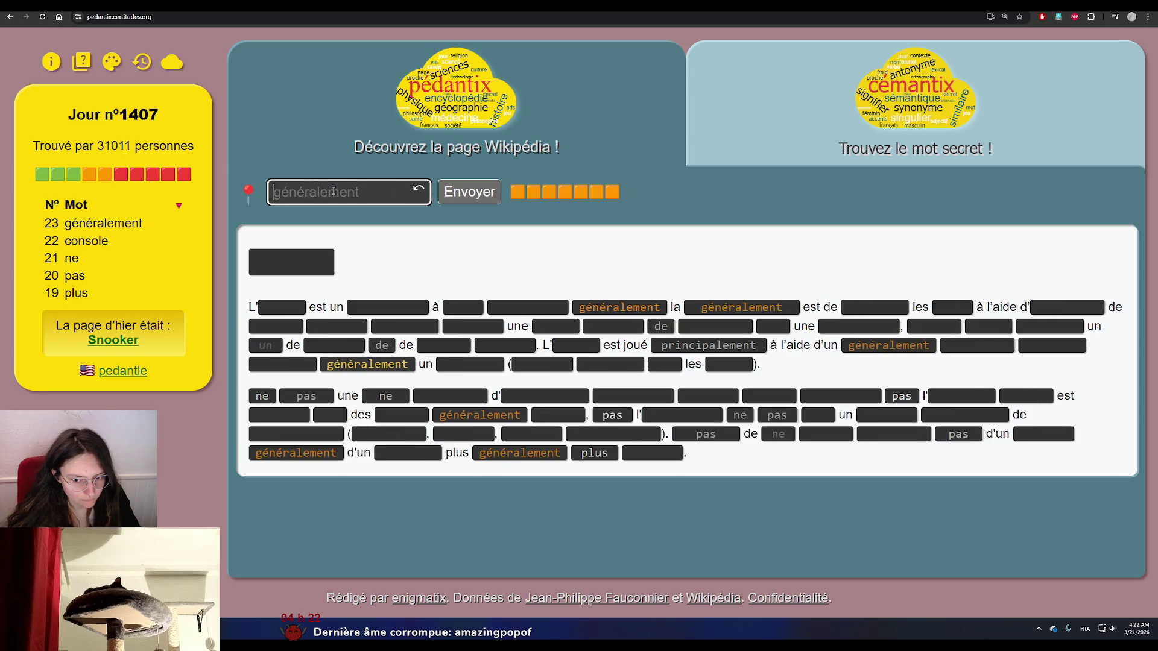
type("os")
key("Return")
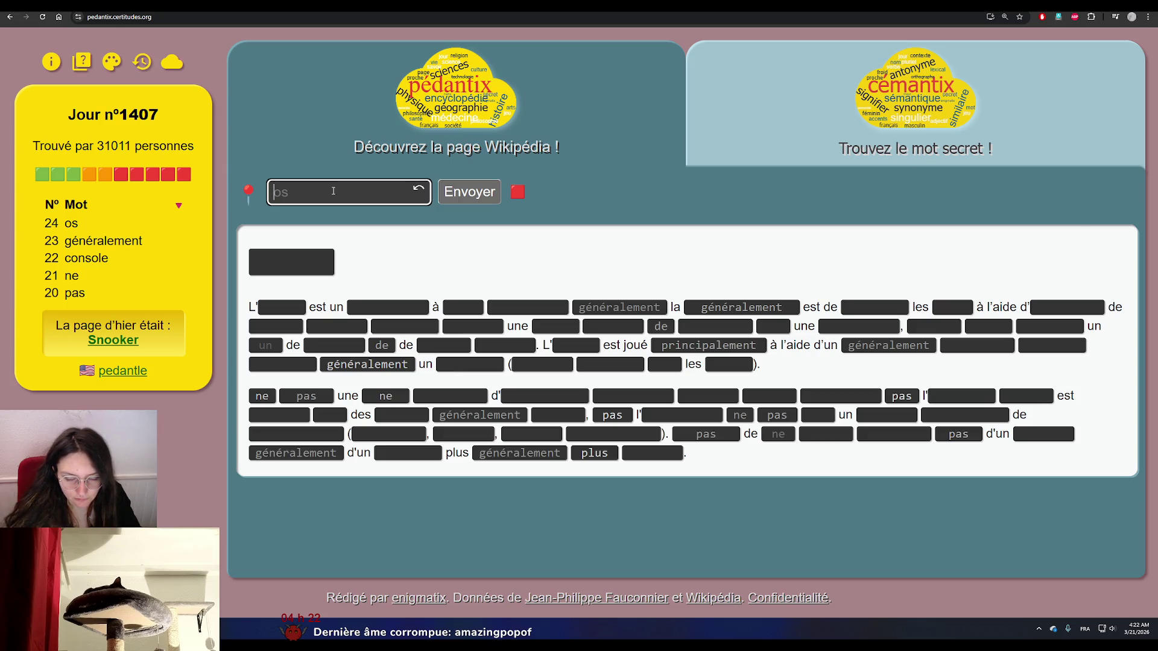
type("majoritairem")
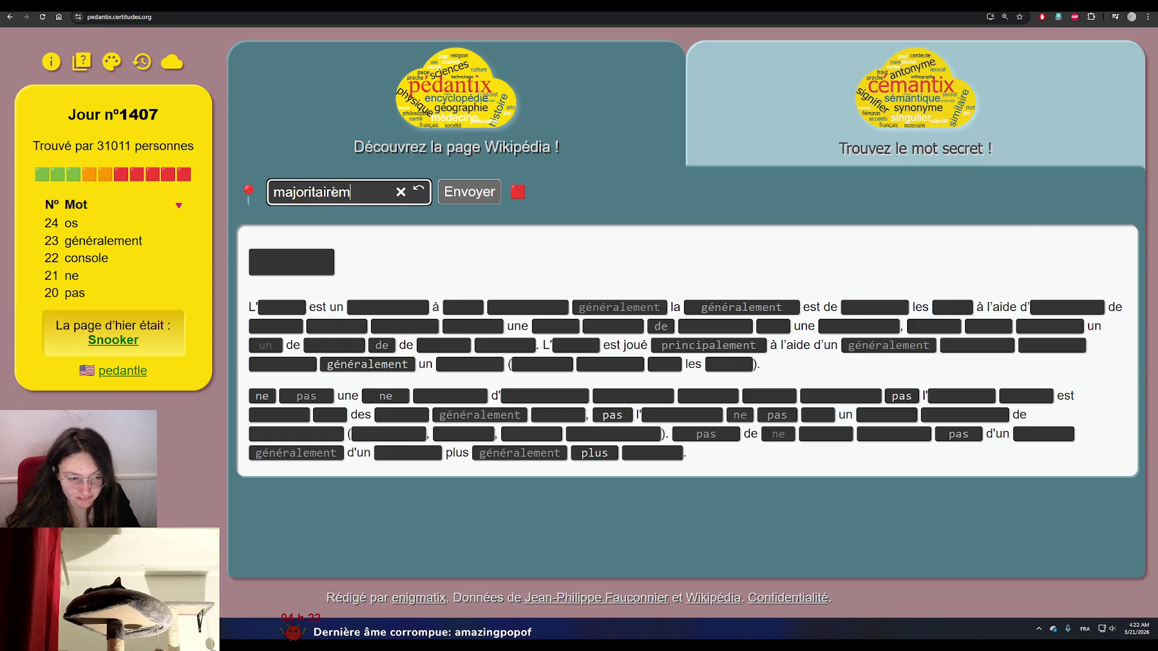
type("ent")
key("Return")
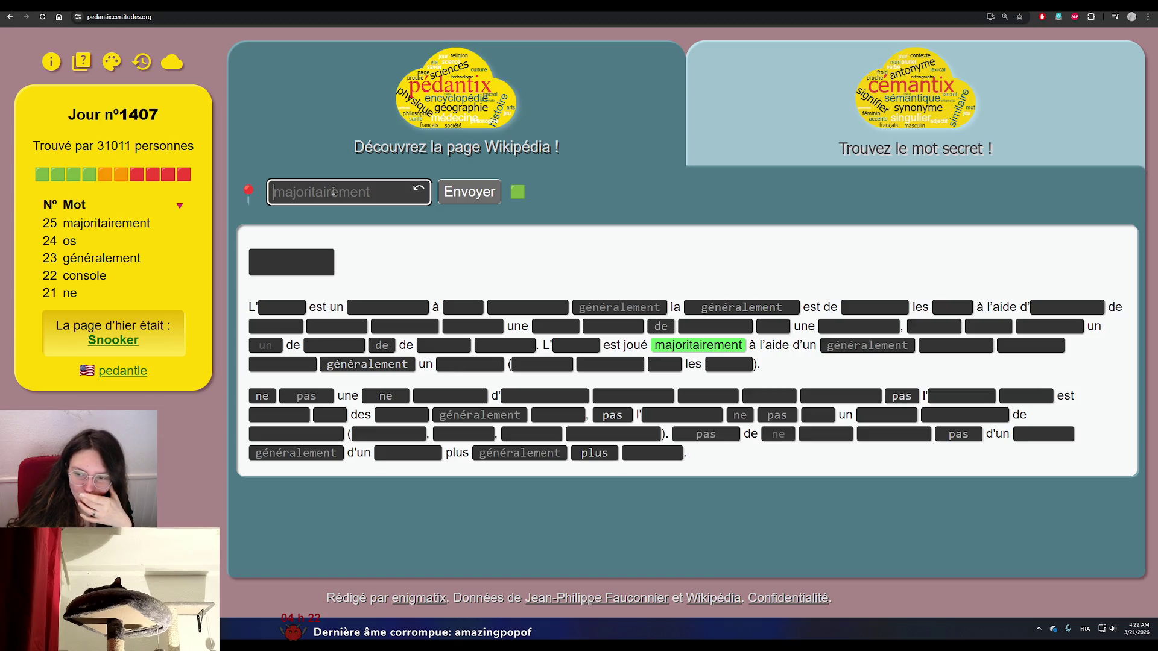
type("but")
key("Return")
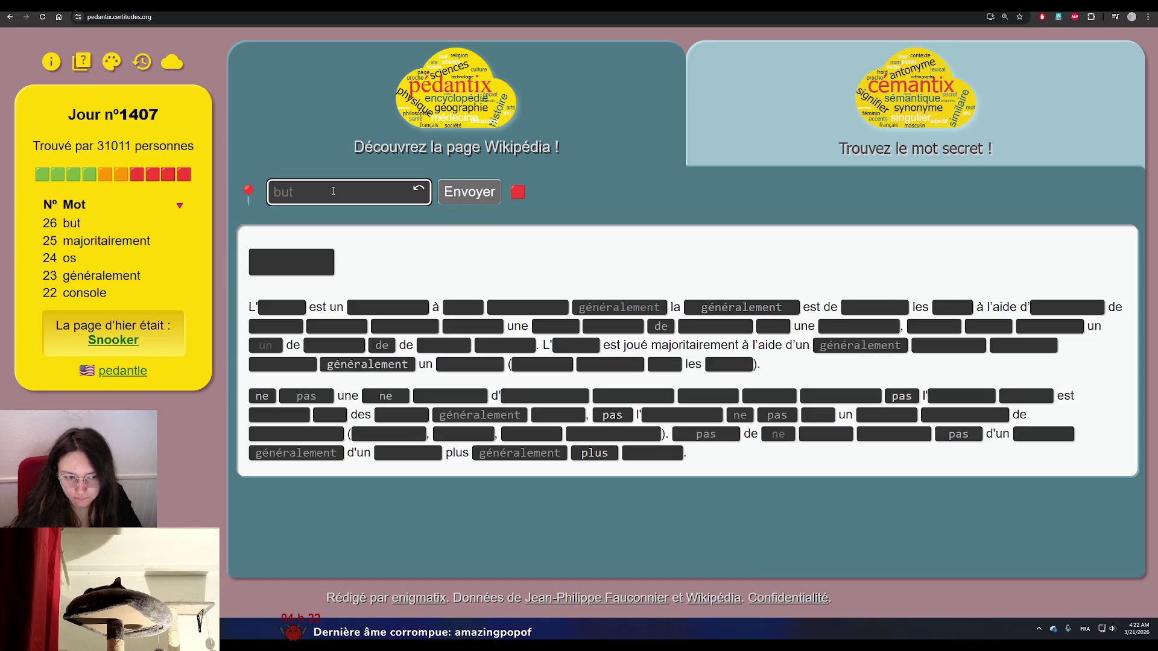
Guess retourner, pions, tuile and uno
type("retourner")
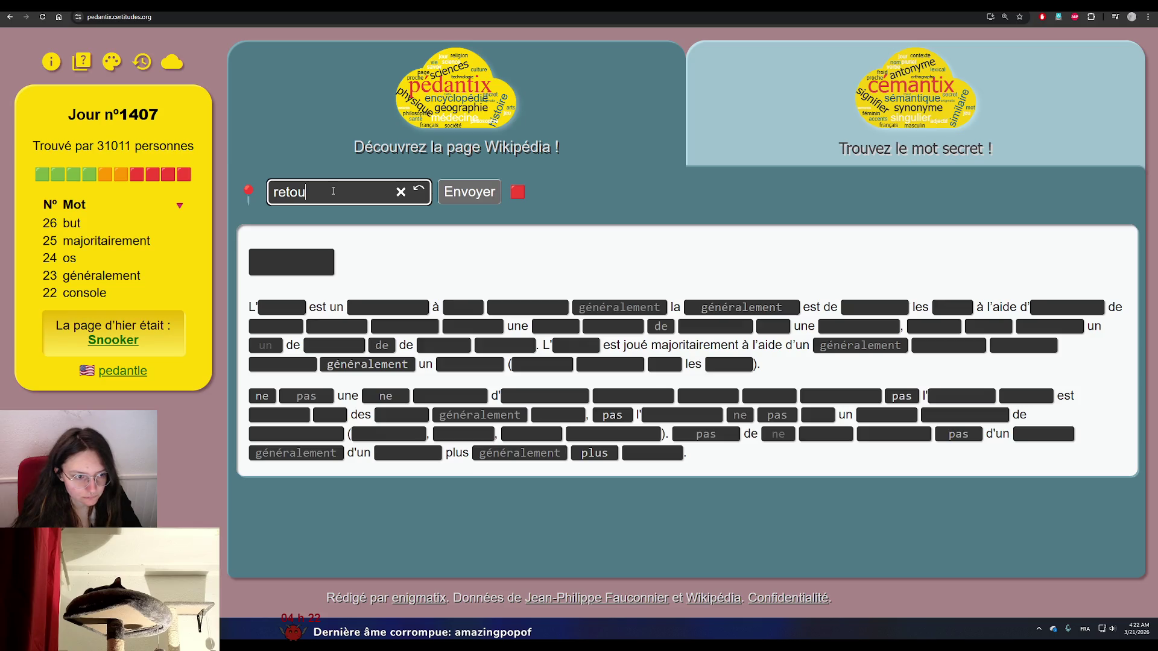
key("Return")
type("pions")
key("Return")
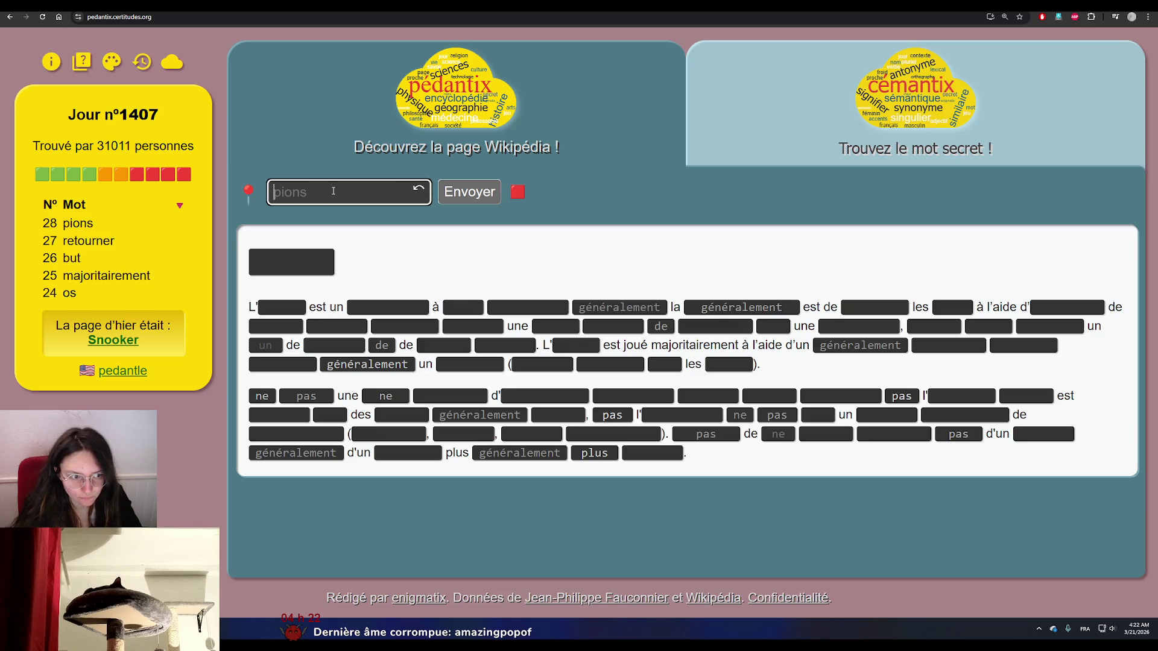
type("tuile")
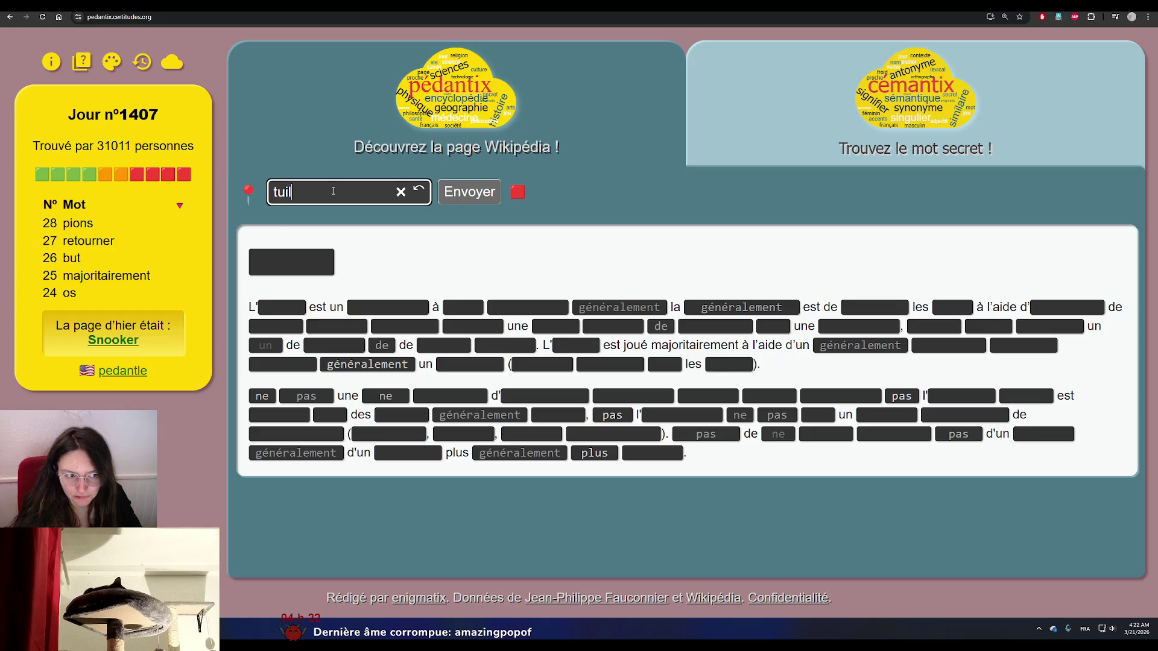
key("Return")
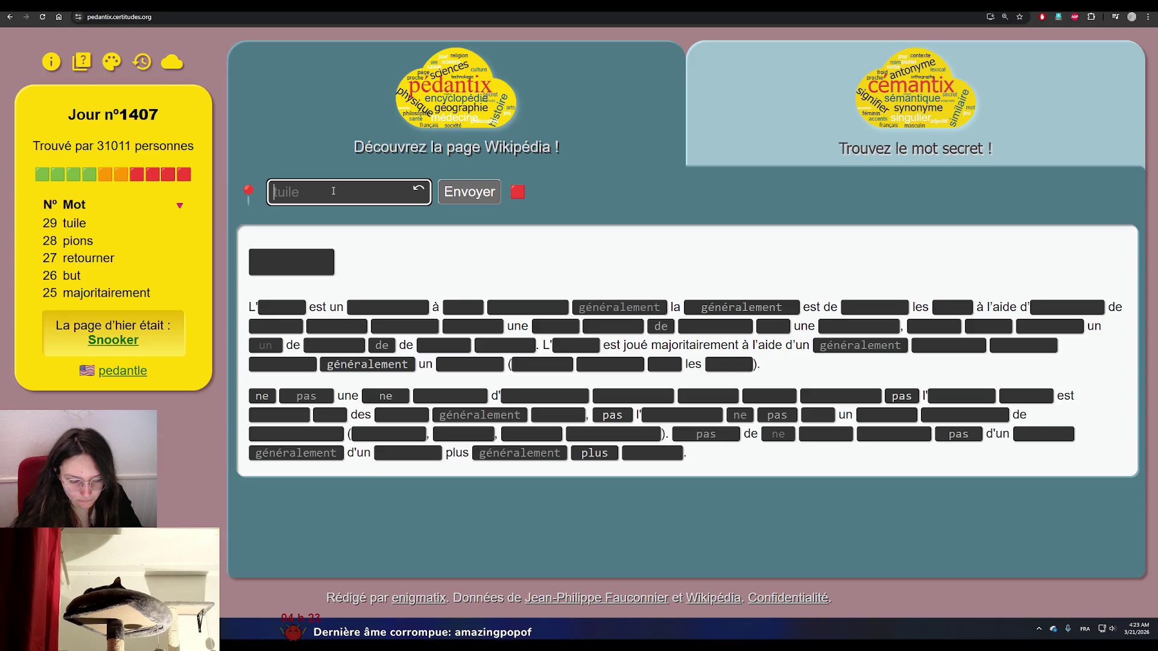
type("uno")
key("Return")
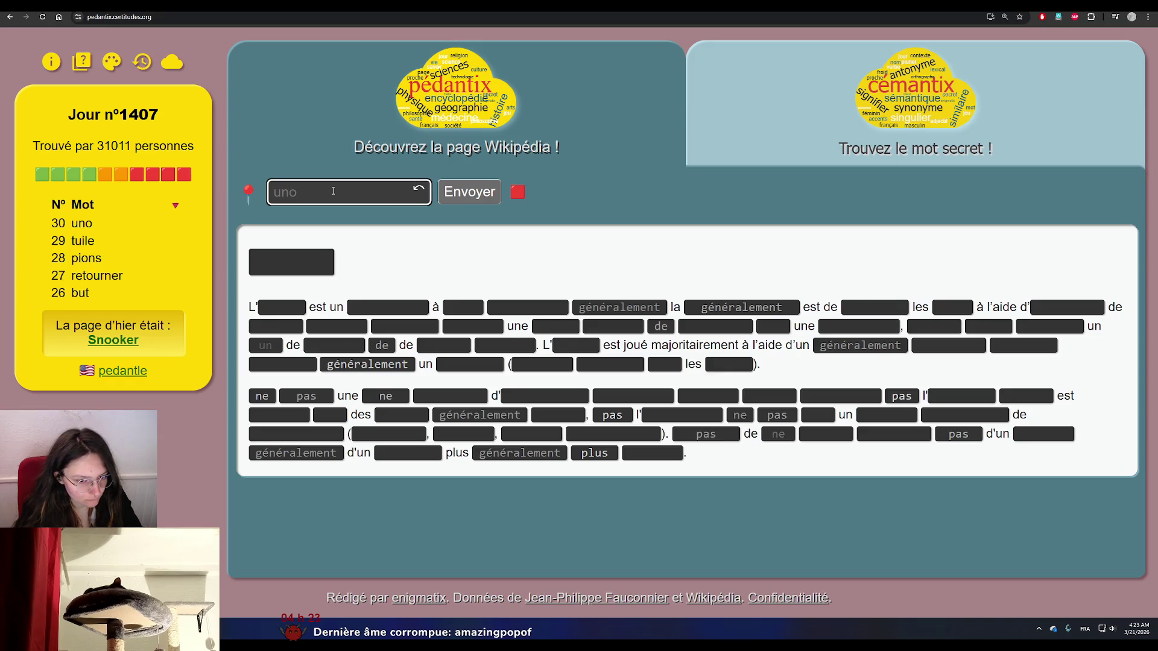
Guess partie, personne and idée, then check the Unity build progress
type("partie")
key("Return")
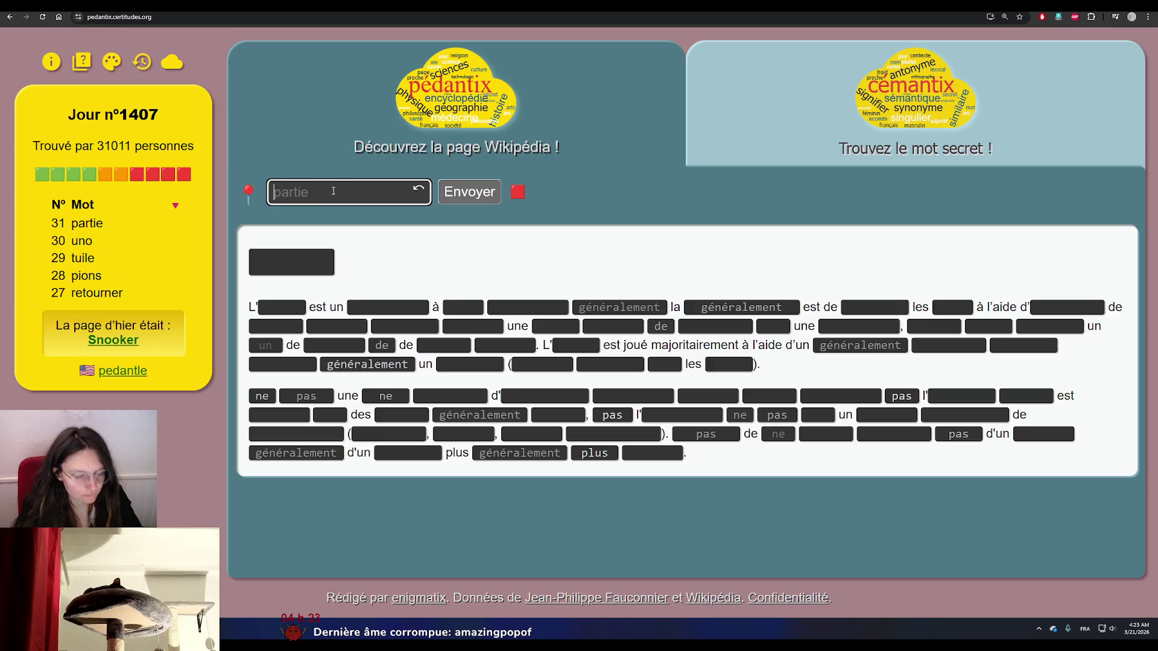
type("personne")
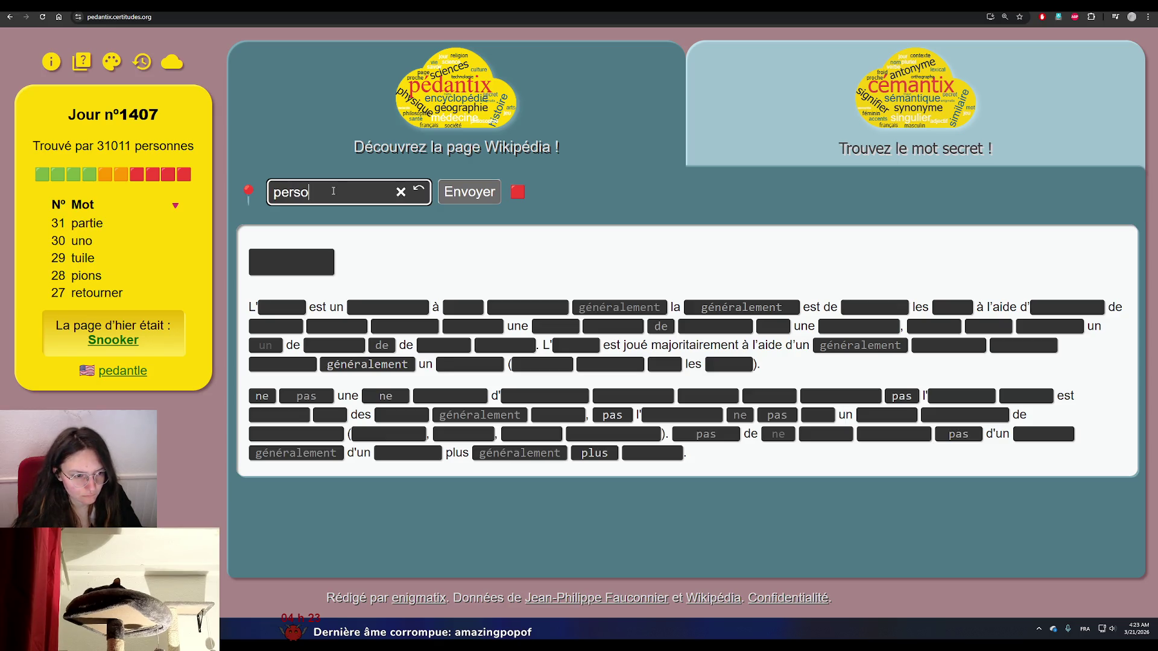
key("Return")
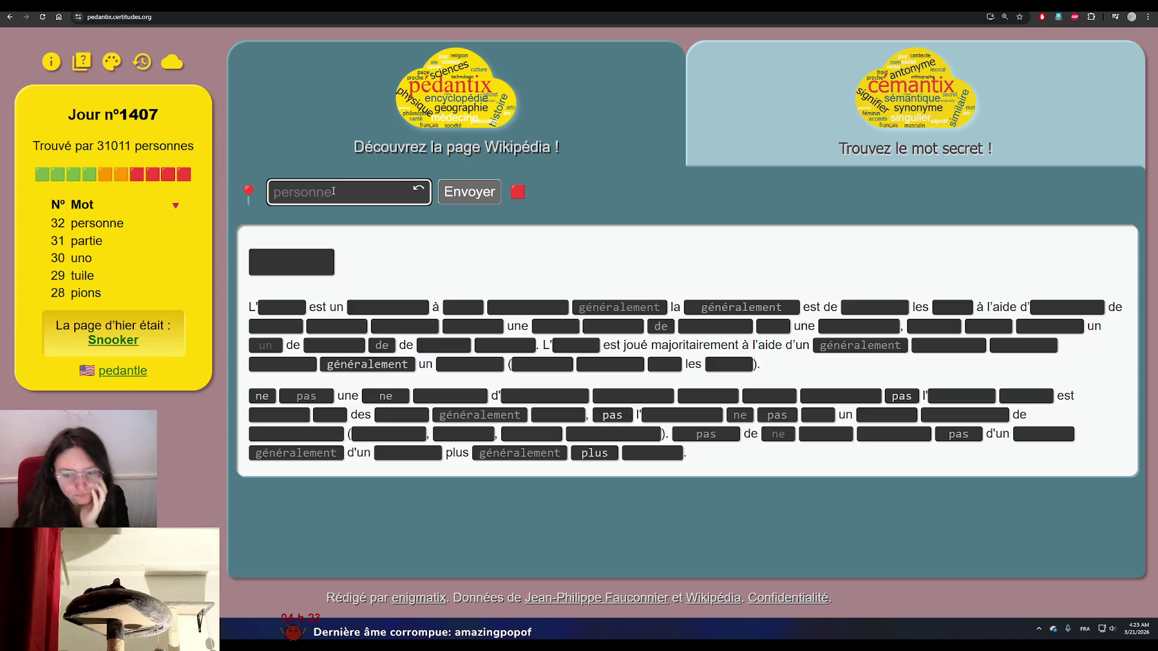
type("idée")
key("Return")
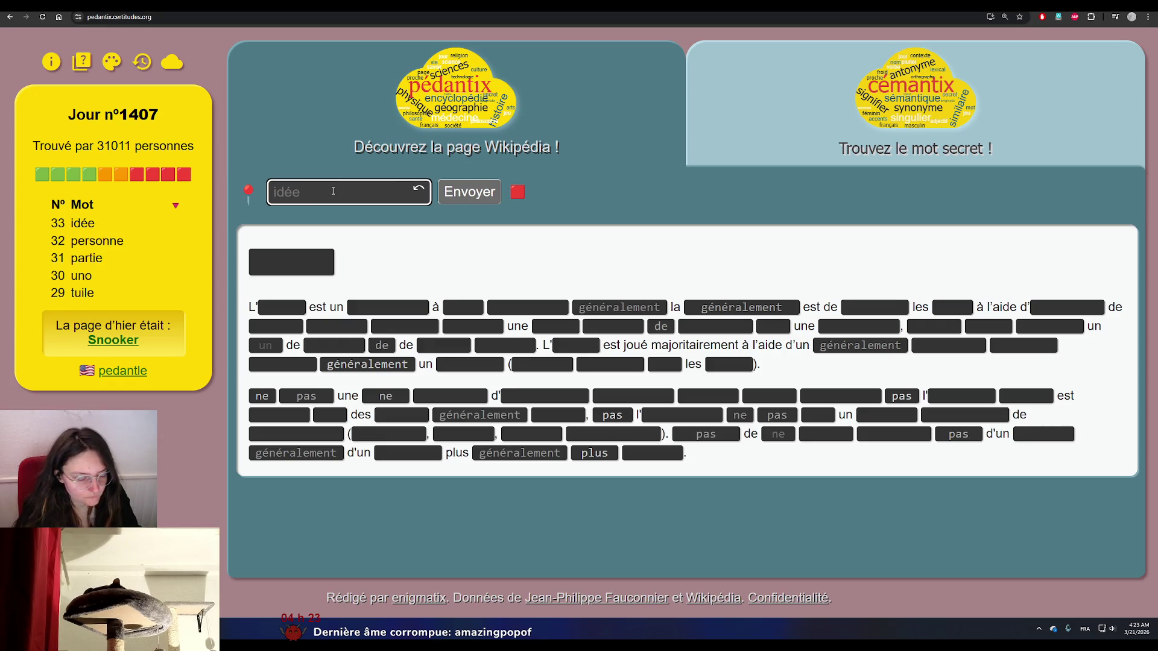
key("alt+Tab")
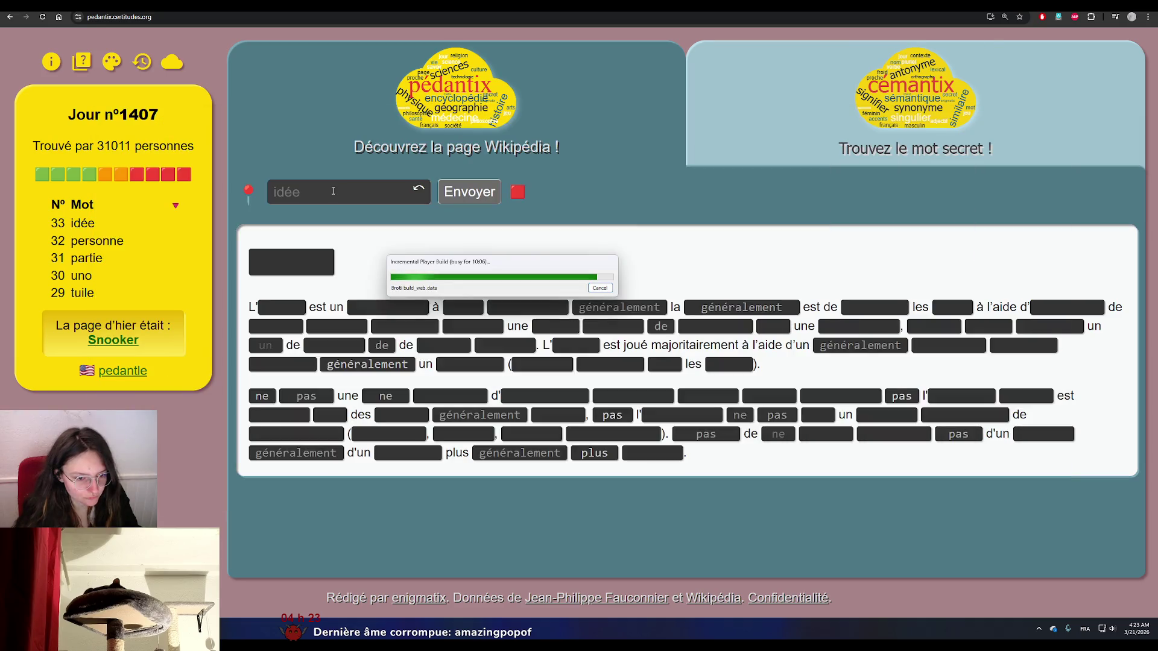
Guess instrument, then reveal the word after à and guess vent
key("alt+Tab")
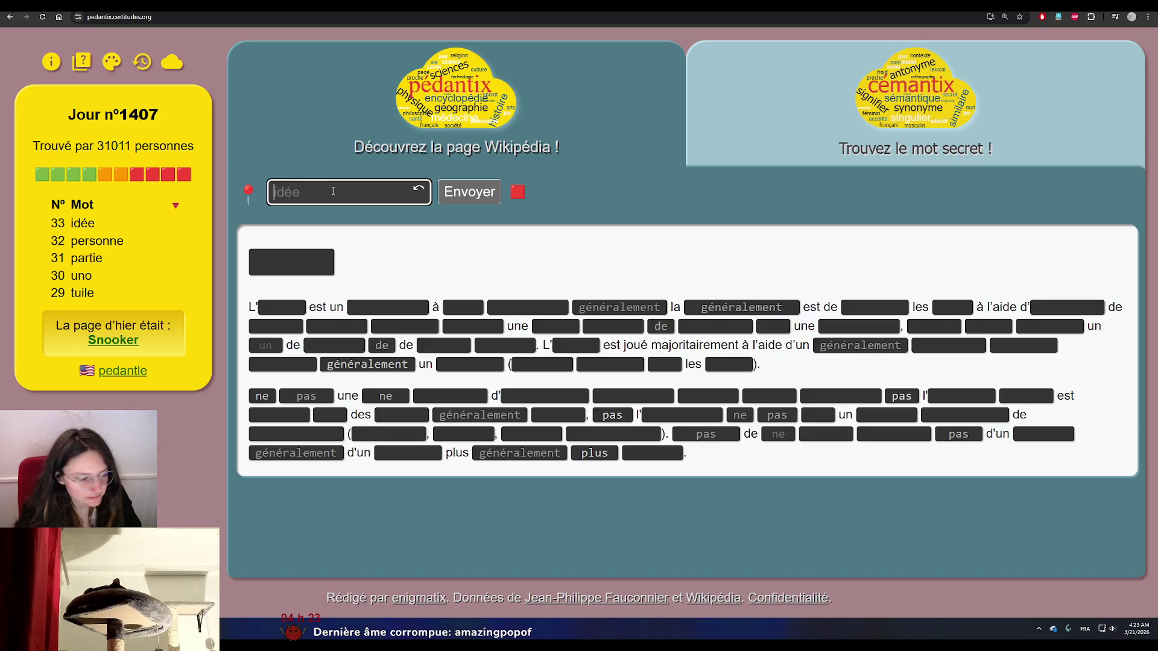
type("instru")
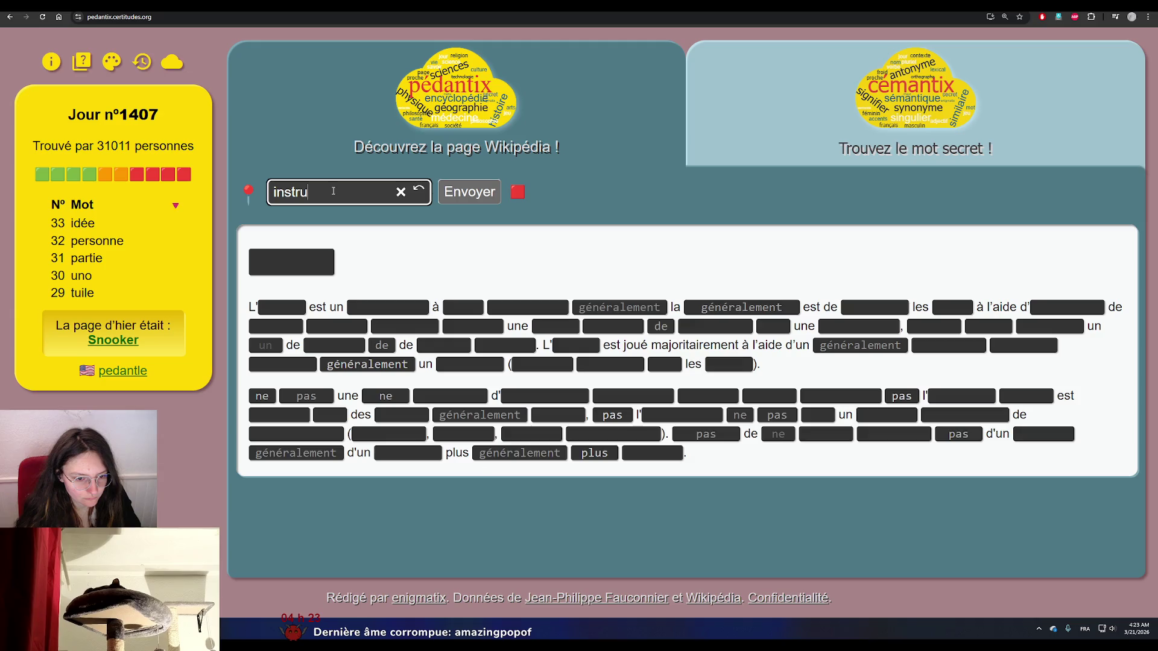
type("men")
type("t")
key("Return")
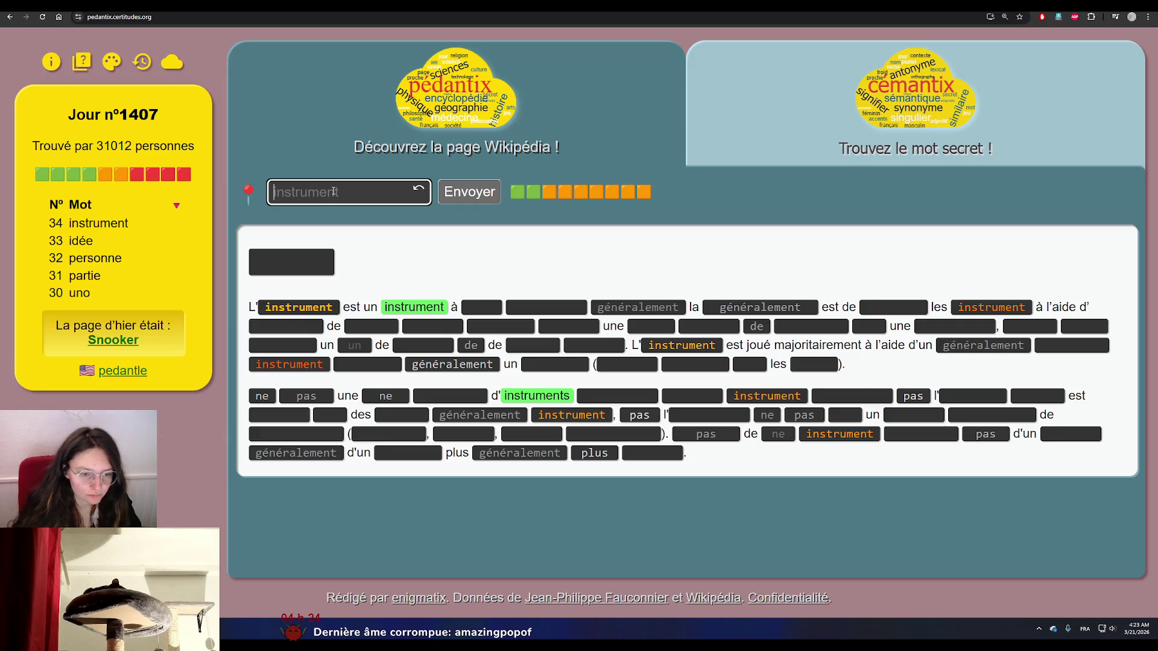
left_click(494, 312)
left_click(338, 192)
type("ven")
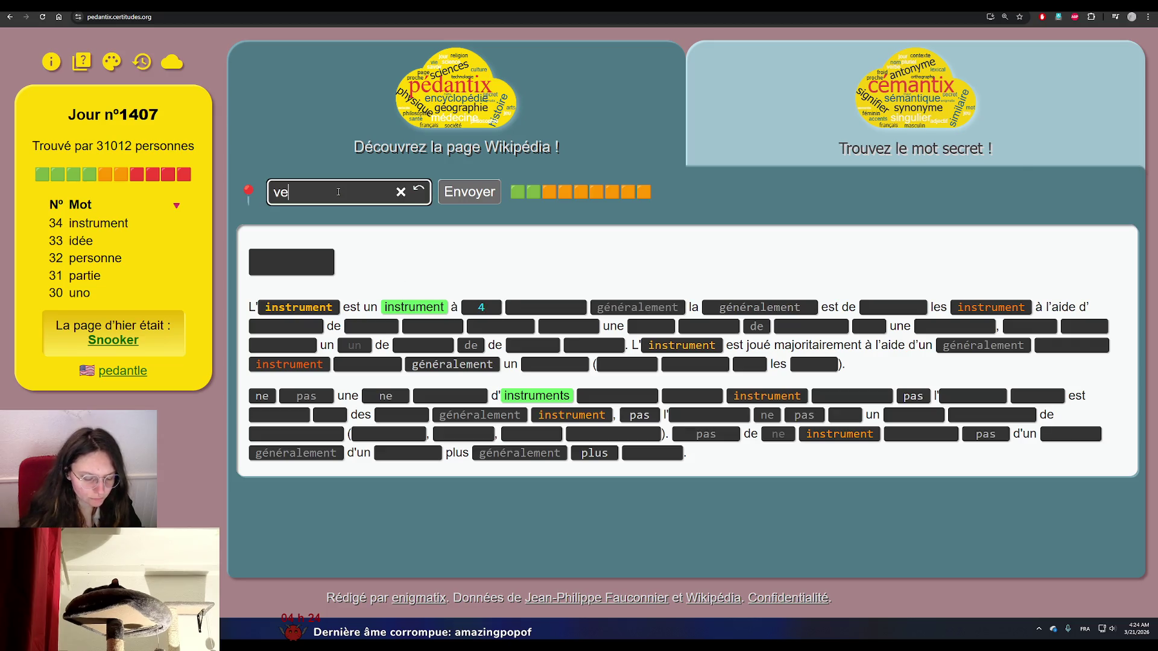
type("t")
key("Return")
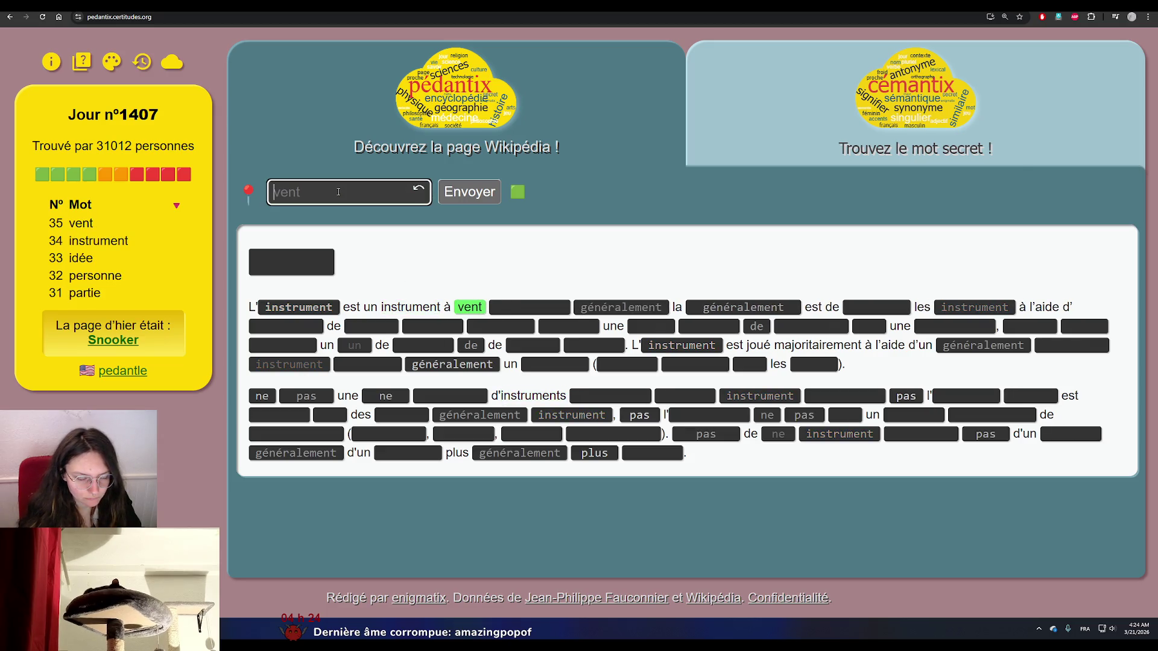
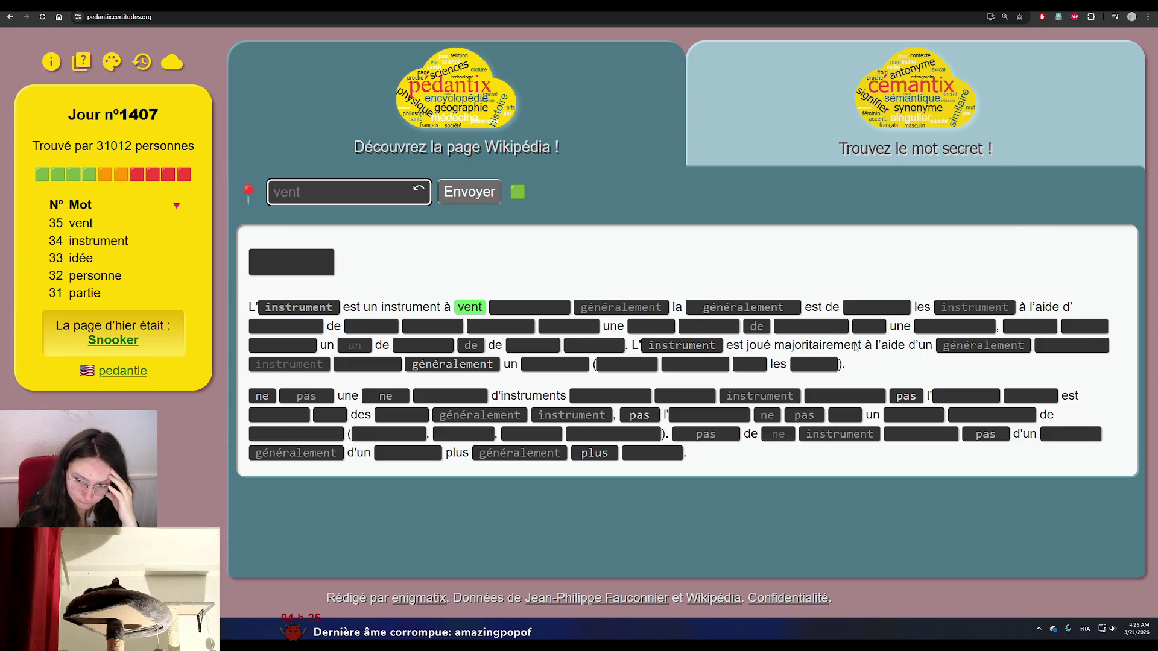
Reveal a hidden Pedantix word's letter count and ready the guess field for a new word
left_click(958, 348)
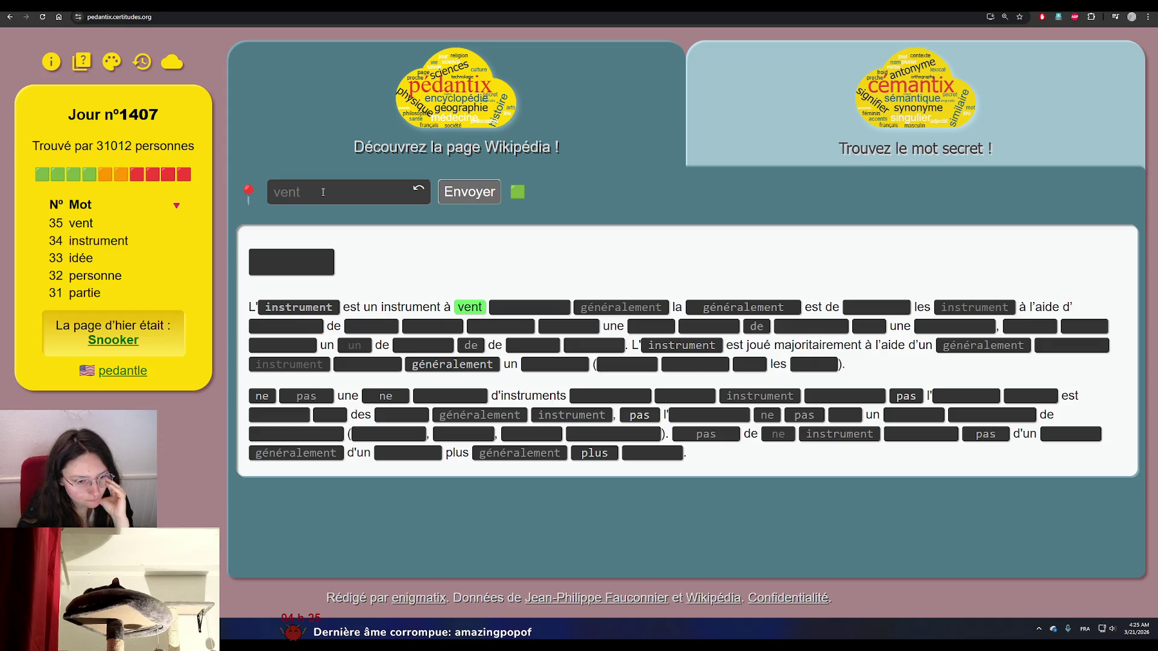
left_click(362, 195)
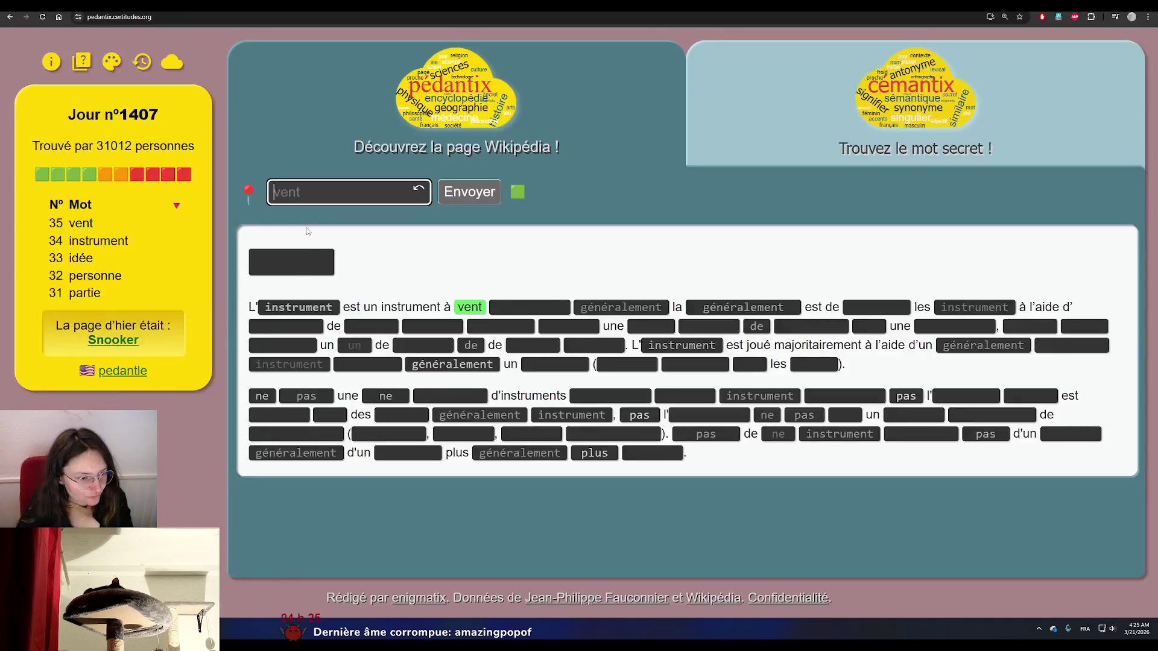
key("ctrl+Tab")
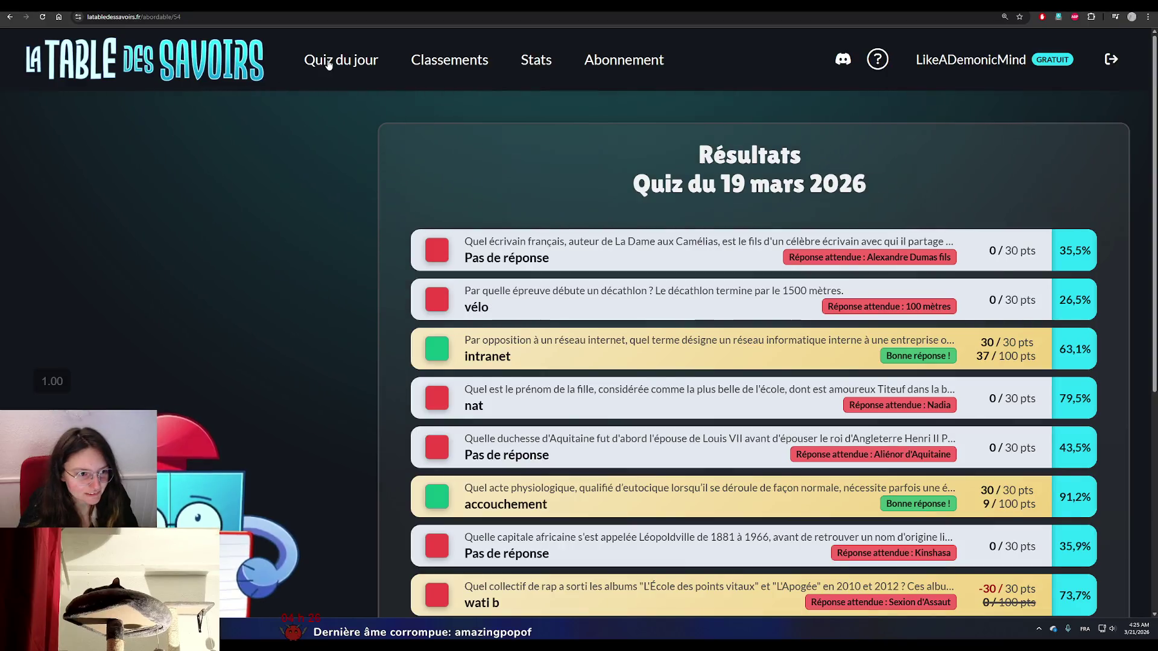
Open the 20 mars 2026 Quiz Abordable from Quiz du jour and start it
left_click(326, 59)
left_click(479, 428)
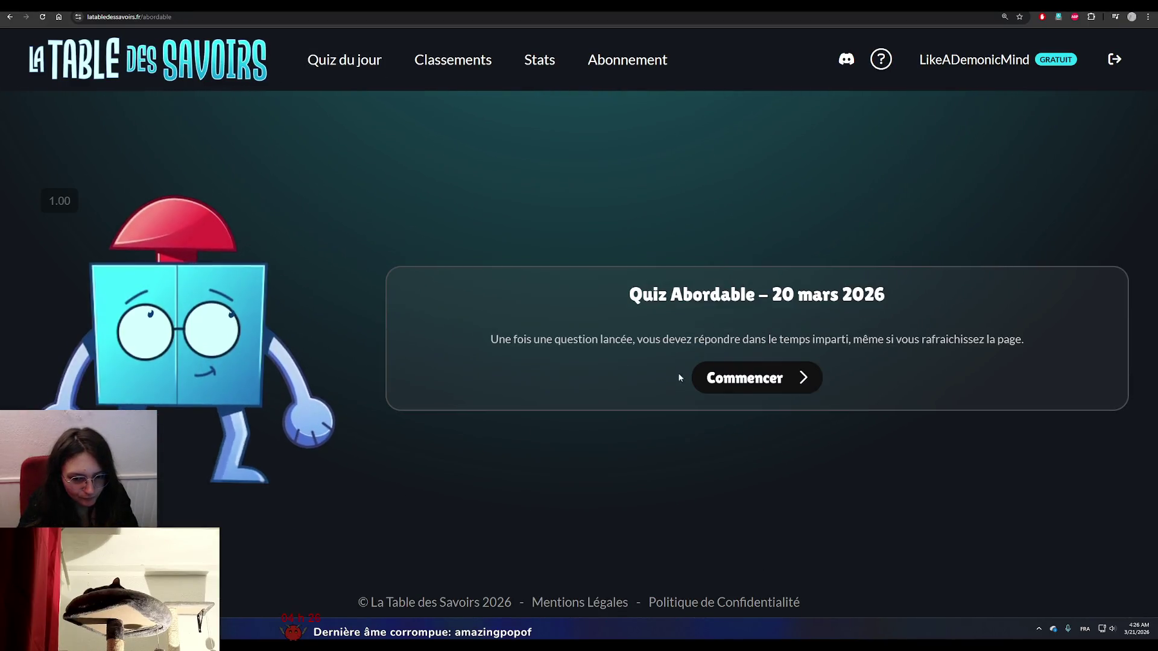
left_click(747, 378)
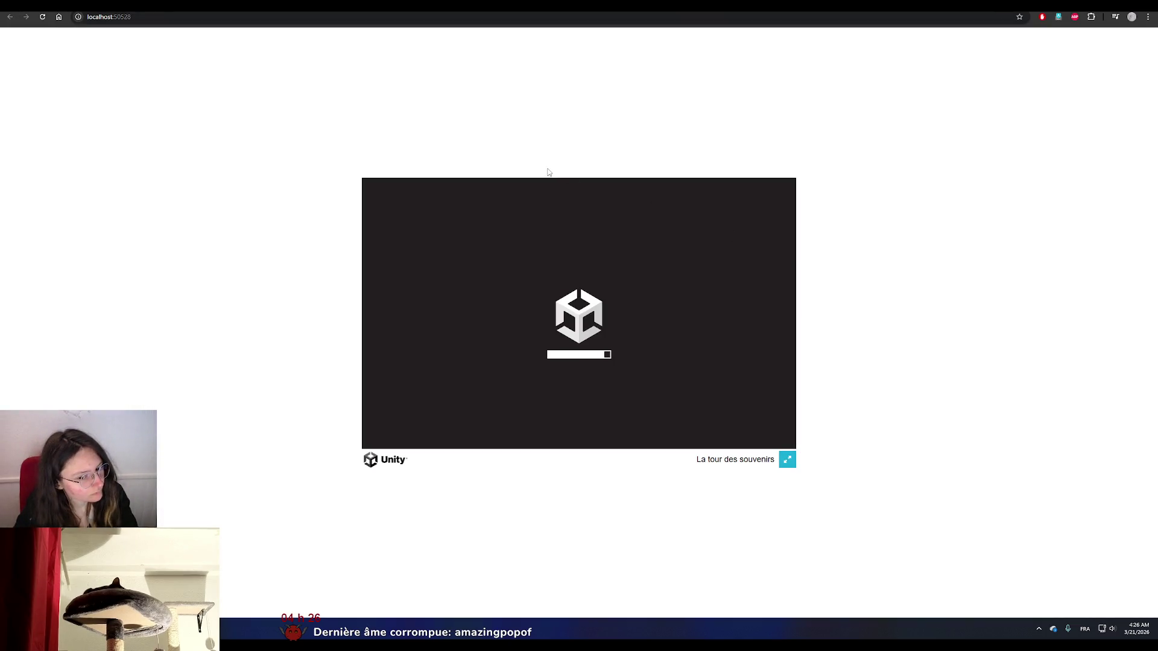
Launch La tour des souvenirs in the localhost game tab and switch it to fullscreen
key("ctrl+w")
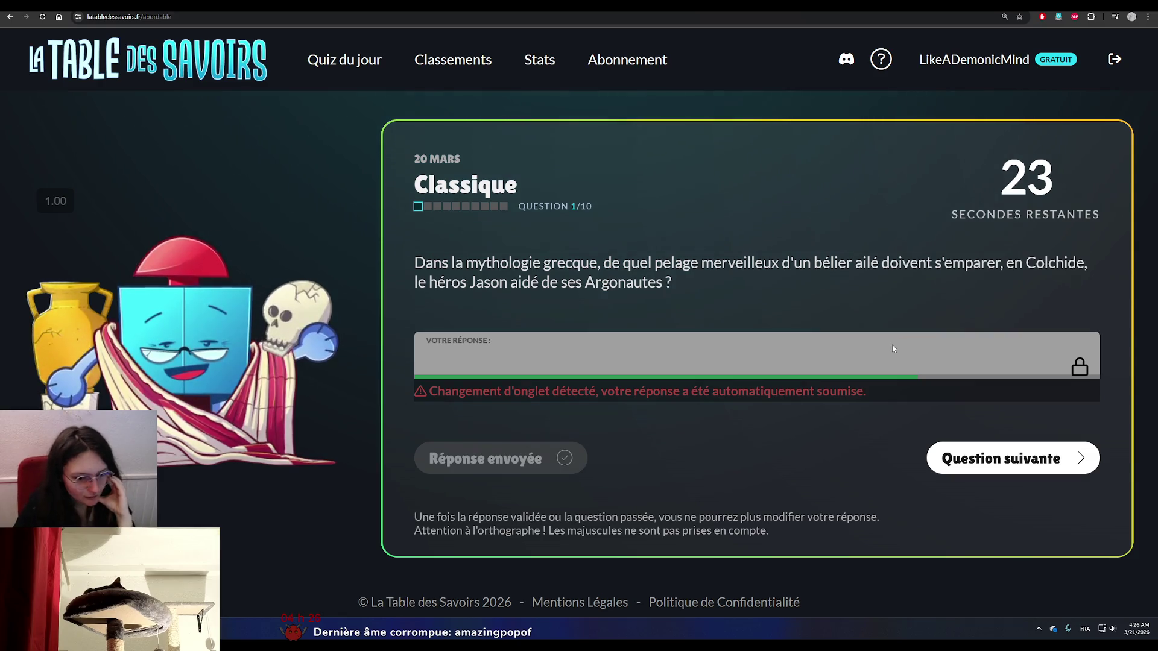
key("ctrl+Tab")
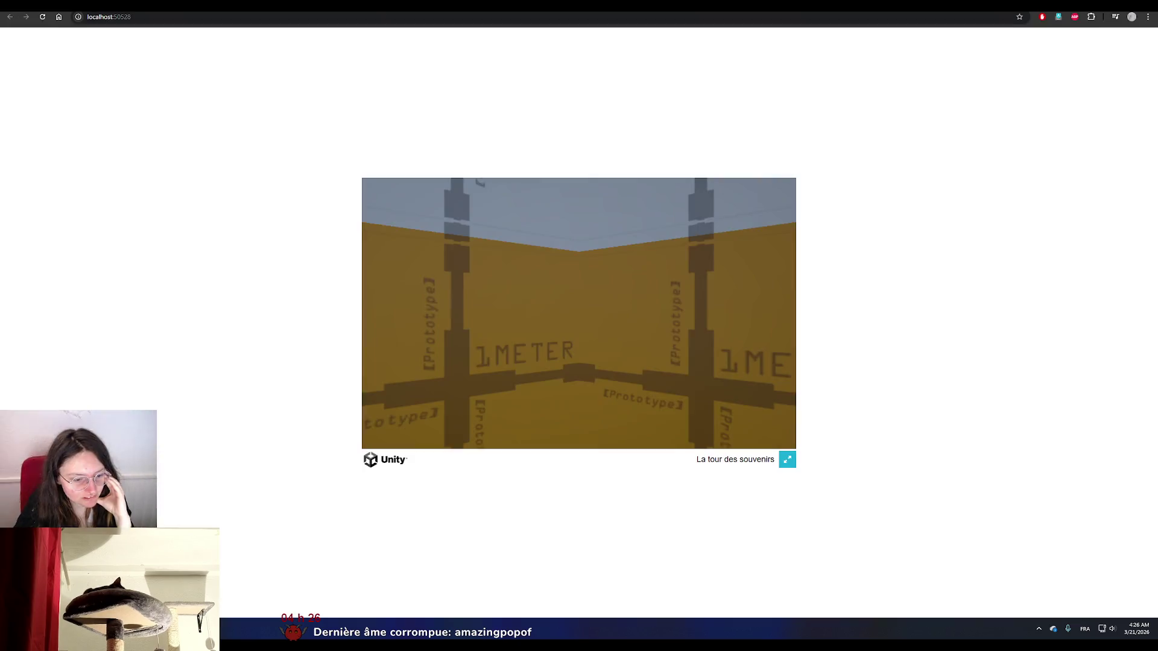
left_click(515, 263)
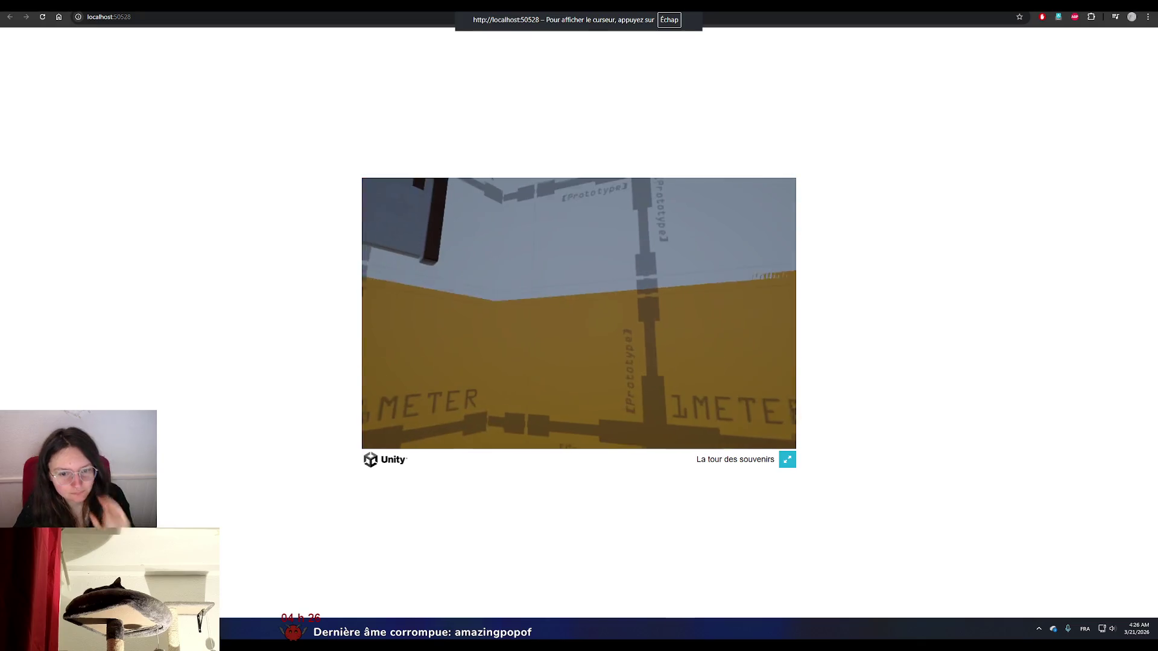
key("Escape")
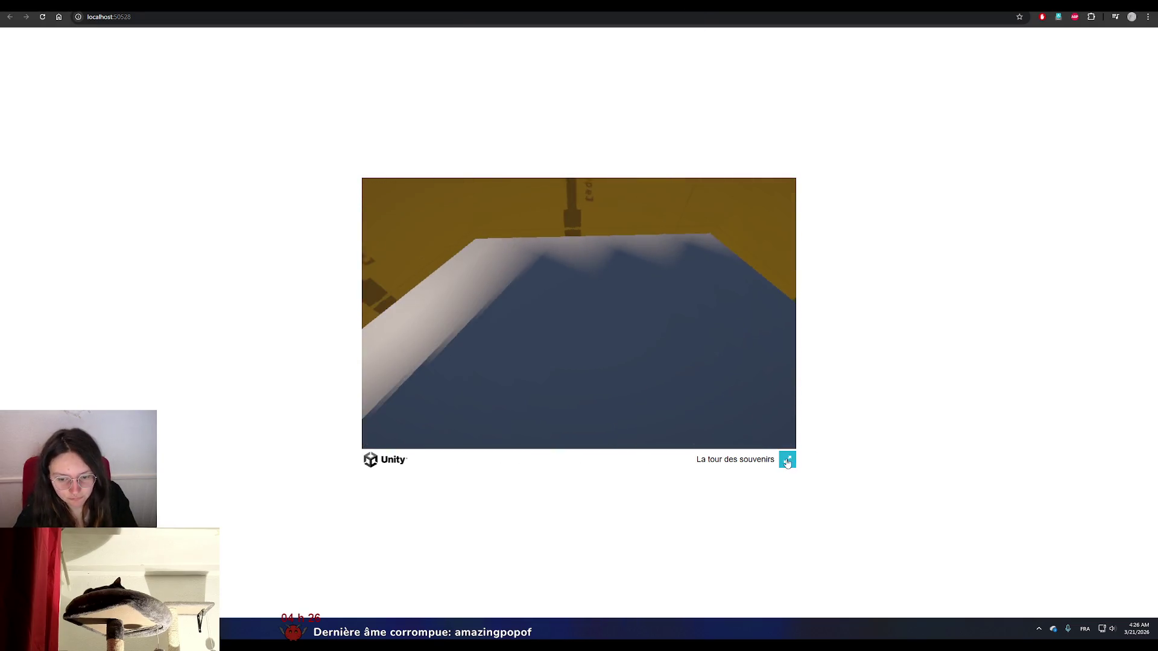
left_click(786, 459)
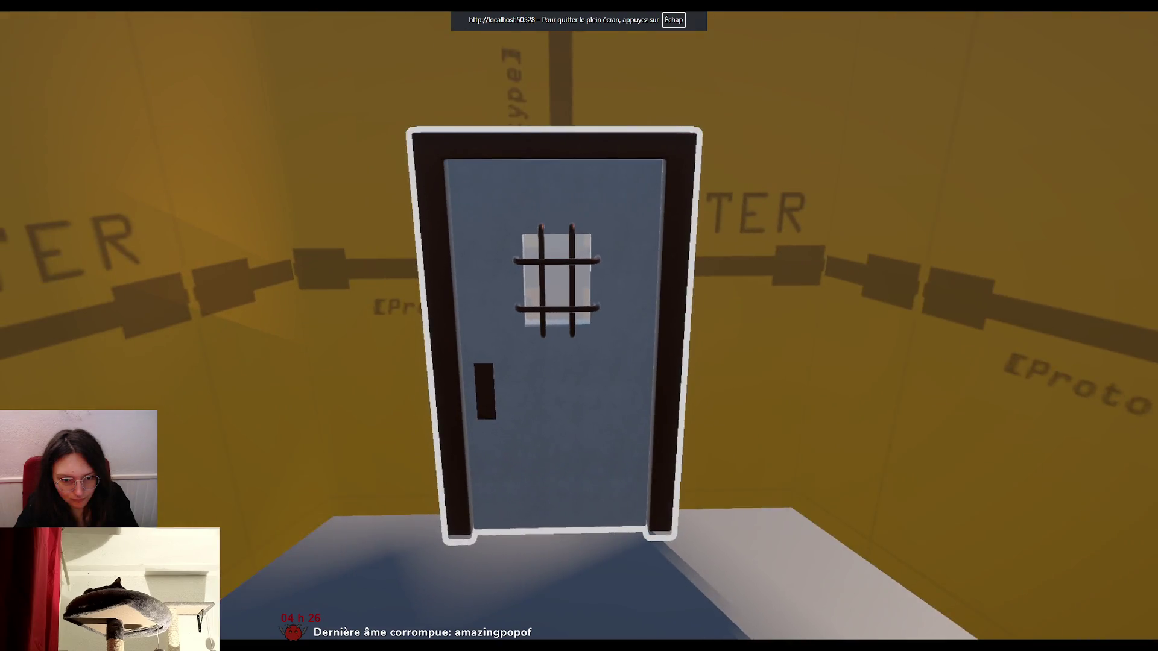
Go through the door into the classroom, exit fullscreen, and return to the quiz
left_click(578, 326)
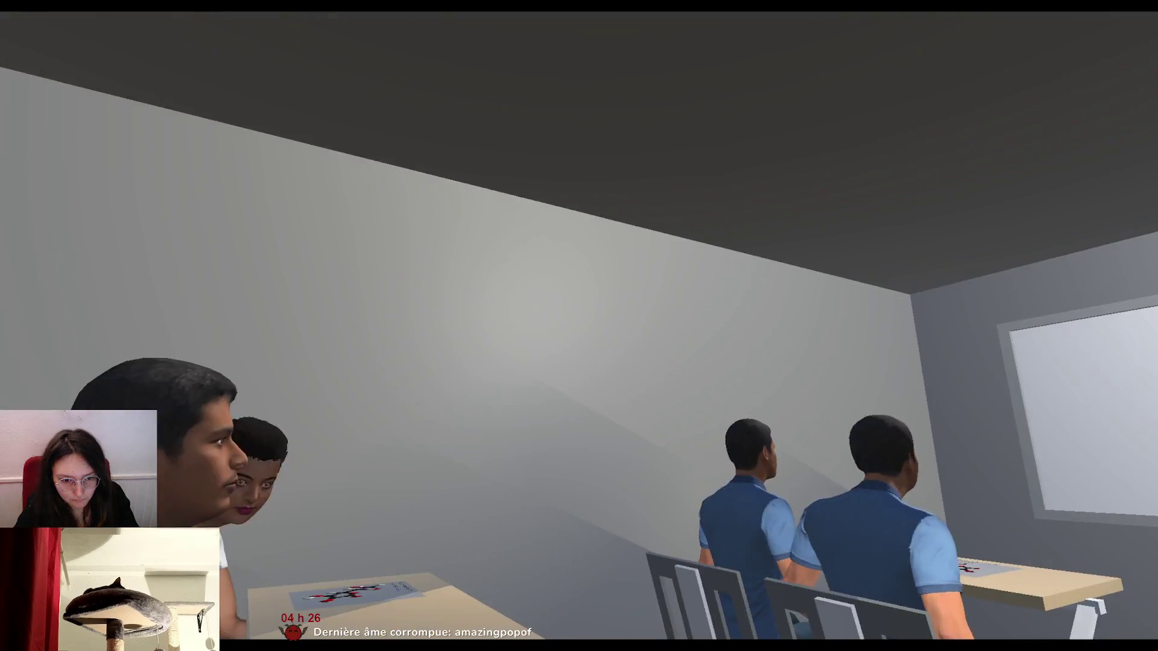
key("Escape")
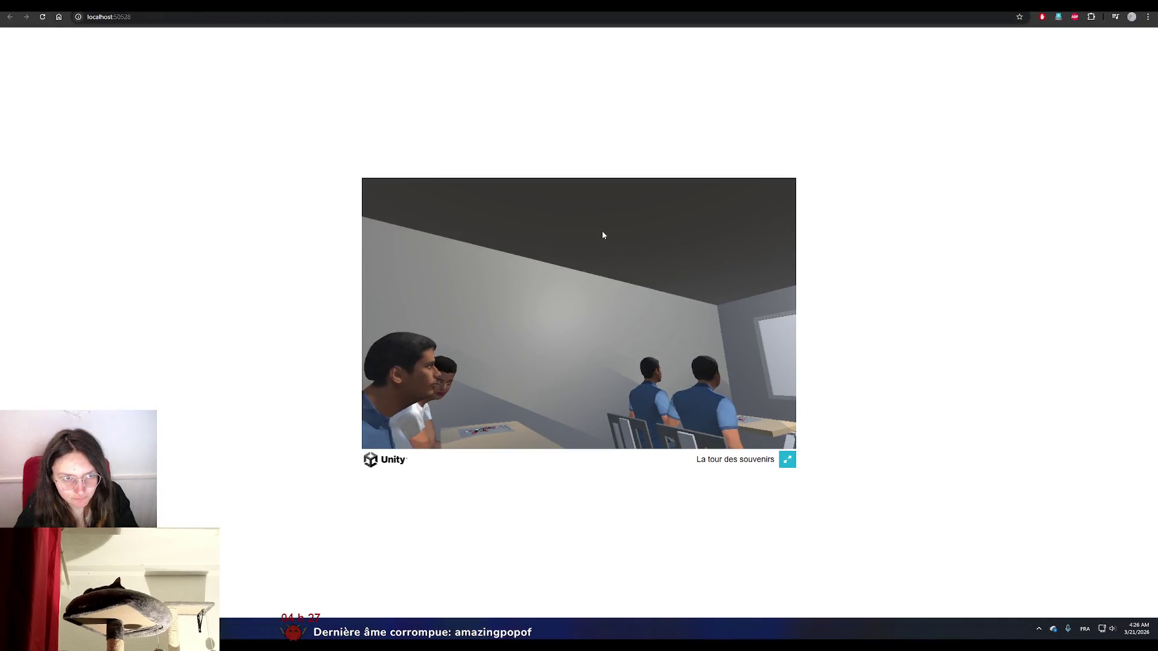
key("alt+Tab")
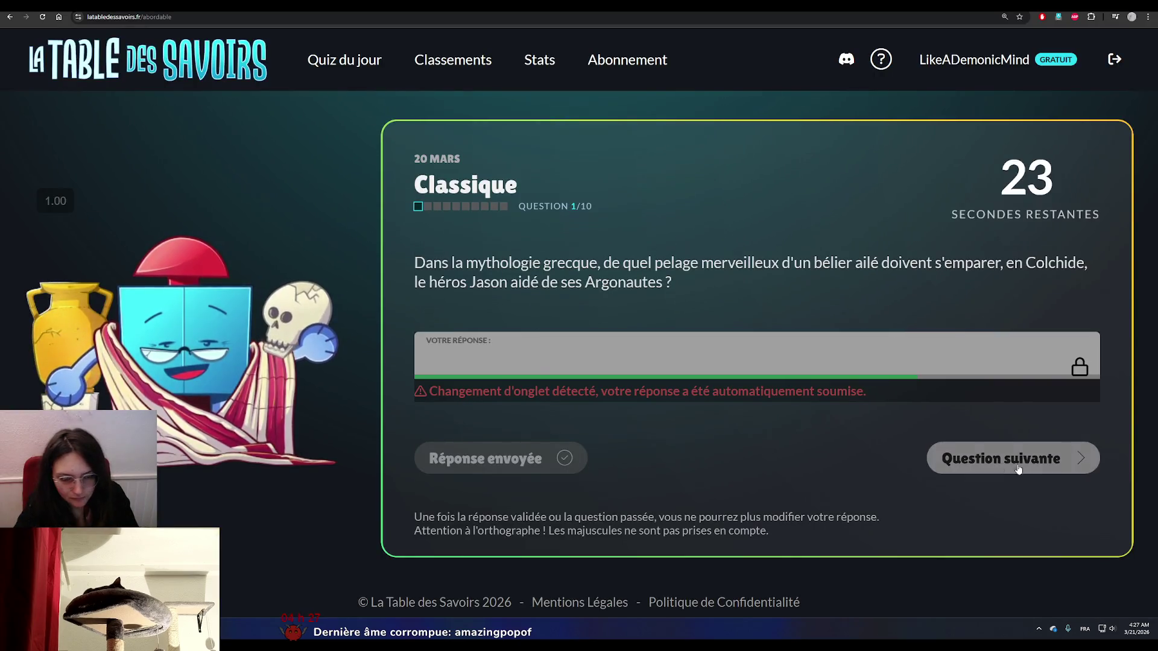
Answer quiz question 2 with 1998
left_click(1025, 459)
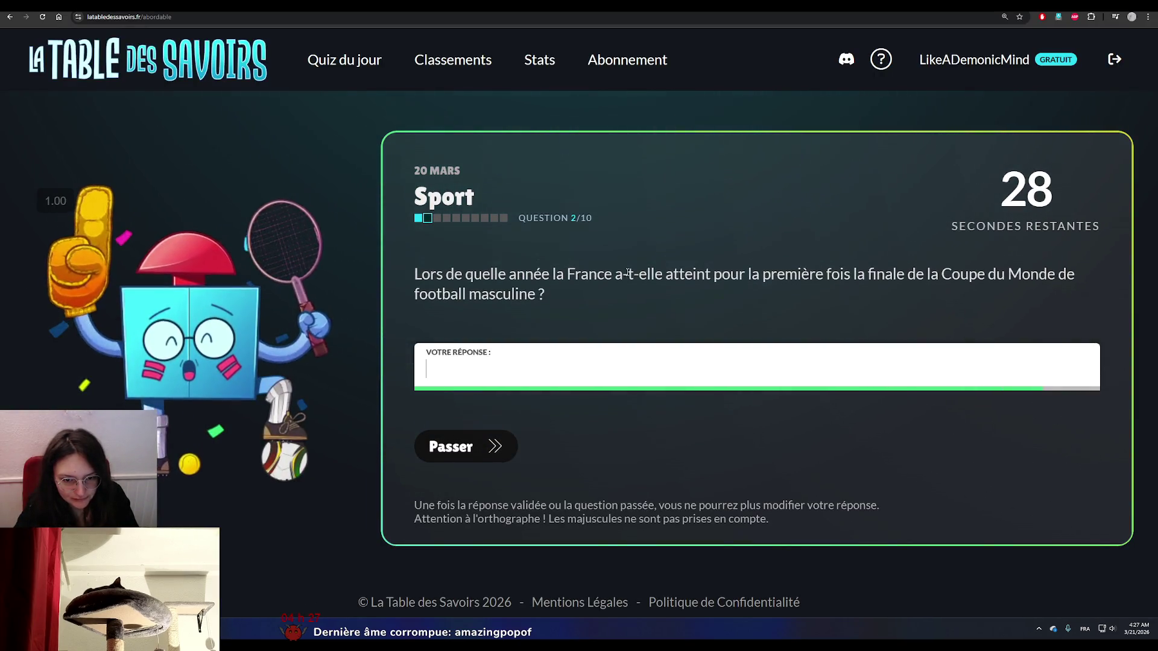
left_click(883, 363)
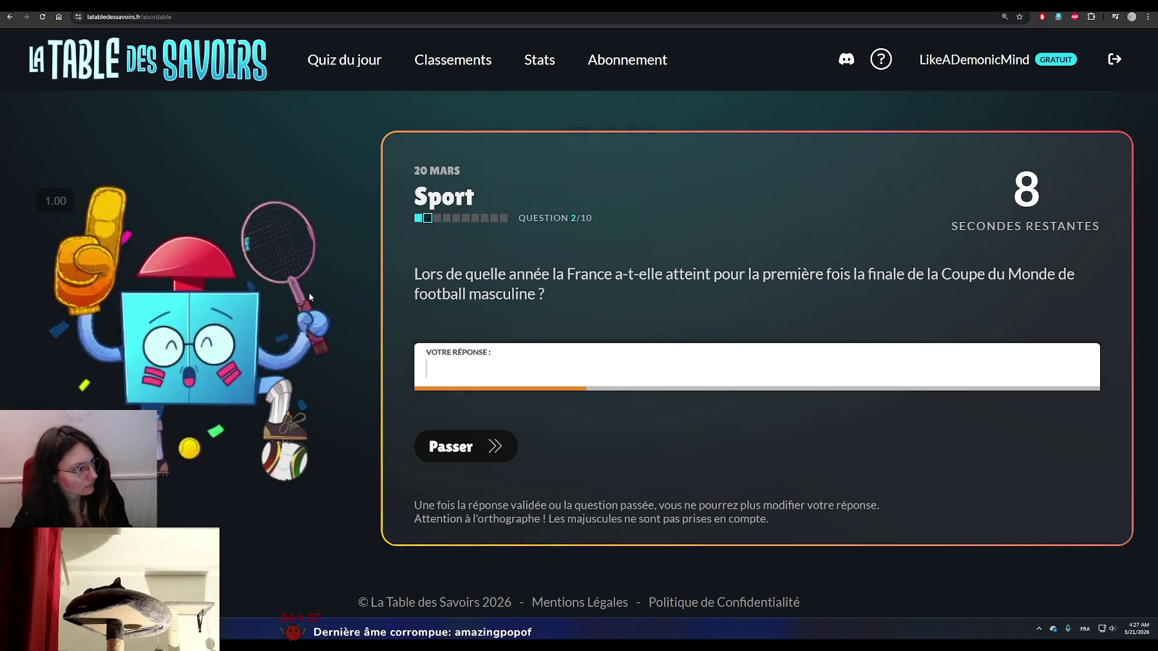
left_click(520, 372)
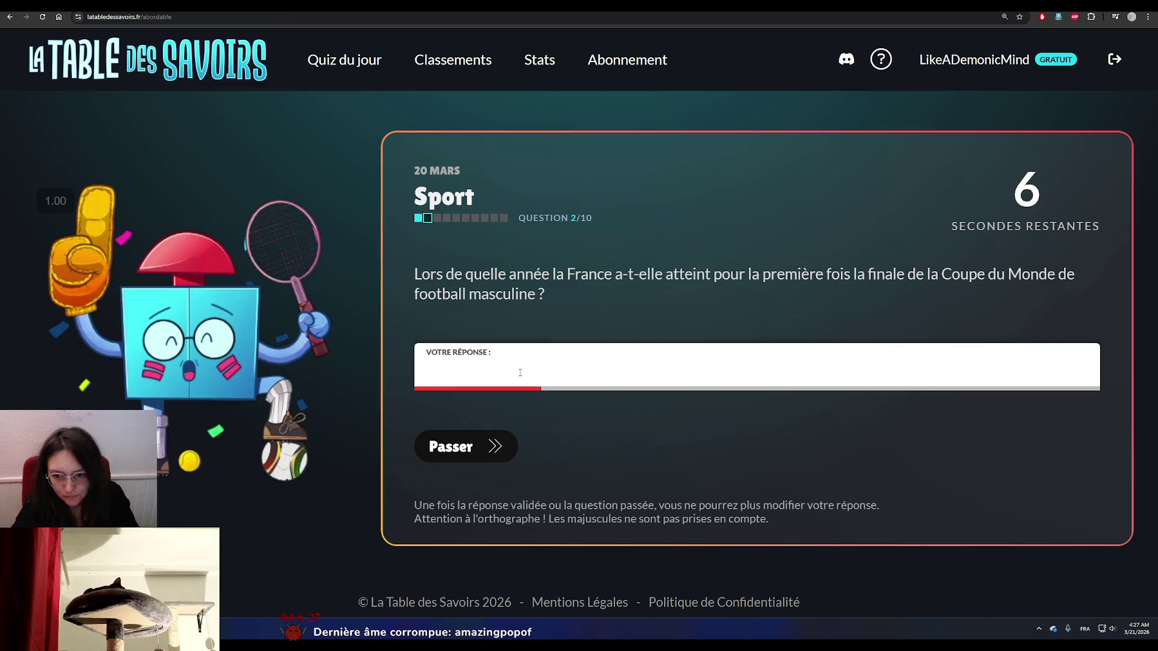
type("1998")
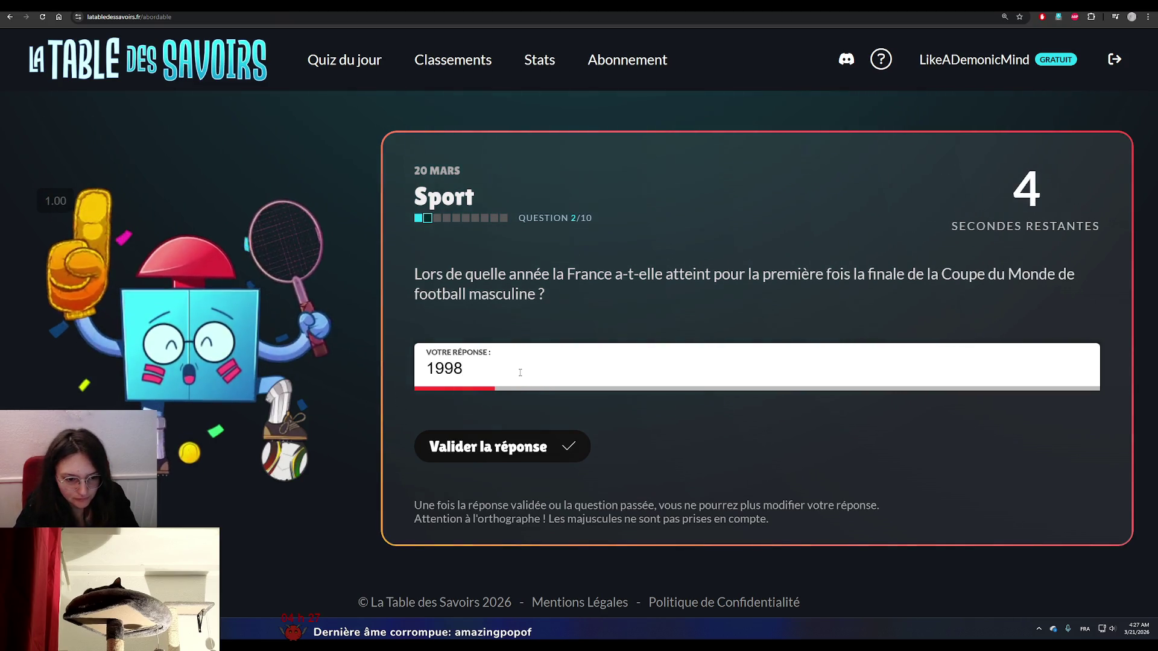
left_click(523, 447)
Answer question 3 with zoom and question 4 with qwerty on an English layout
left_click(1034, 453)
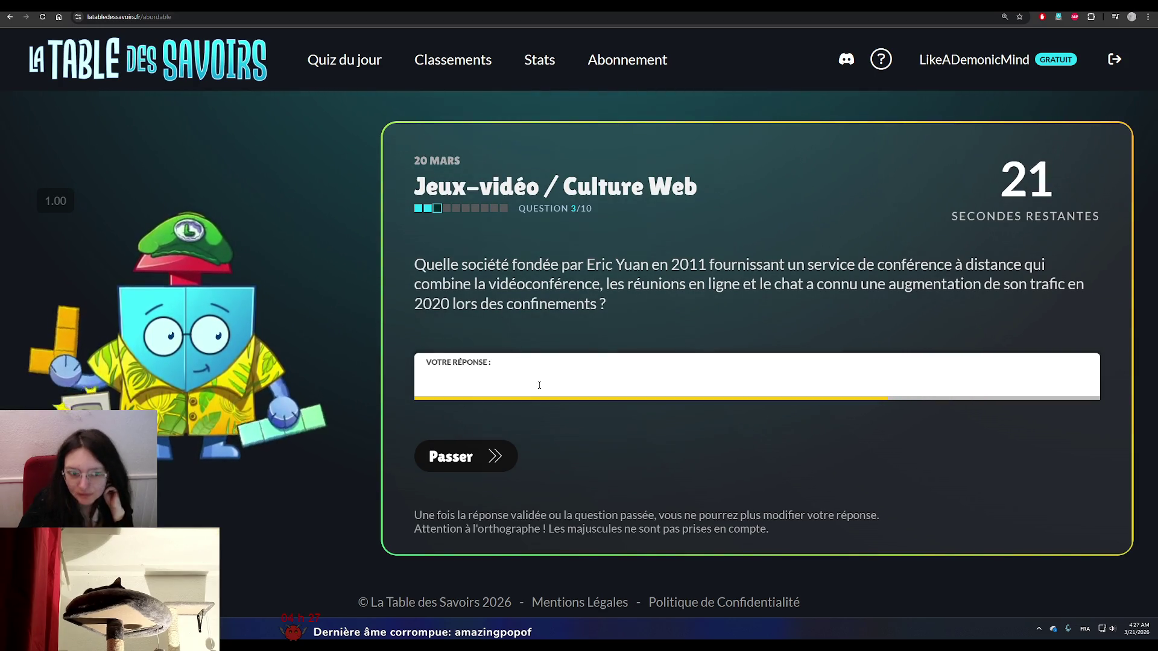
type("zoom")
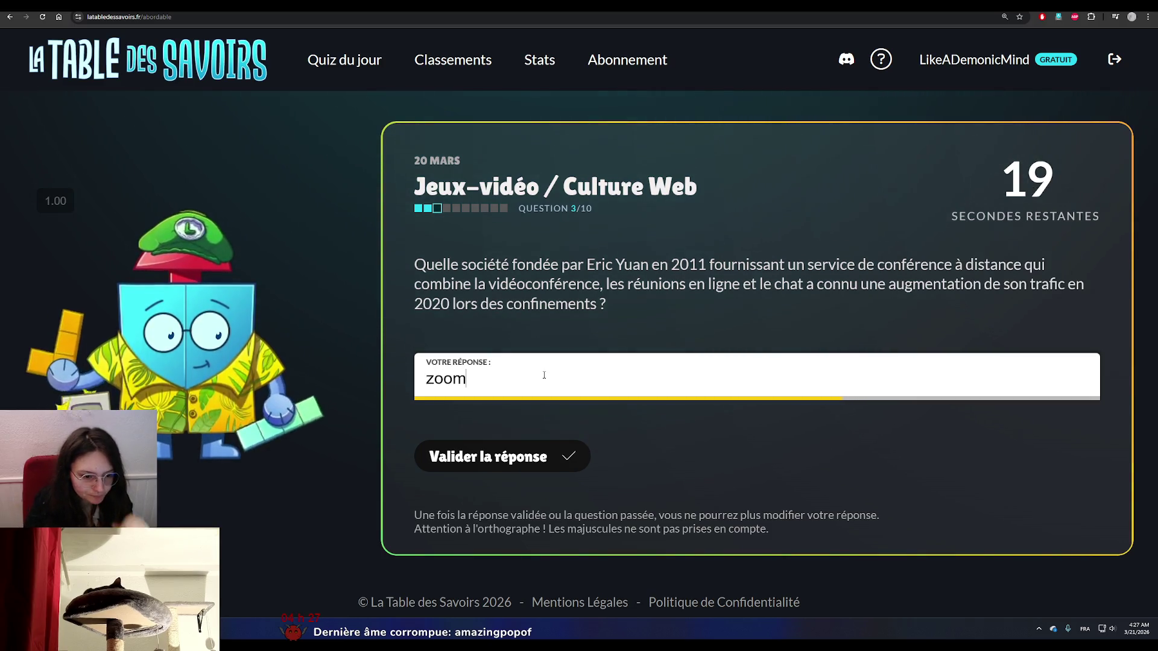
left_click(476, 449)
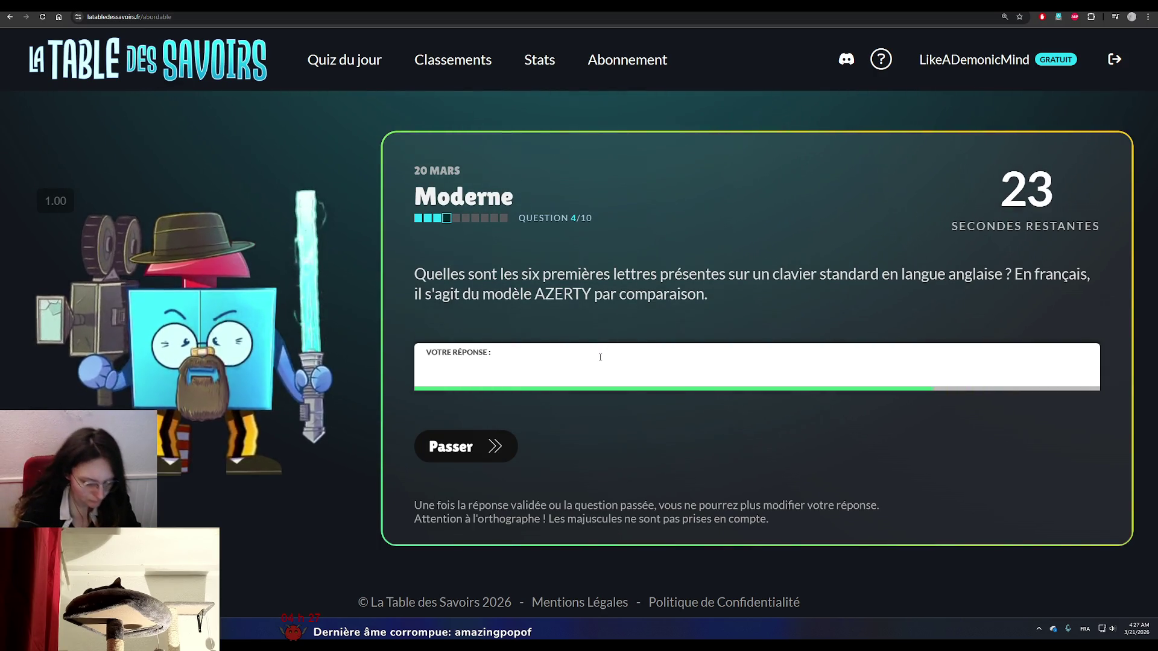
key("alt+shift")
type("qwerty")
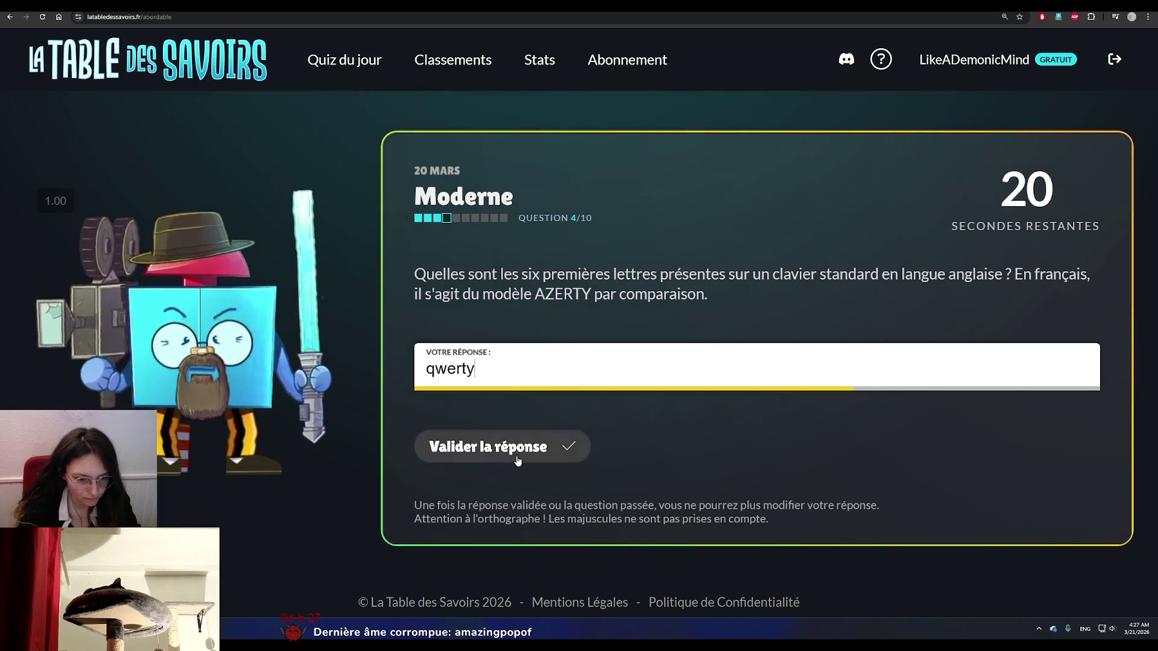
left_click(549, 443)
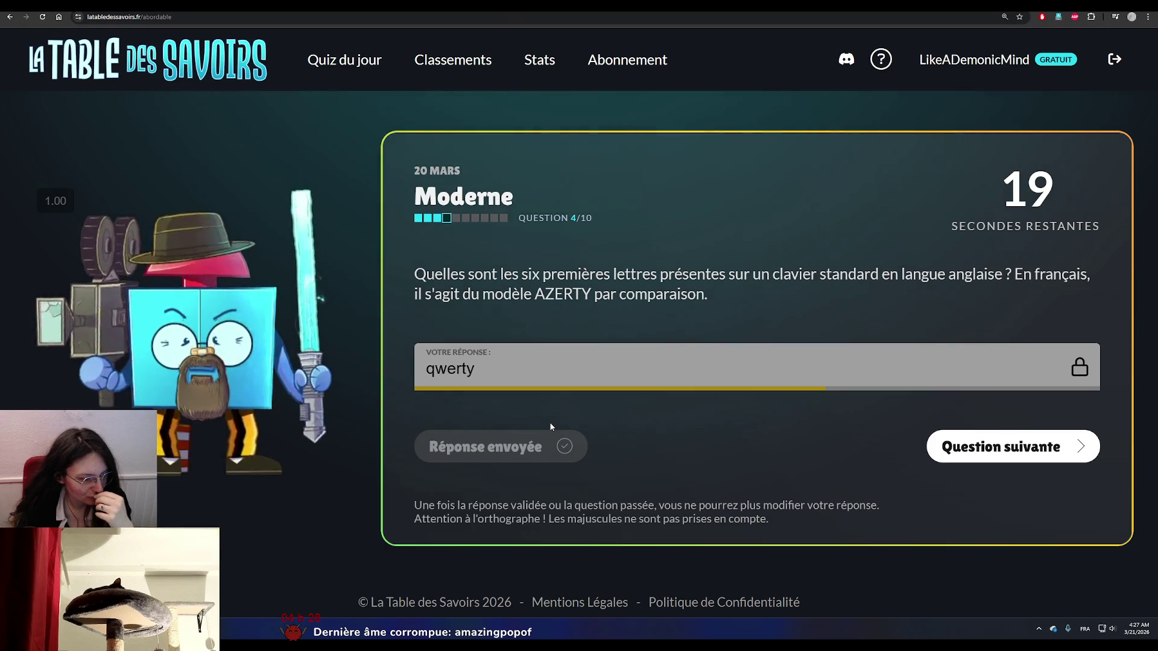
left_click(953, 446)
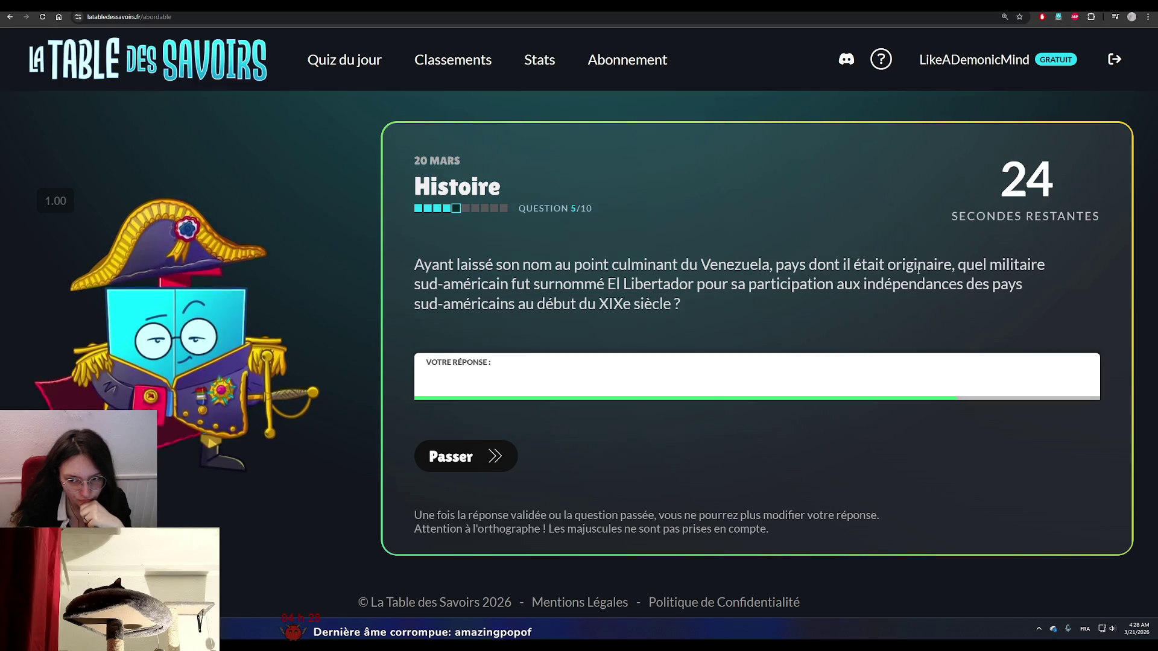
Let the Histoire question time out, answer question 6 with pair, and advance
left_click(996, 276)
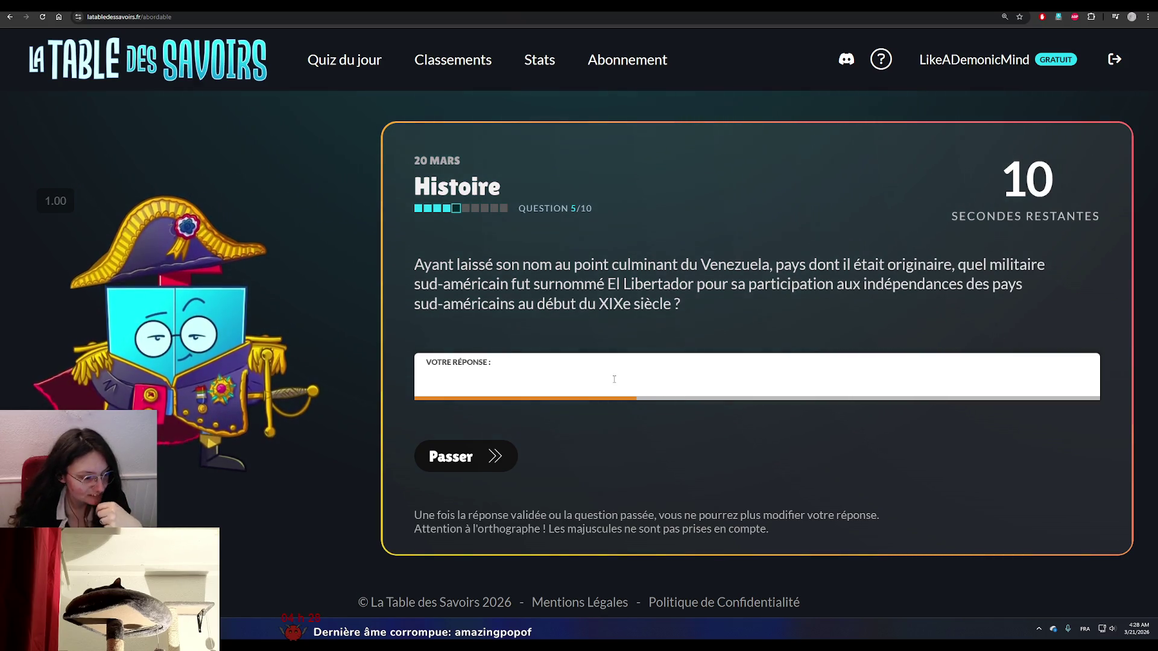
left_click(544, 374)
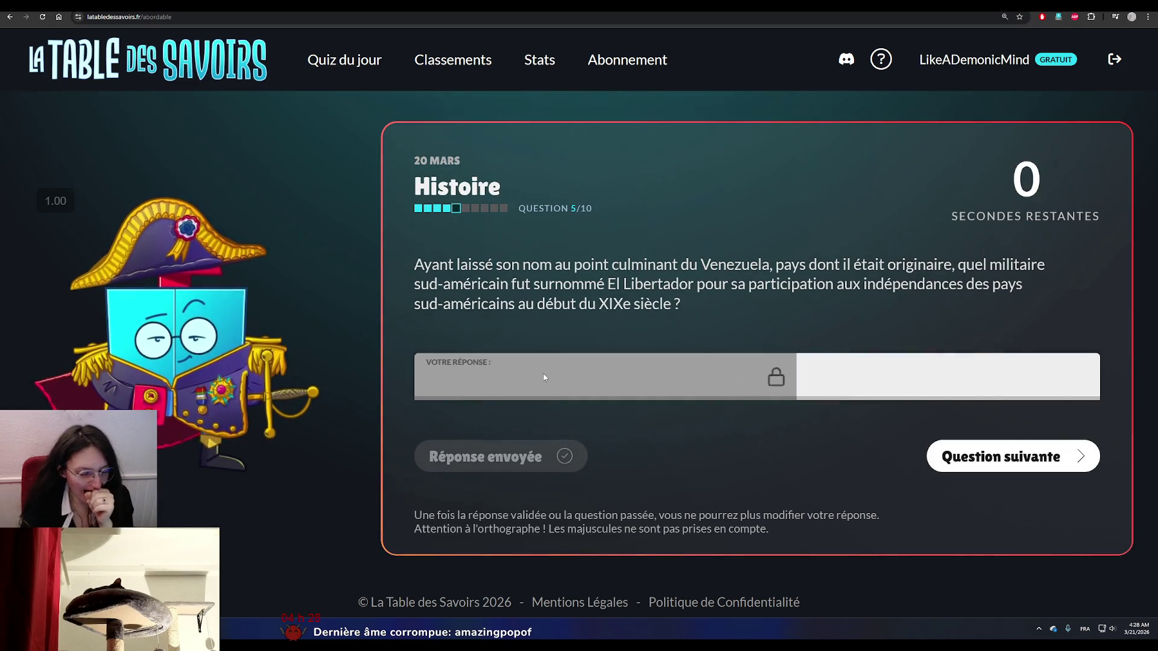
left_click(996, 458)
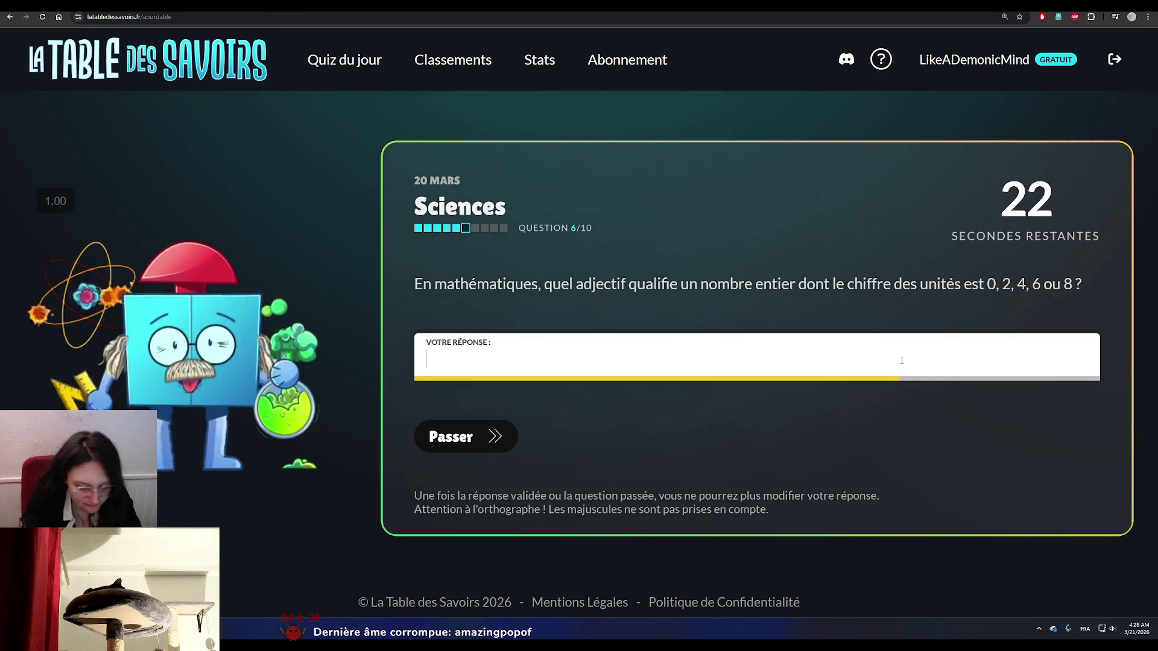
type("pair")
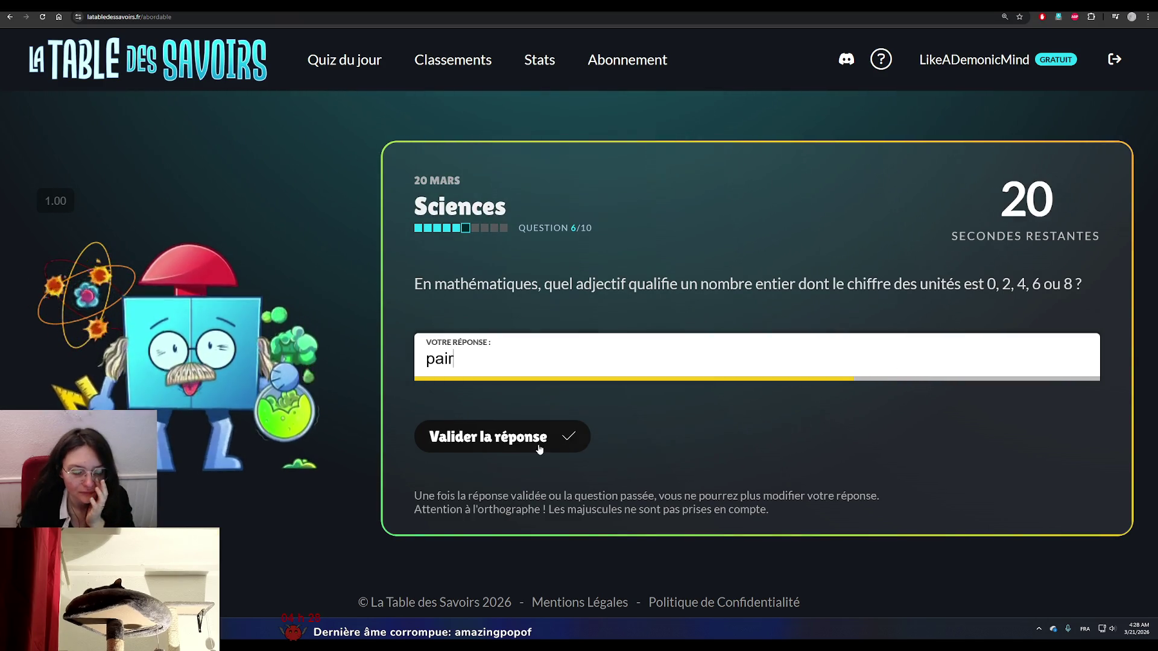
left_click(539, 451)
left_click(960, 438)
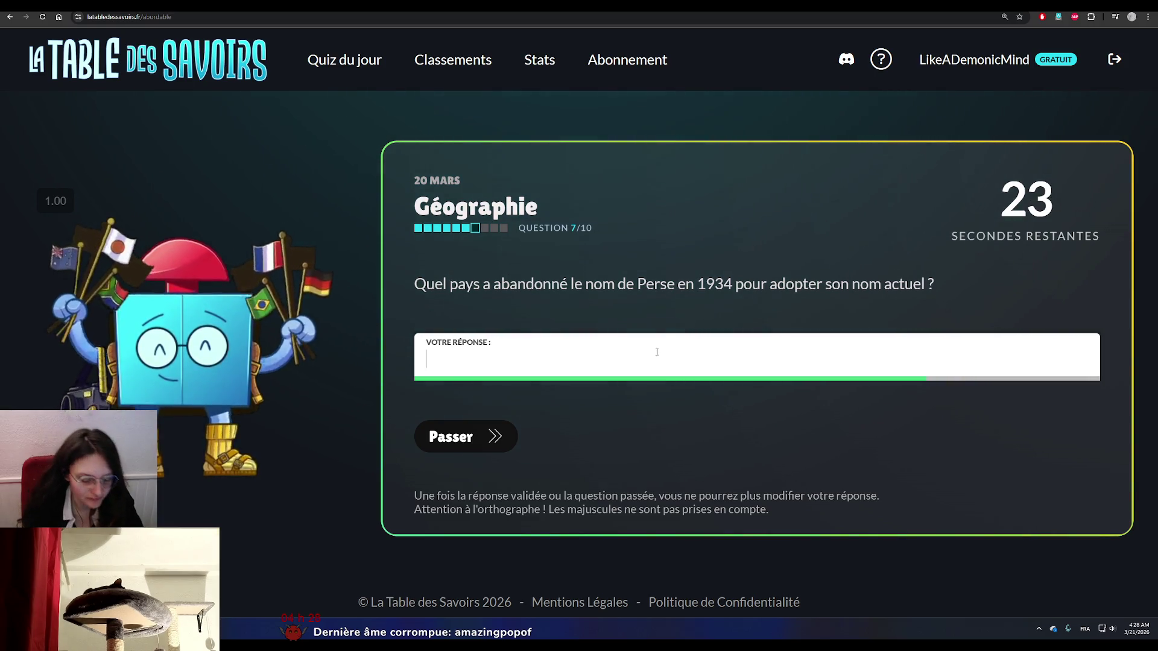
Answer 'macédoine' for question 7 and 'barbara' for the Musiques question 8
type("macédoine")
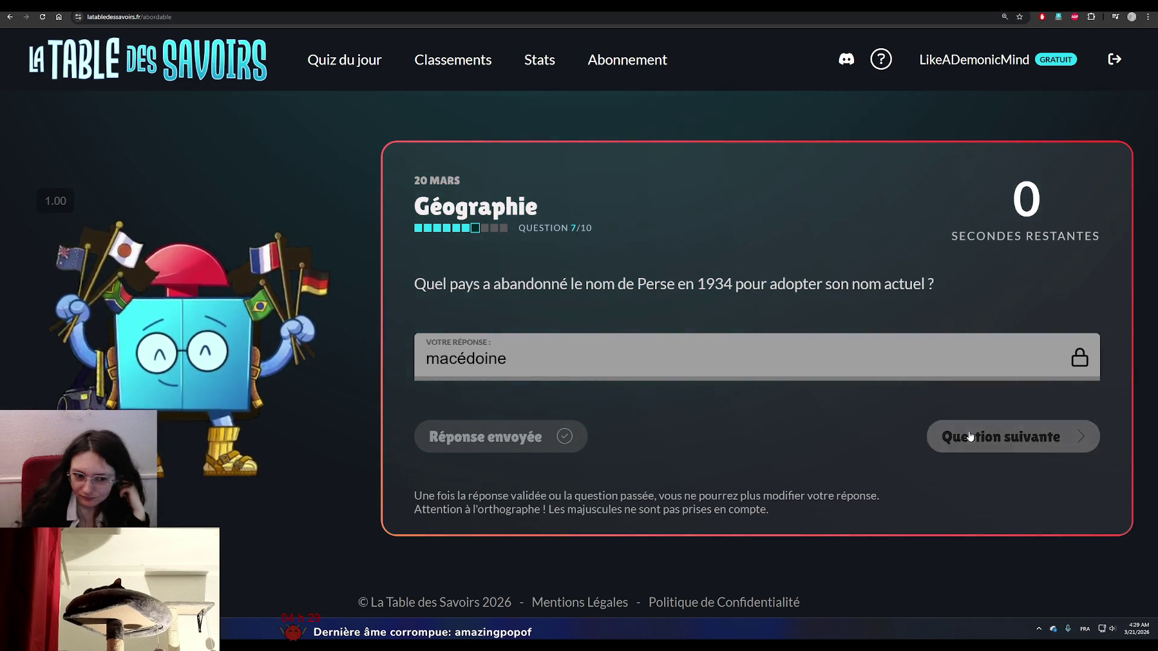
left_click(965, 437)
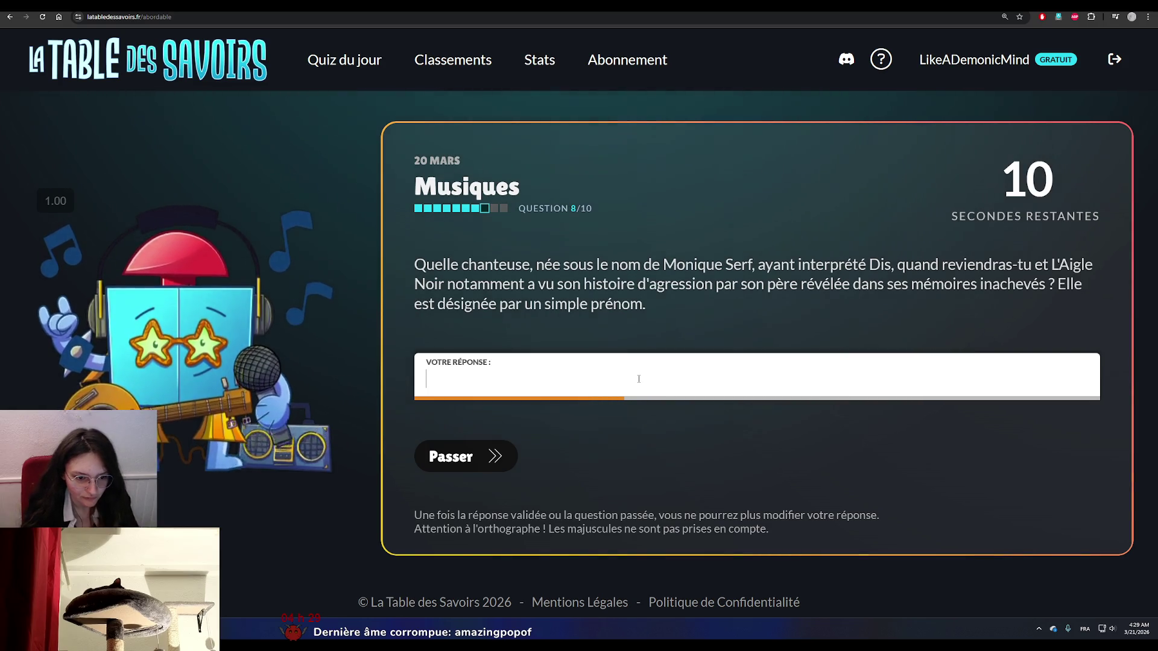
type("barbara")
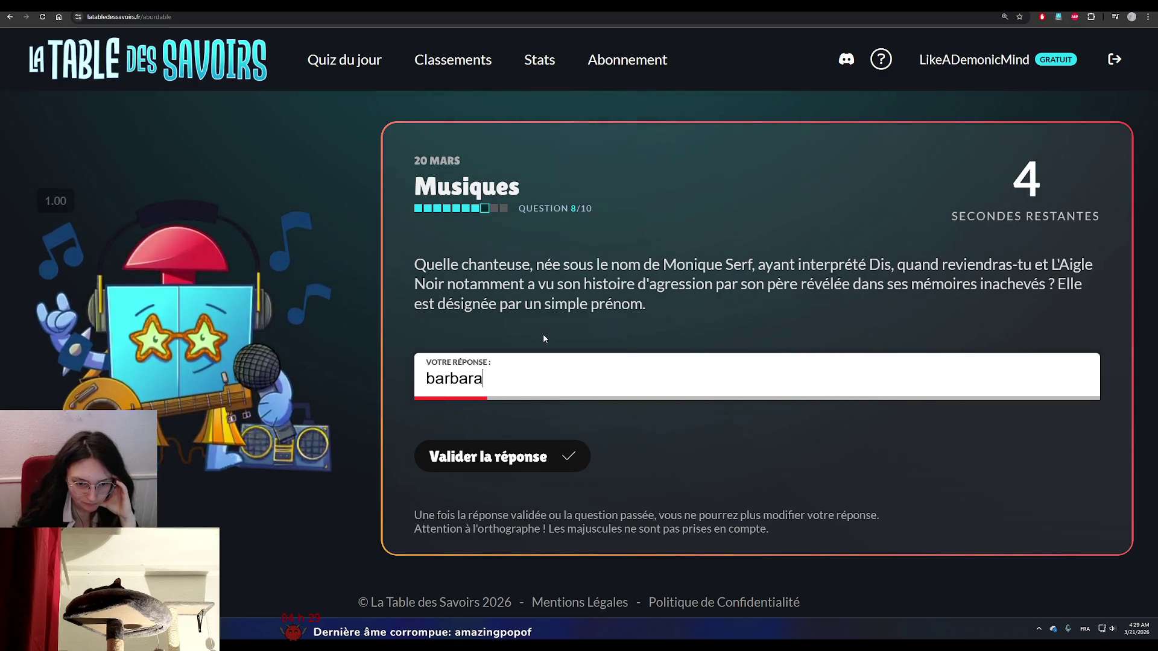
left_click_drag(415, 306, 635, 308)
left_click(675, 318)
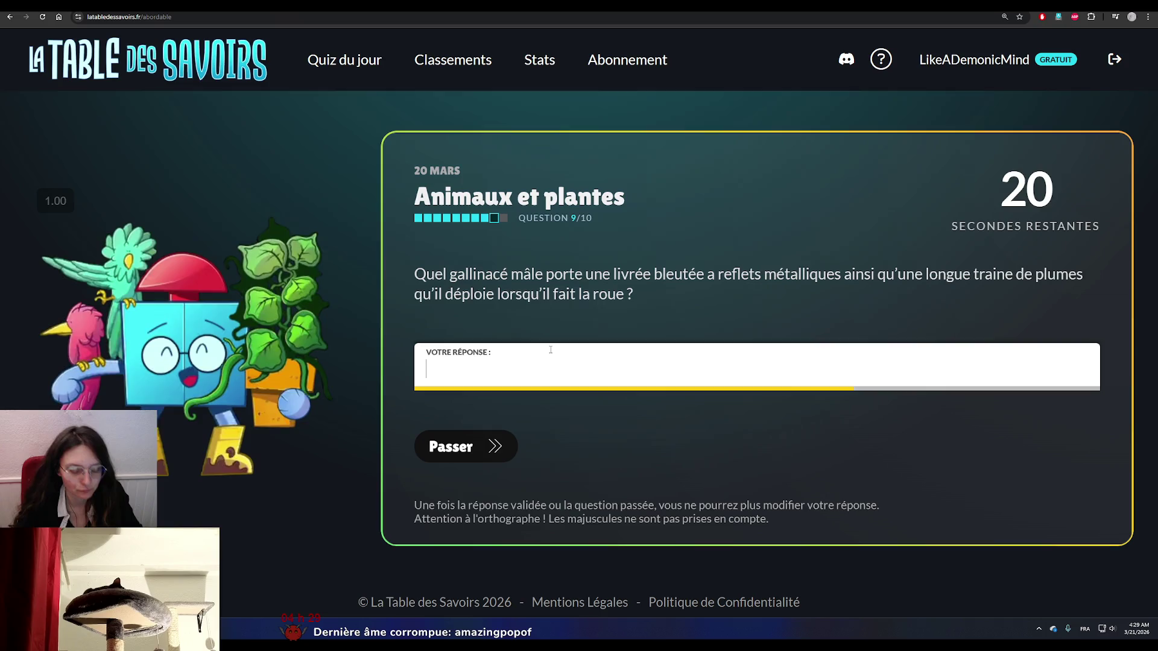
Answer the last question with paon and finish the quiz
type("paon")
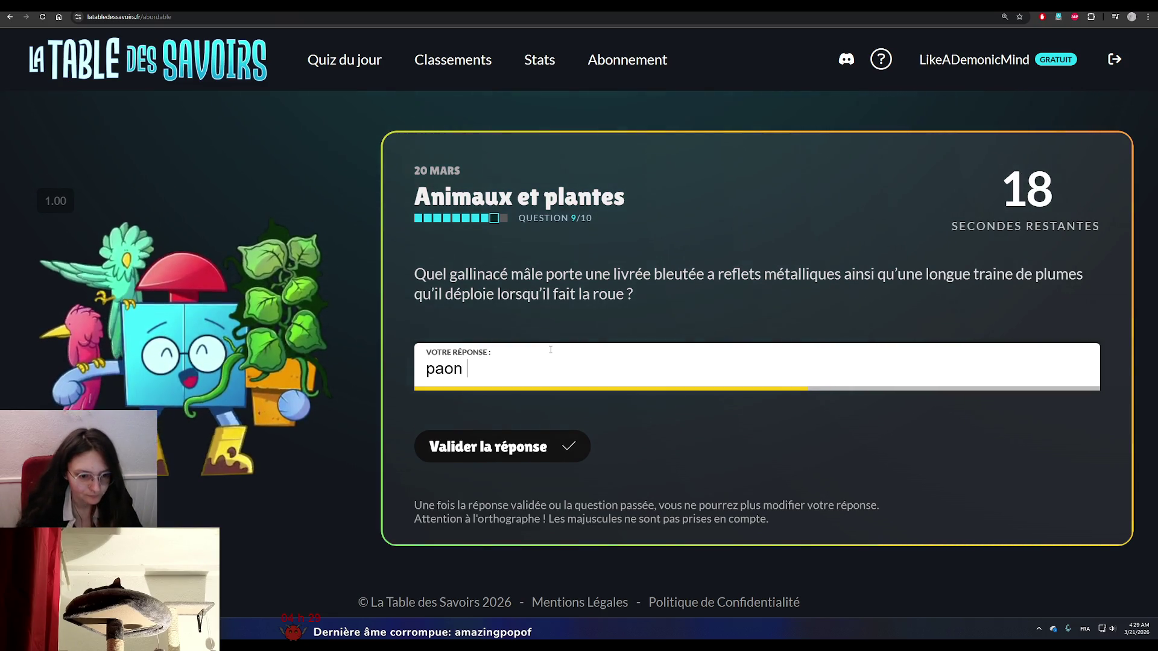
key("Return")
key("Return")
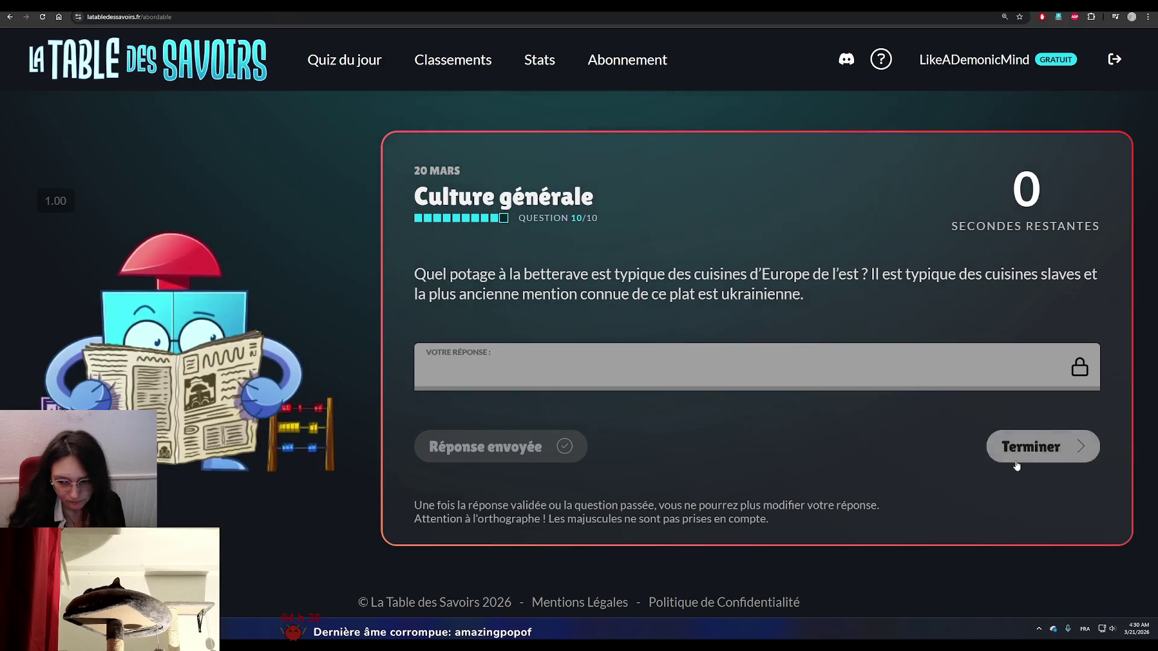
left_click(1020, 451)
Put bonuses on the zoom, barbara and 1998 answers and lock in to reveal the results
scroll(570, 378, "down", 2)
left_click(964, 272)
scroll(1022, 382, "down", 2)
left_click(1022, 380)
scroll(869, 350, "up", 2)
left_click(965, 222)
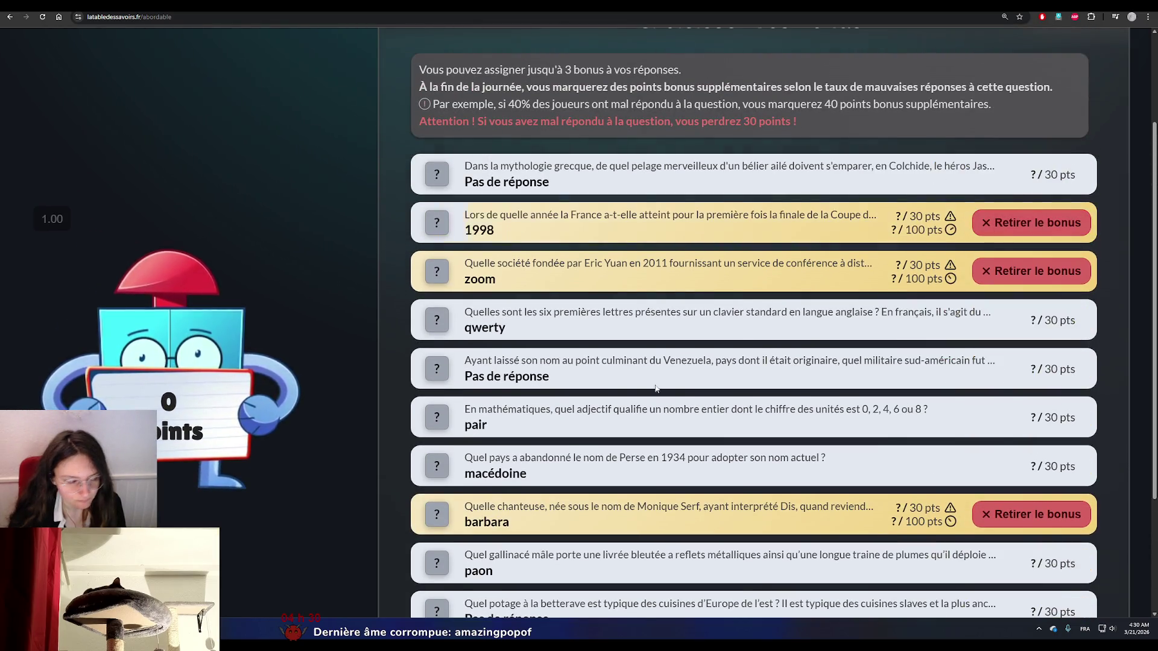
scroll(623, 386, "down", 3)
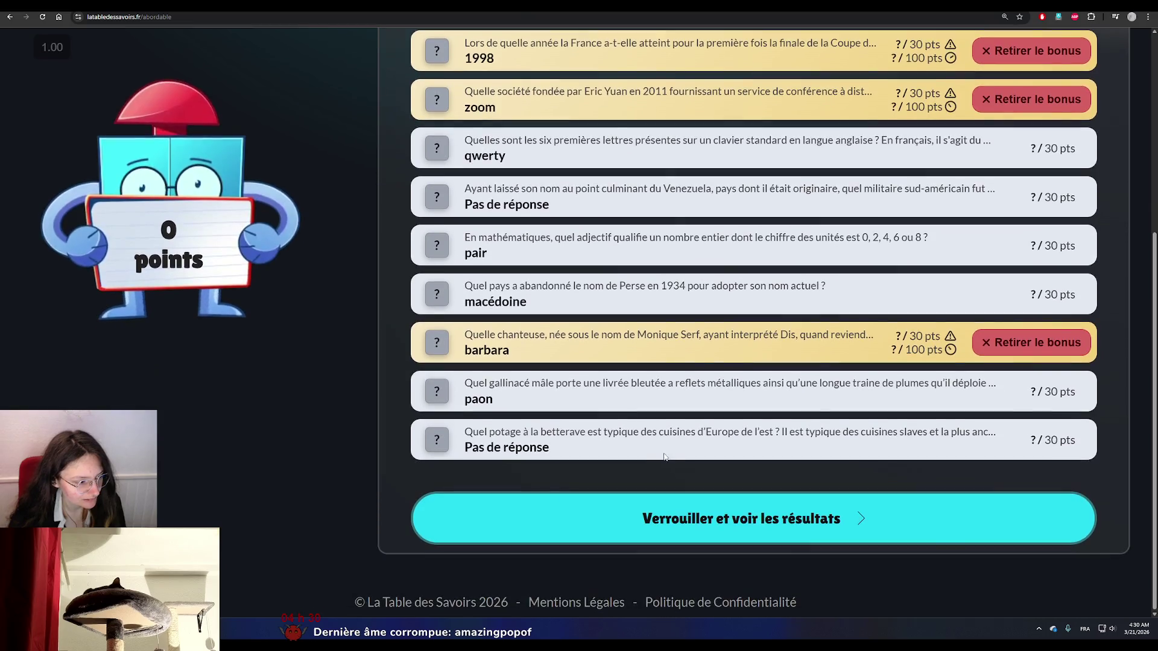
left_click(600, 531)
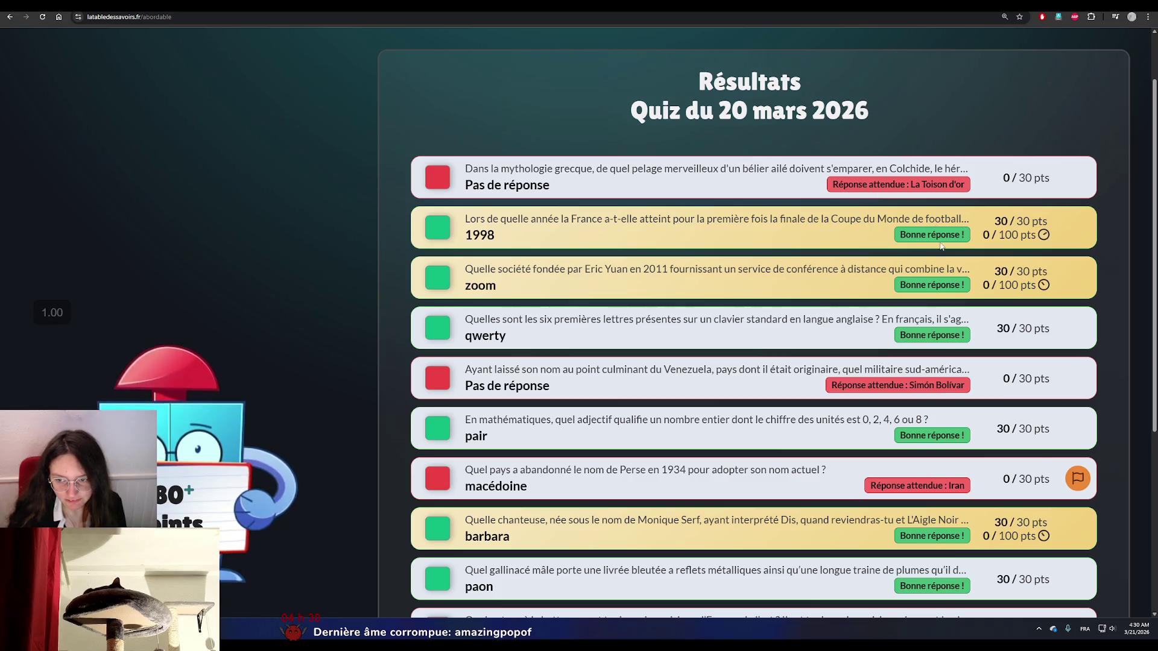
Copy the expected answer Bortsch from the results and search it on Google
scroll(941, 339, "down", 1)
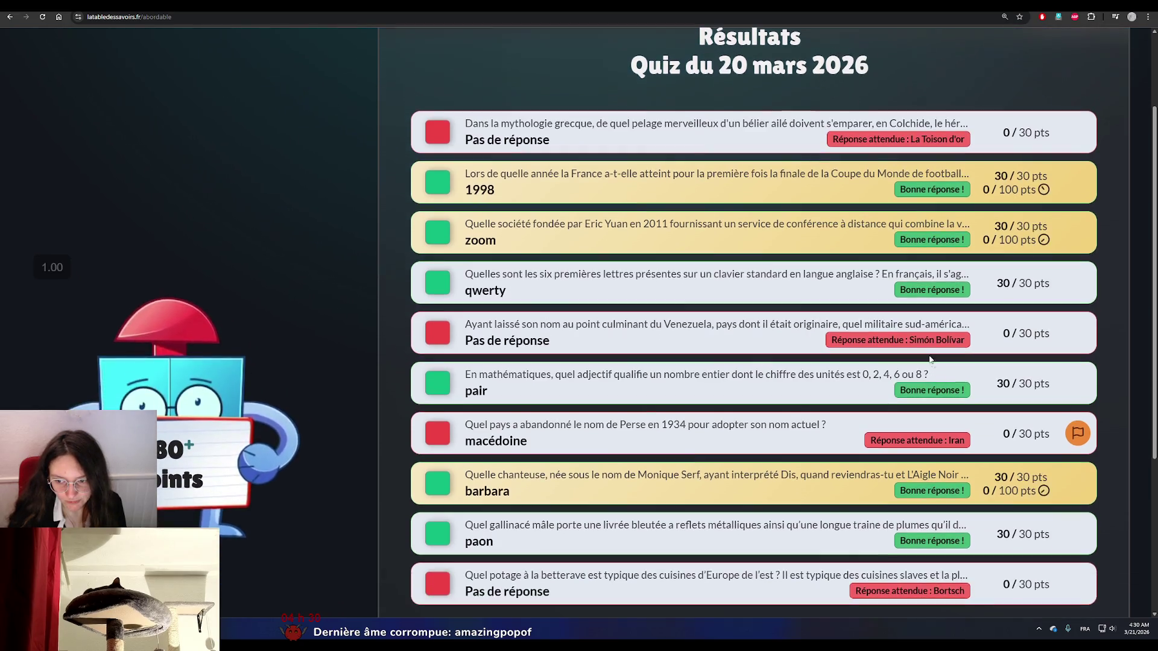
left_click_drag(905, 339, 965, 339)
left_click(965, 340)
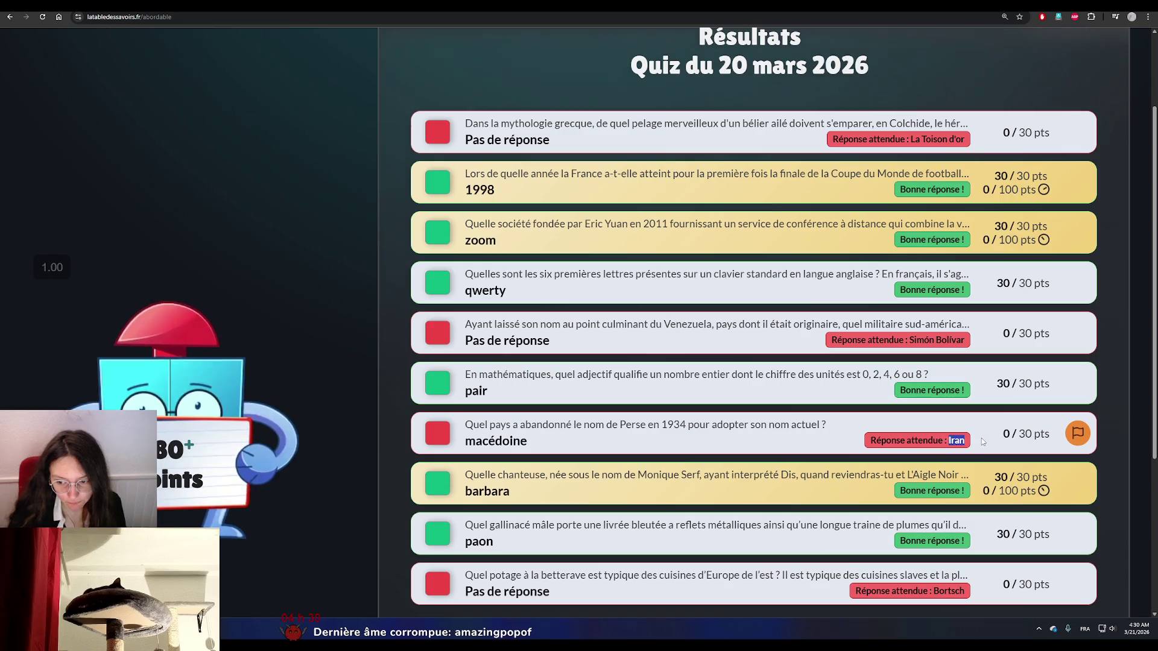
scroll(965, 448, "down", 3)
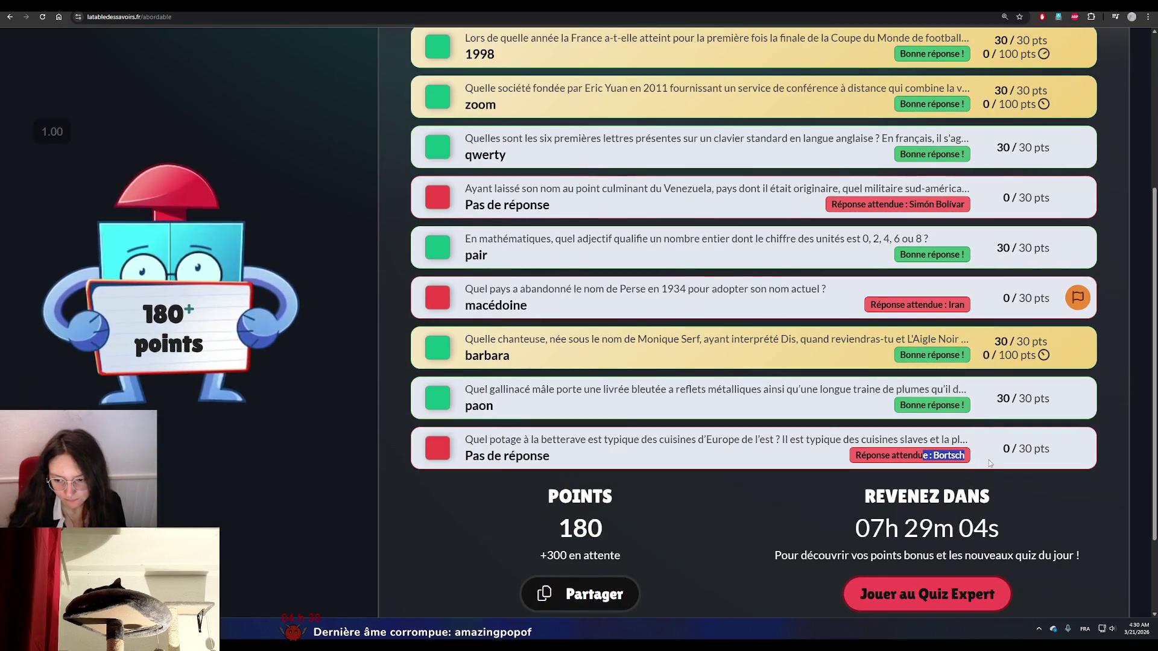
left_click_drag(933, 455, 965, 455)
key("ctrl+c")
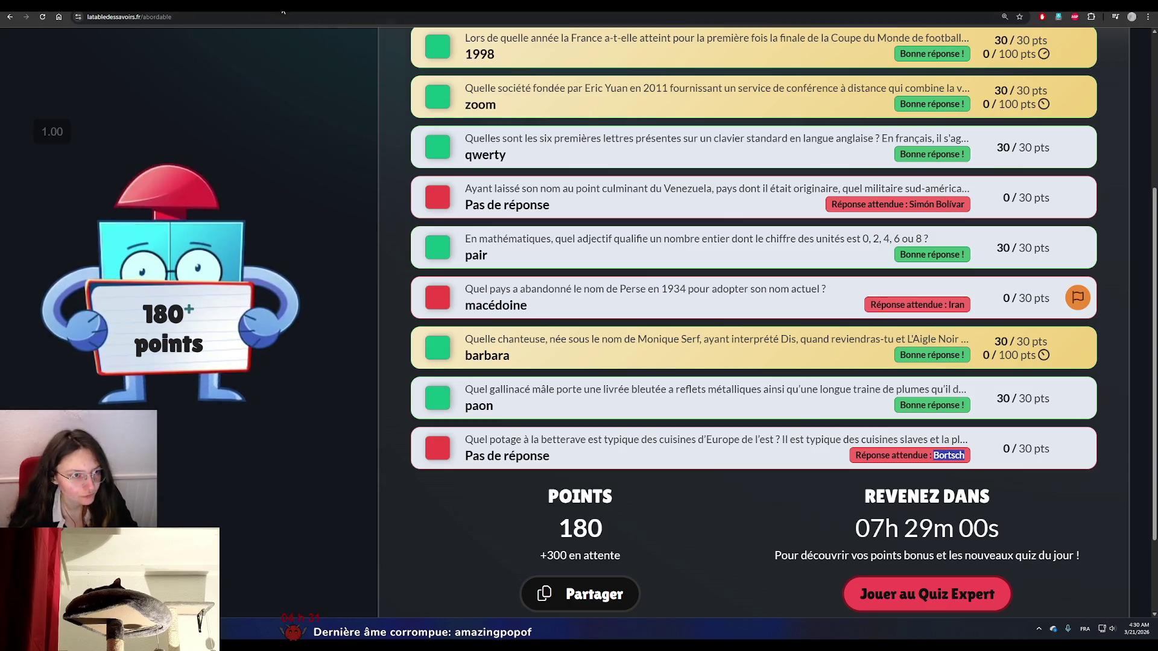
key("ctrl+t")
key("ctrl+v")
key("Return")
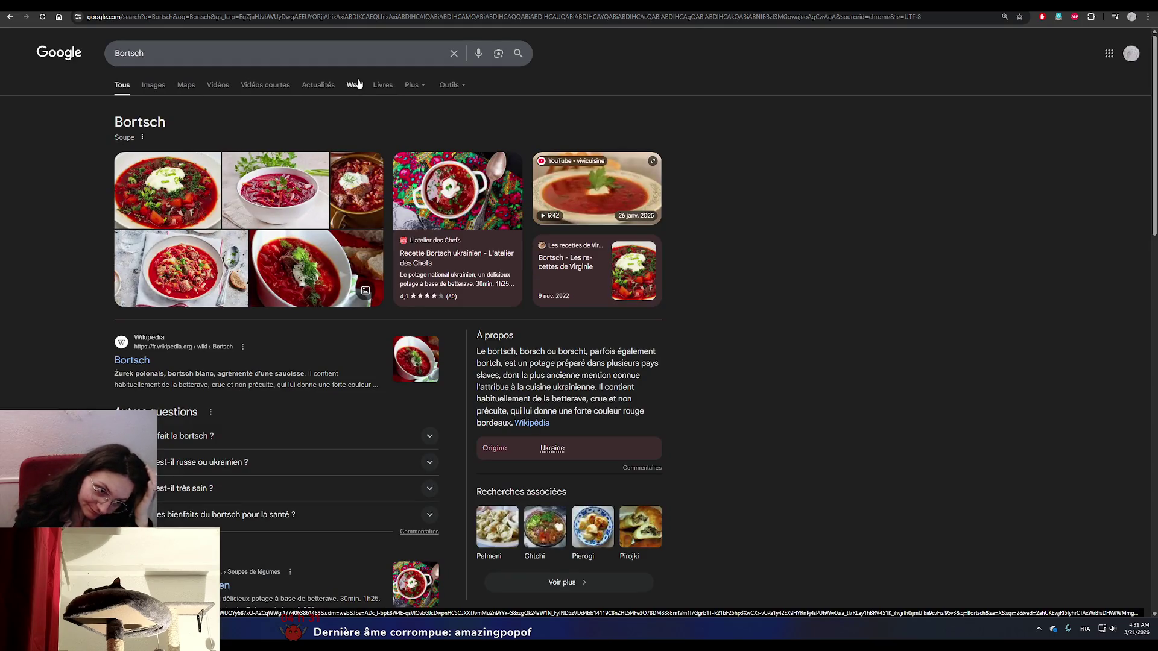
Close the Google Bortsch results tab to get back to the itch.io edit page
key("ctrl+w")
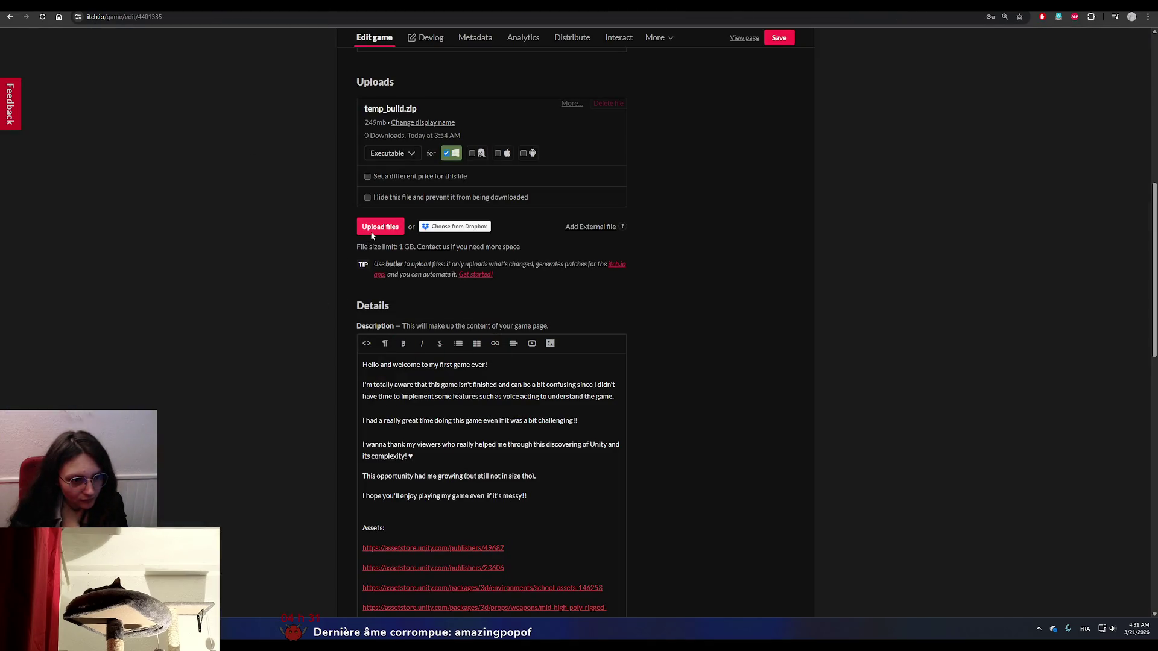
Compress the build_web folder into build_web.zip in Explorer
left_click(371, 234)
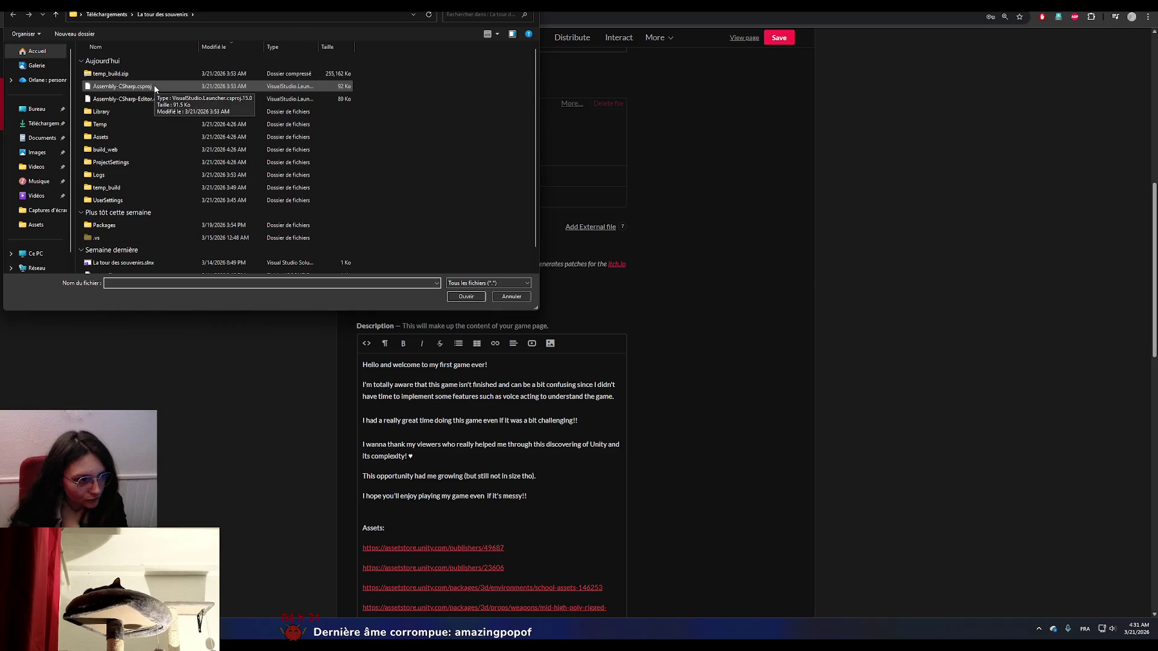
key("Escape")
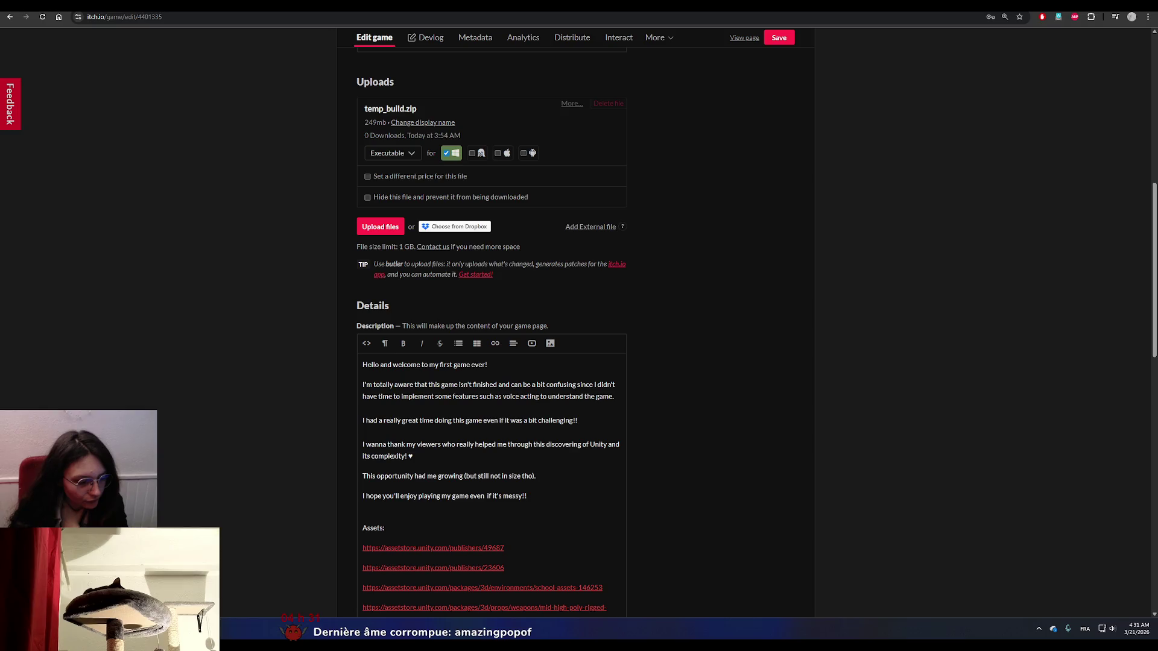
key("alt+Tab")
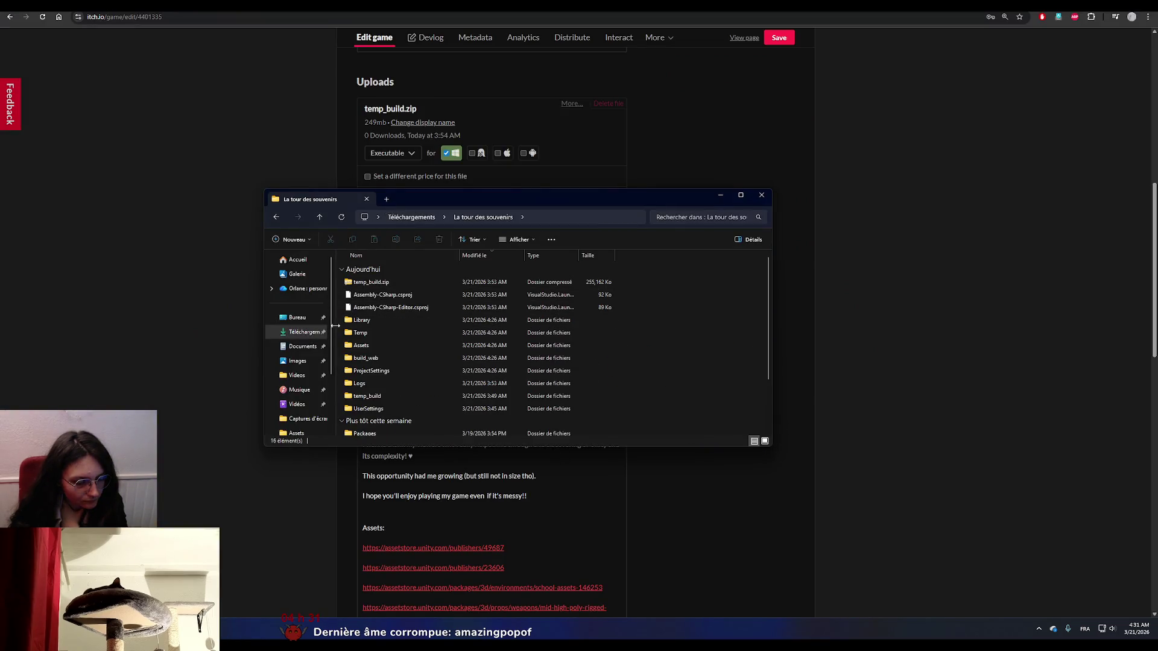
right_click(376, 358)
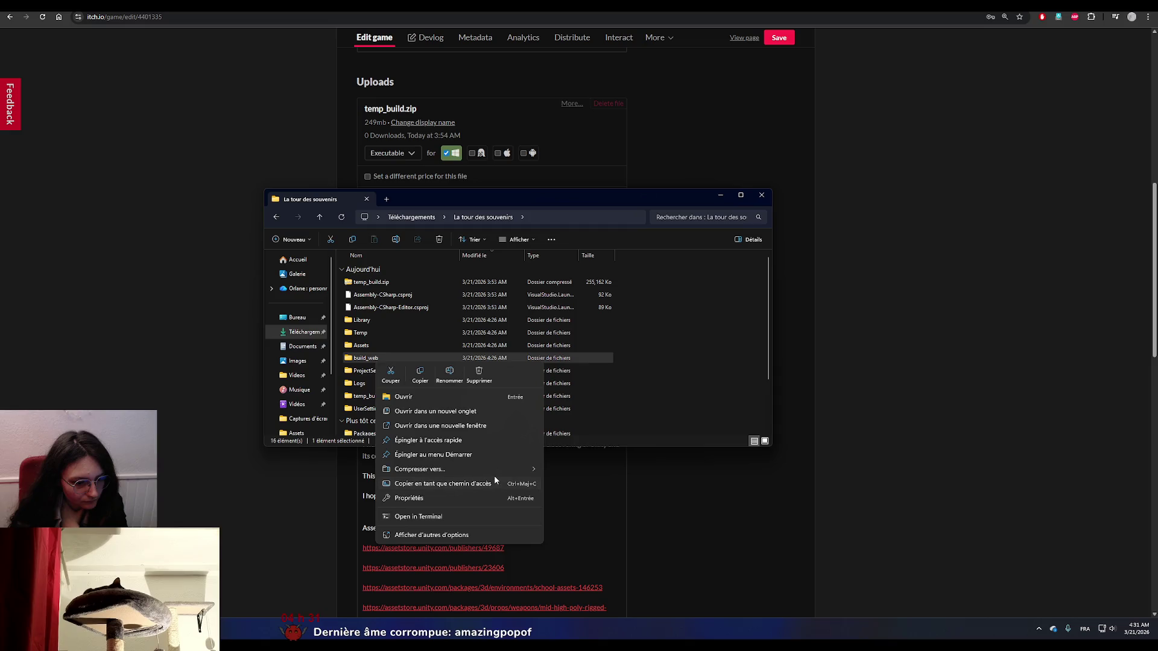
mouse_move(499, 472)
left_click(569, 474)
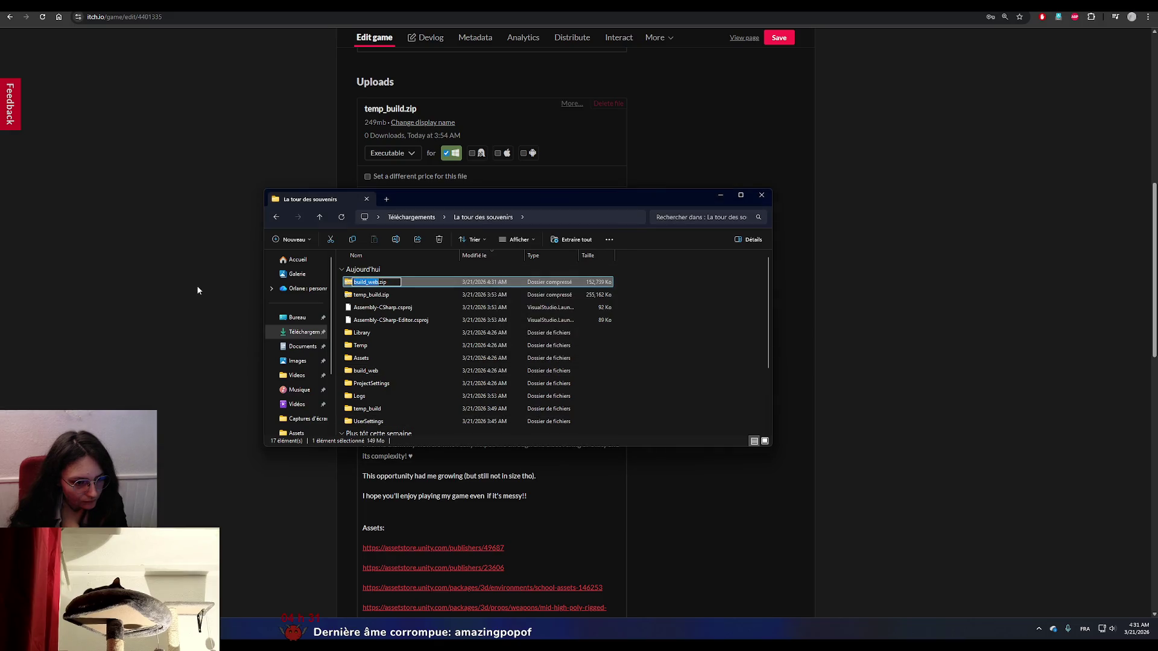
Upload build_web.zip to the itch.io game page
left_click(187, 226)
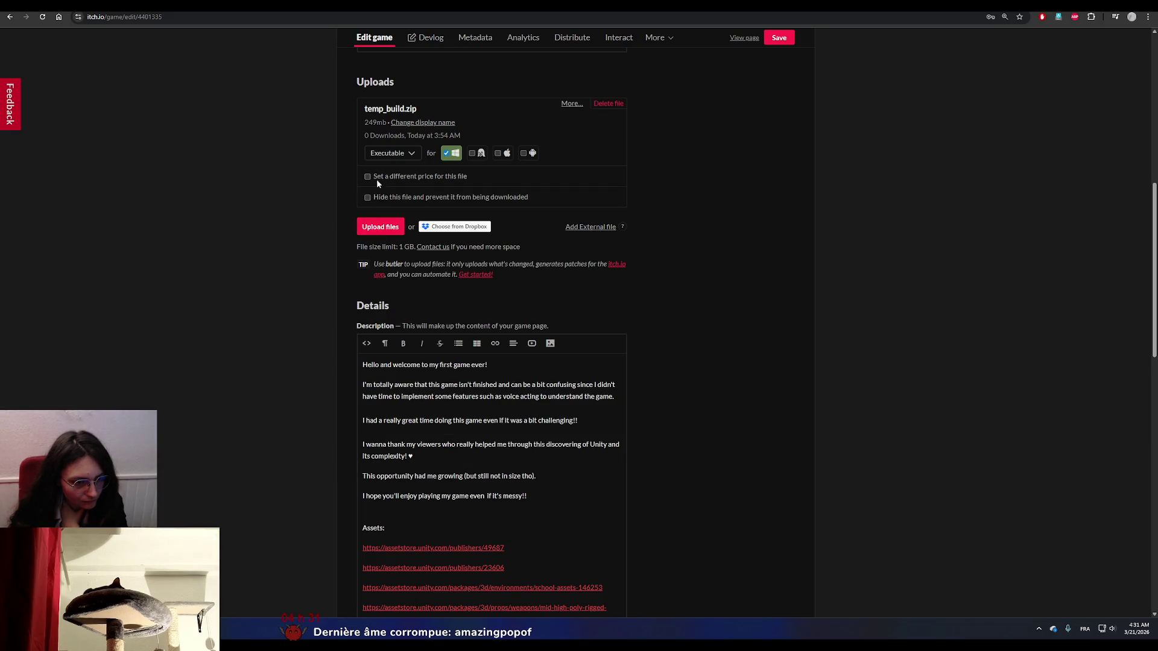
left_click(381, 226)
left_click(165, 77)
left_click(463, 296)
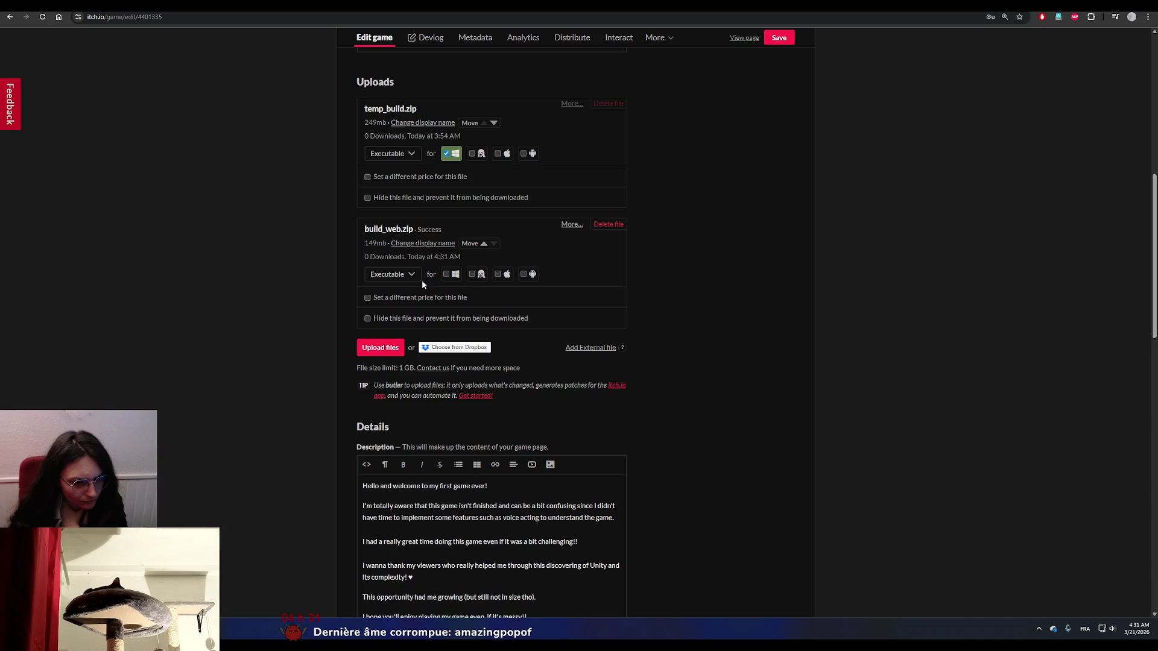
left_click(411, 279)
left_click(410, 297)
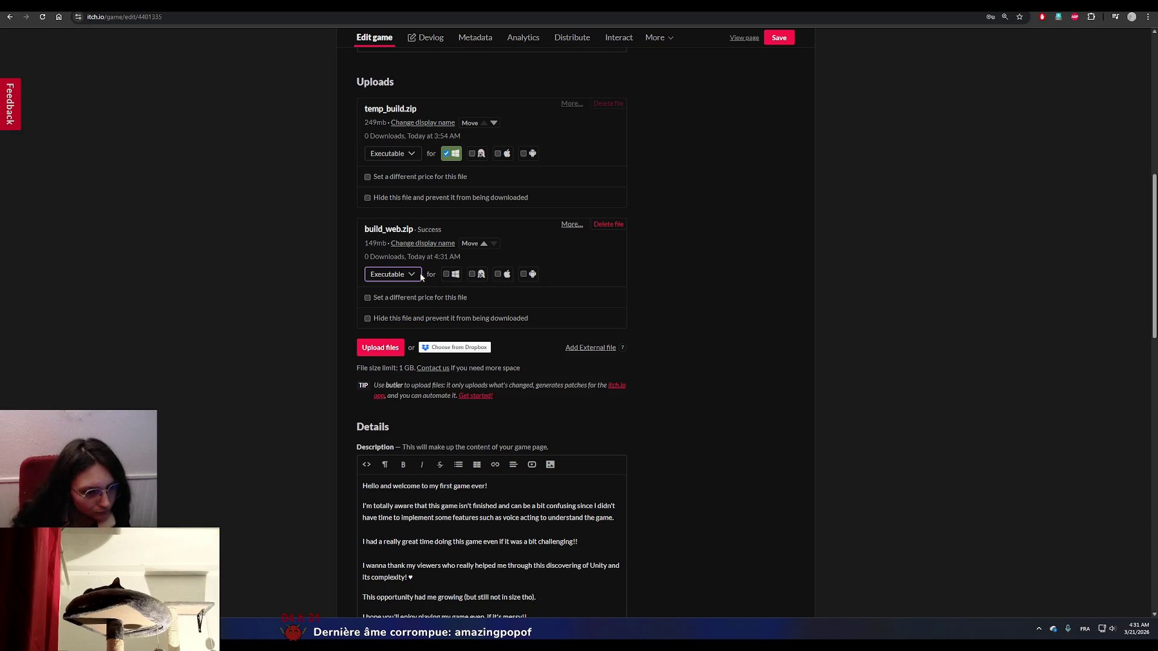
left_click(393, 275)
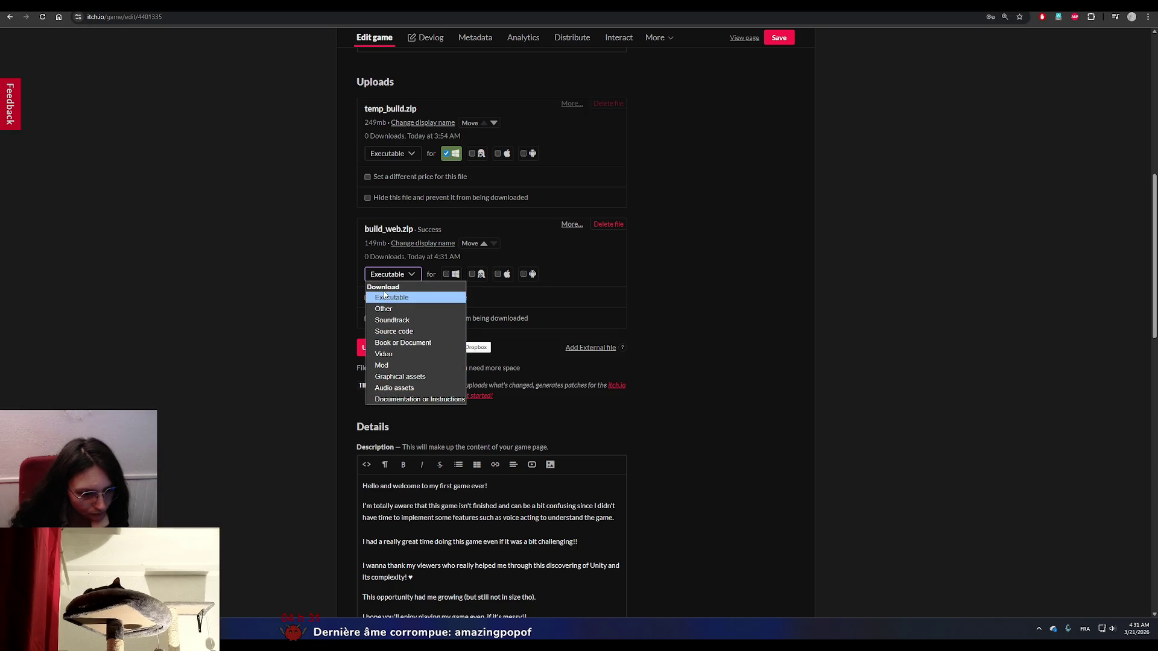
left_click(340, 316)
scroll(271, 366, "down", 20)
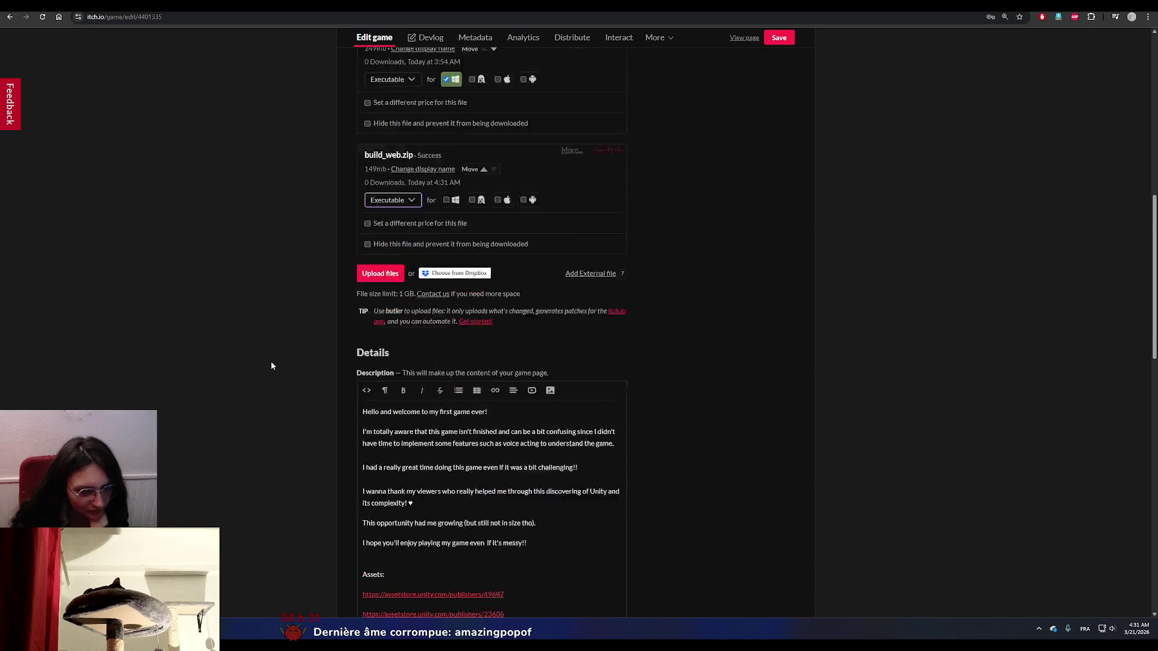
left_click(369, 530)
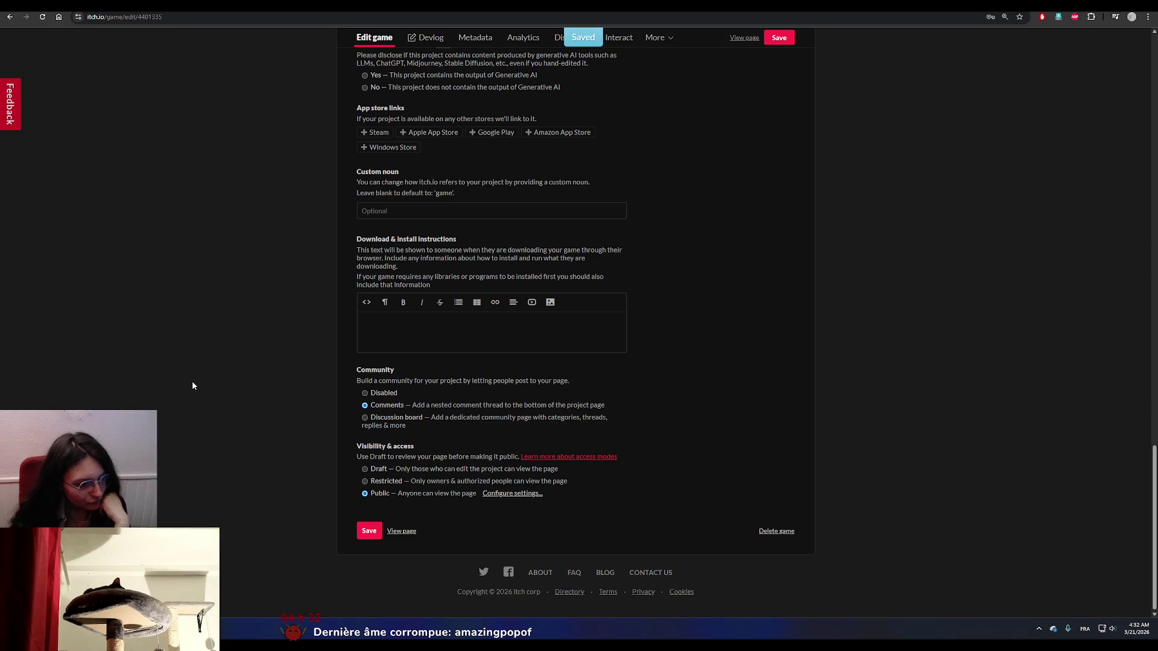
scroll(193, 385, "up", 2)
scroll(193, 386, "up", 9)
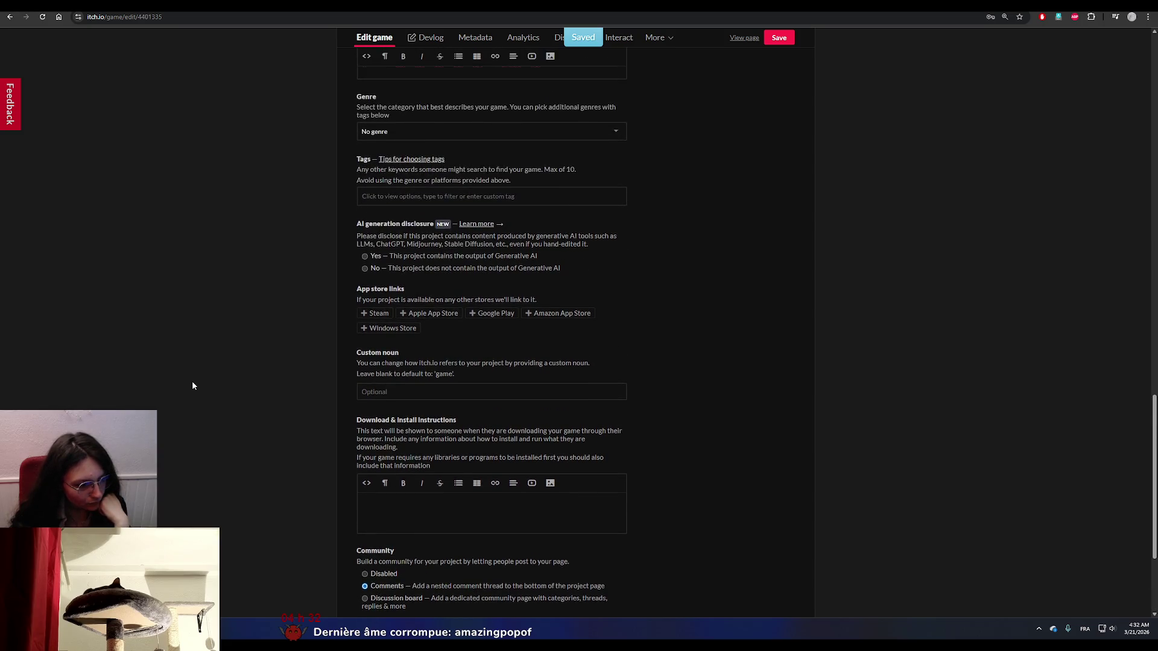
scroll(193, 386, "up", 4)
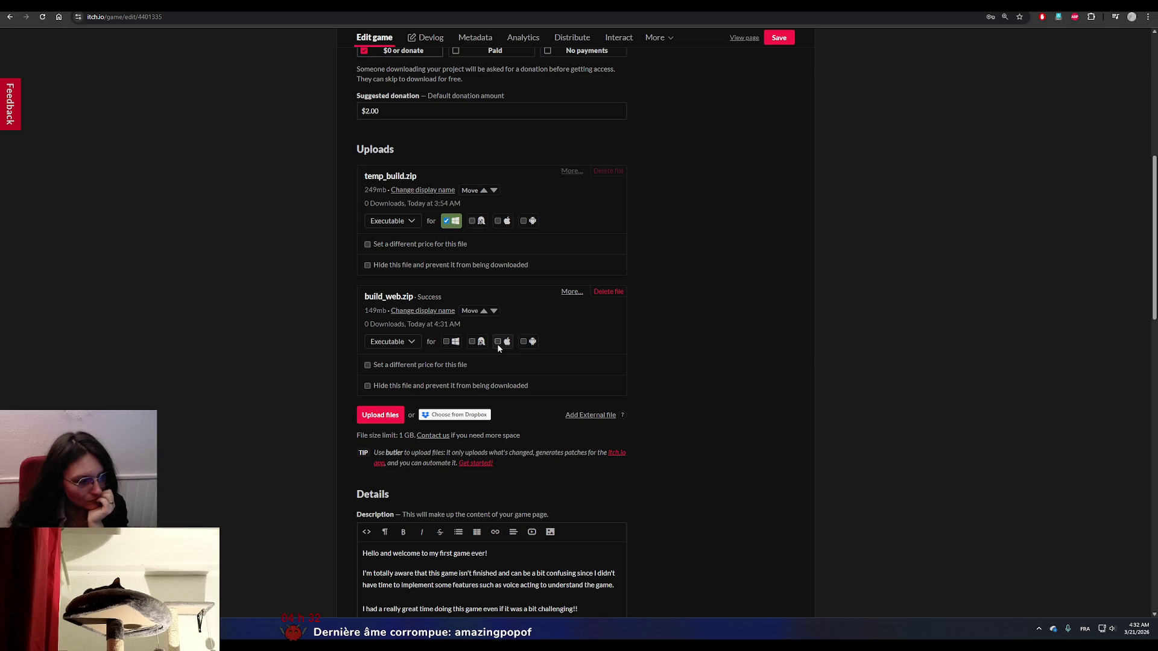
scroll(342, 375, "down", 3)
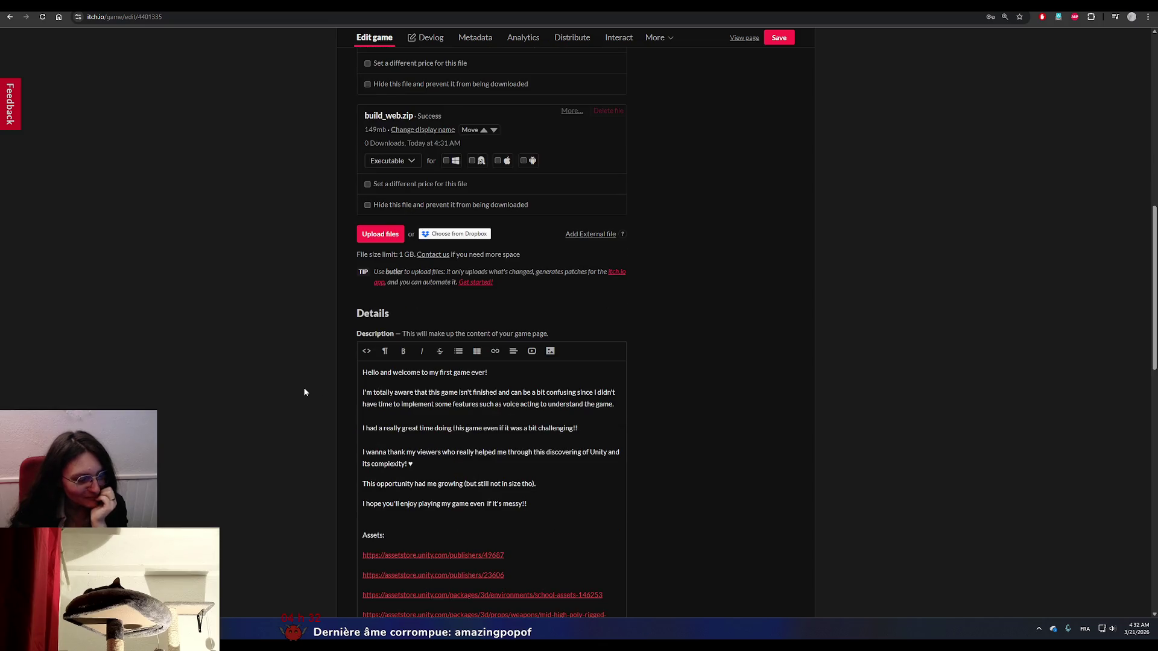
scroll(304, 392, "up", 5)
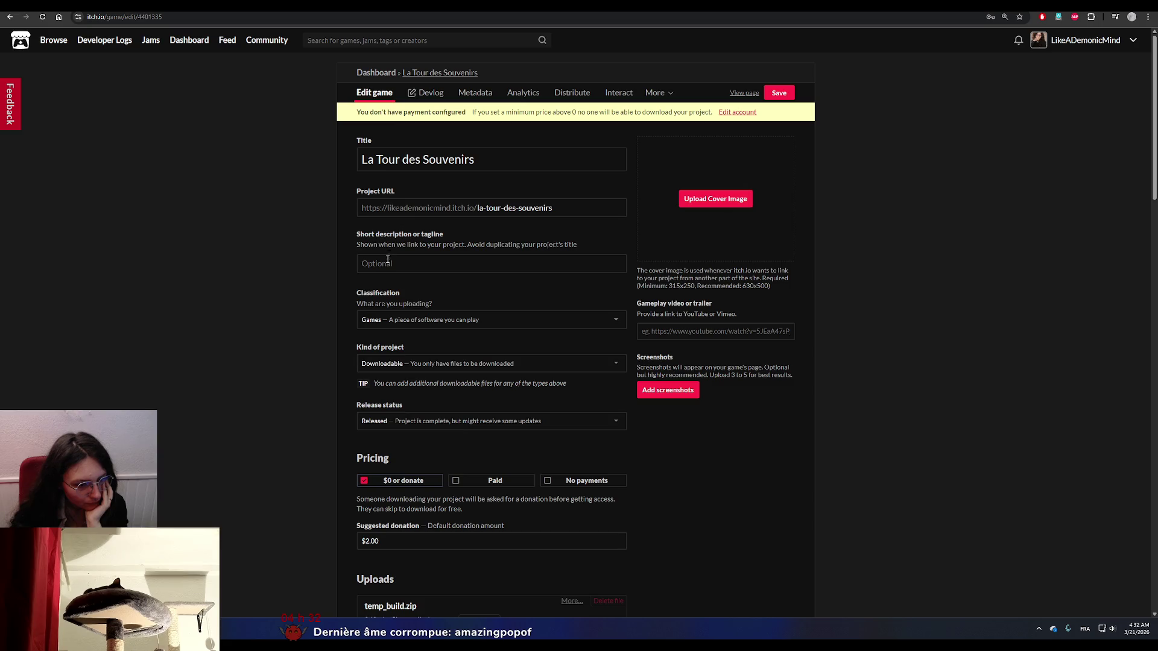
Set Kind of project to HTML and save the project settings
left_click(383, 366)
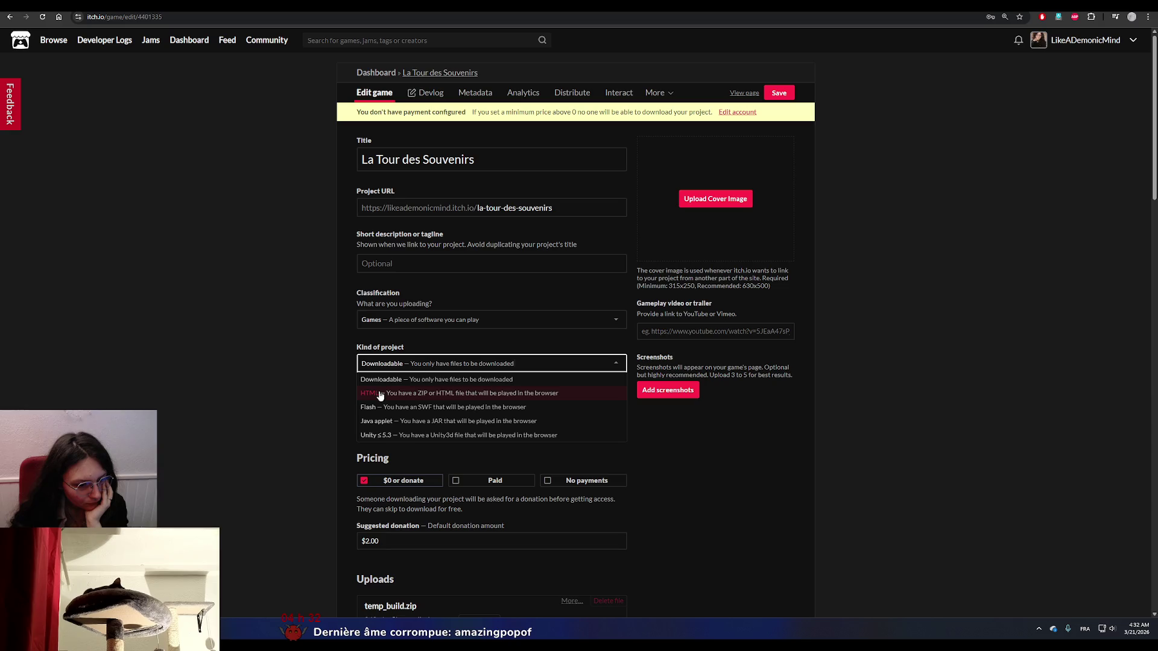
left_click(380, 394)
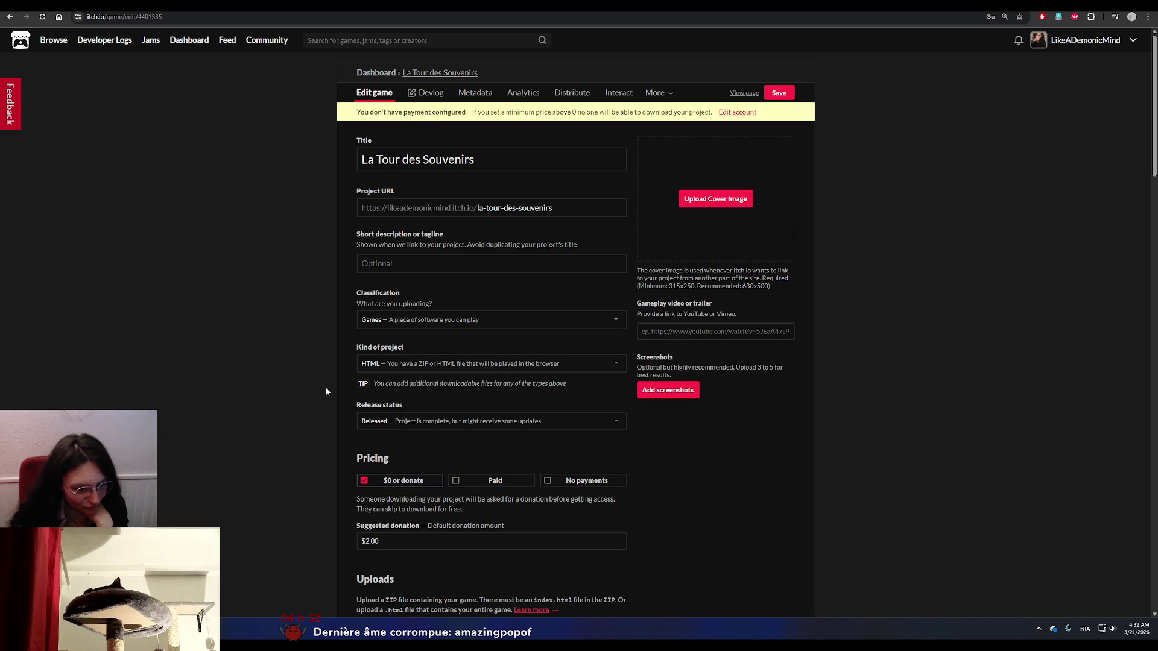
scroll(325, 389, "down", 8)
scroll(325, 392, "down", 20)
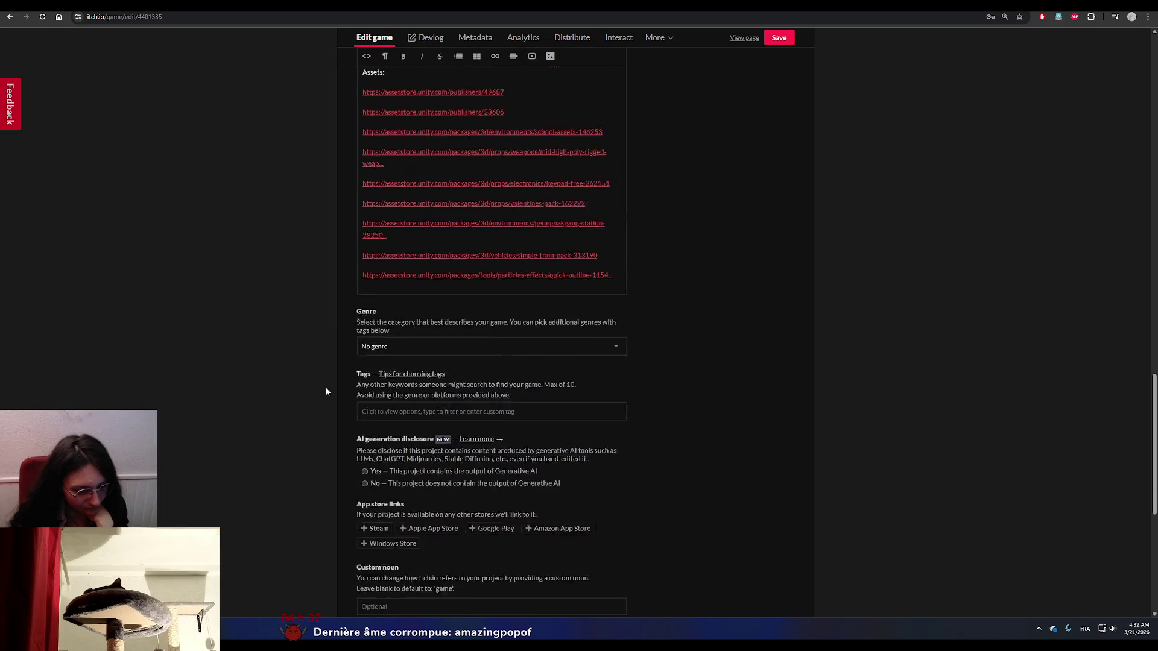
left_click(369, 531)
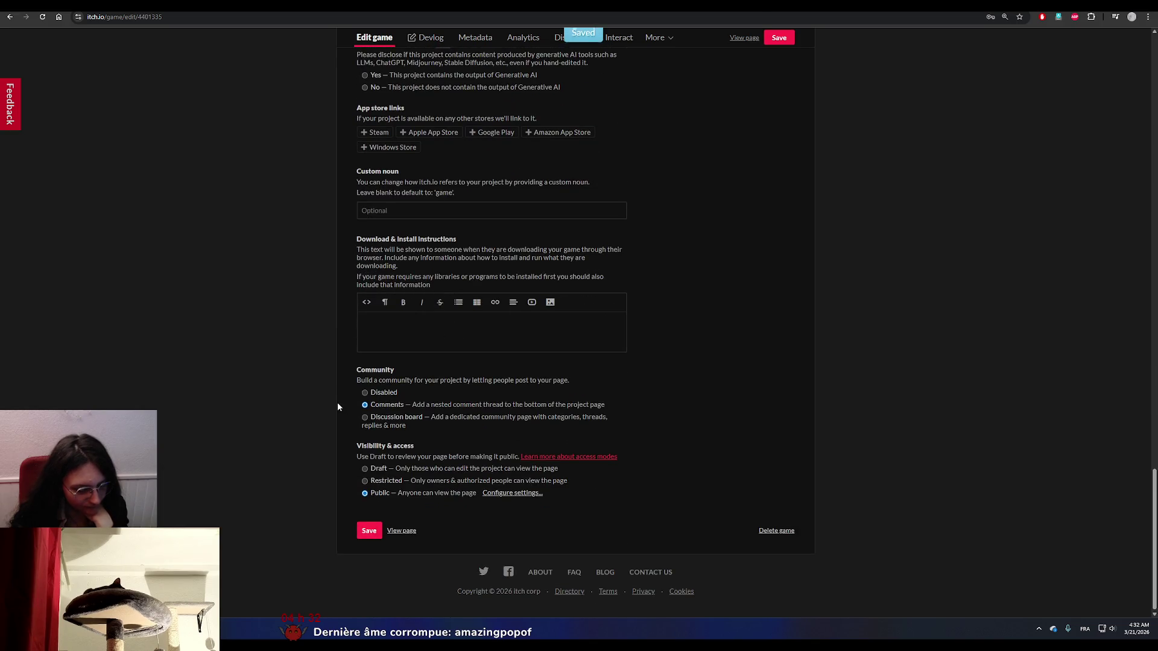
Mark build_web.zip as 'This file will be played in the browser'
scroll(338, 407, "up", 20)
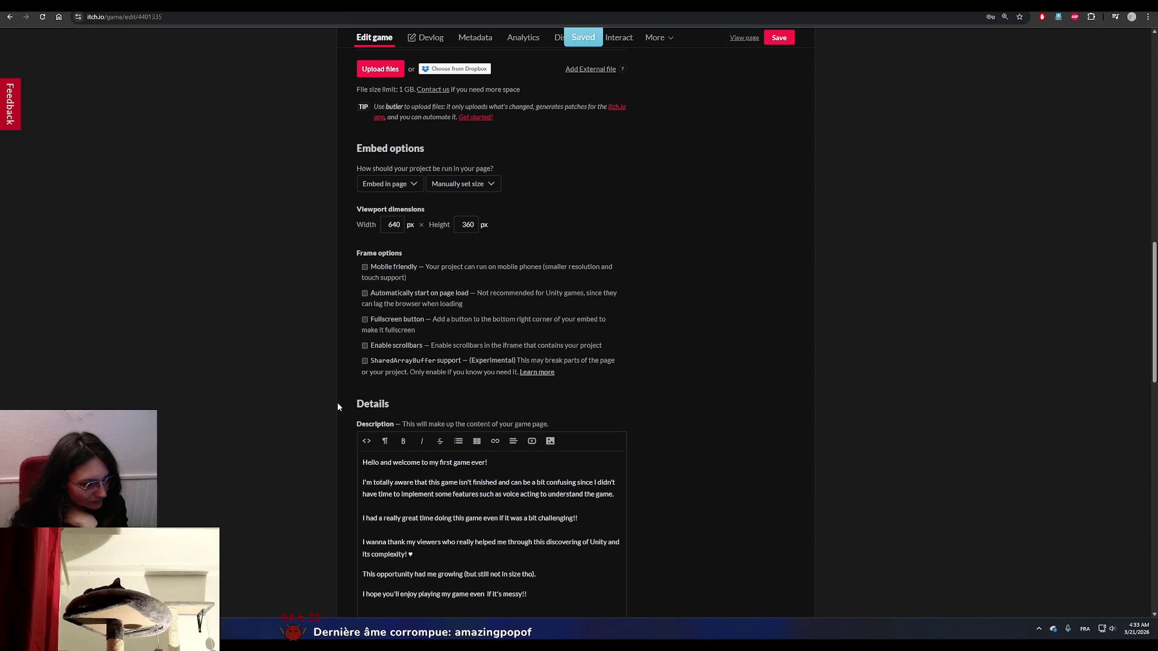
scroll(338, 407, "up", 6)
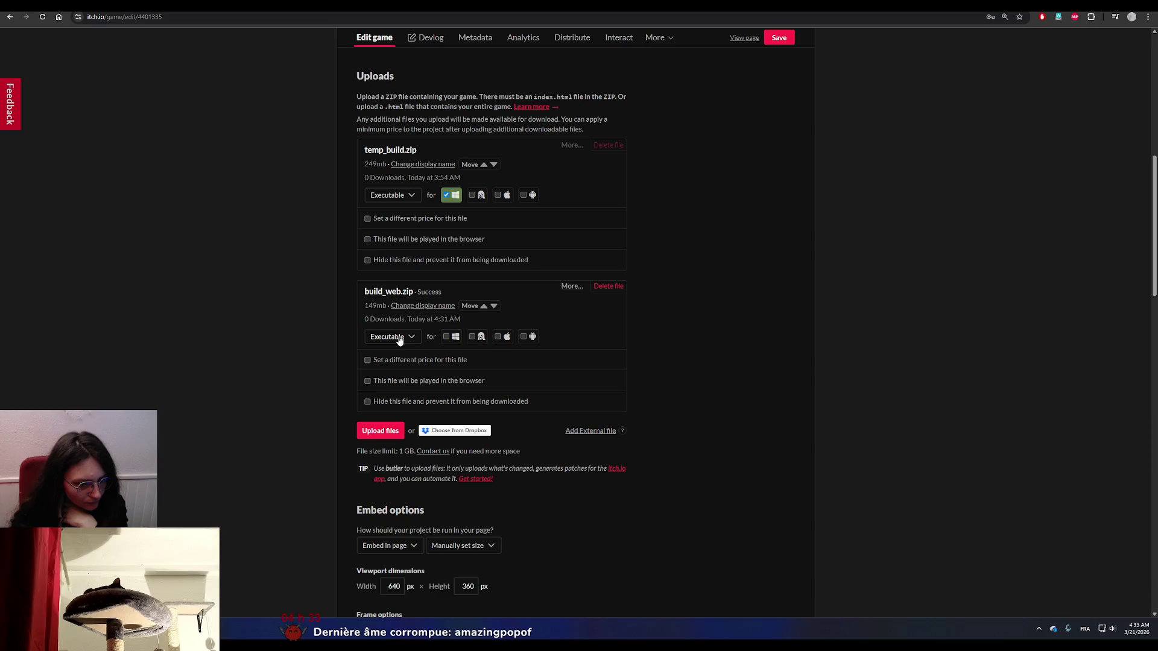
left_click(367, 381)
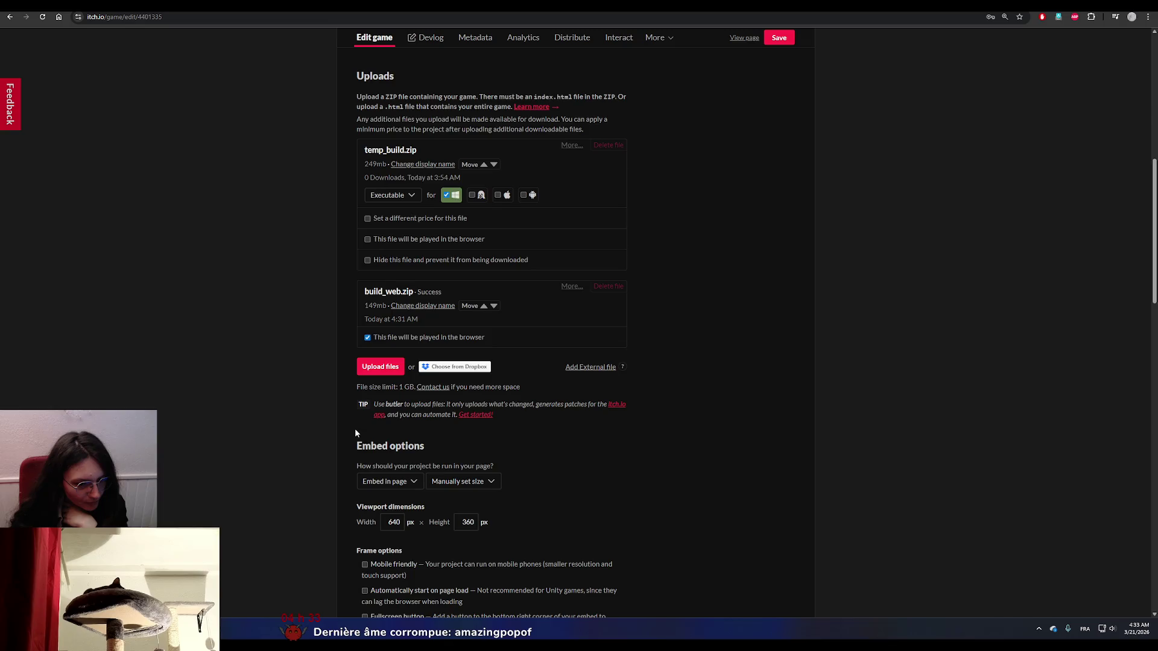
scroll(356, 432, "down", 12)
scroll(354, 428, "down", 7)
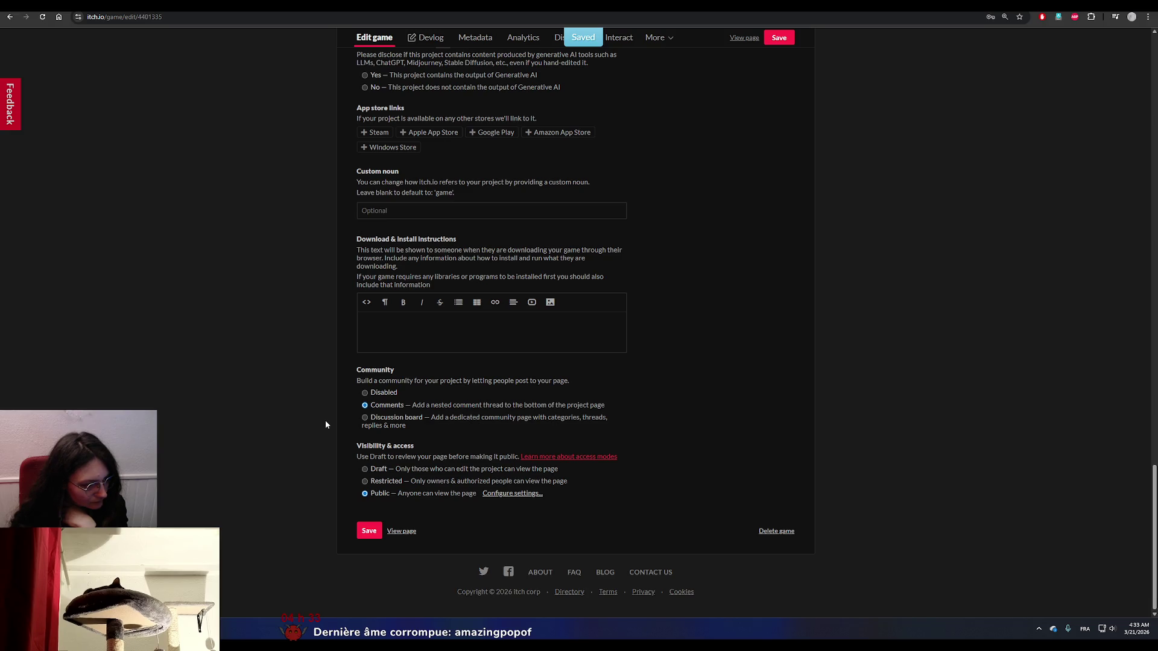
scroll(325, 425, "up", 19)
scroll(325, 425, "up", 10)
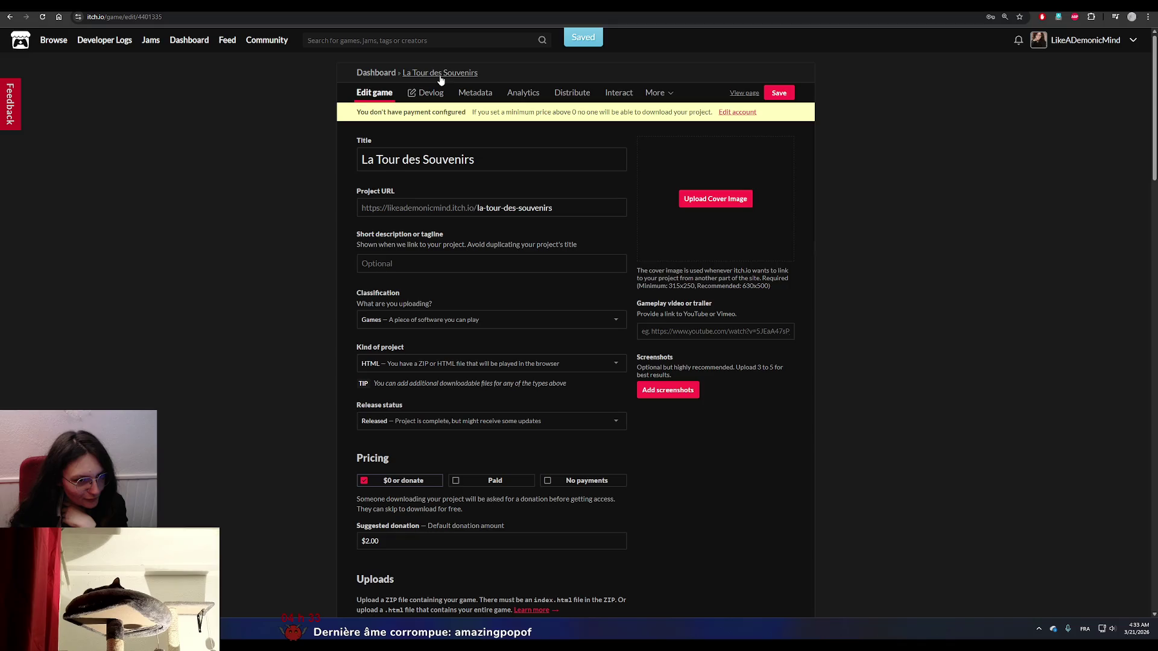
Open La Tour des Souvenirs' public page and run the embedded Unity game
left_click(439, 76)
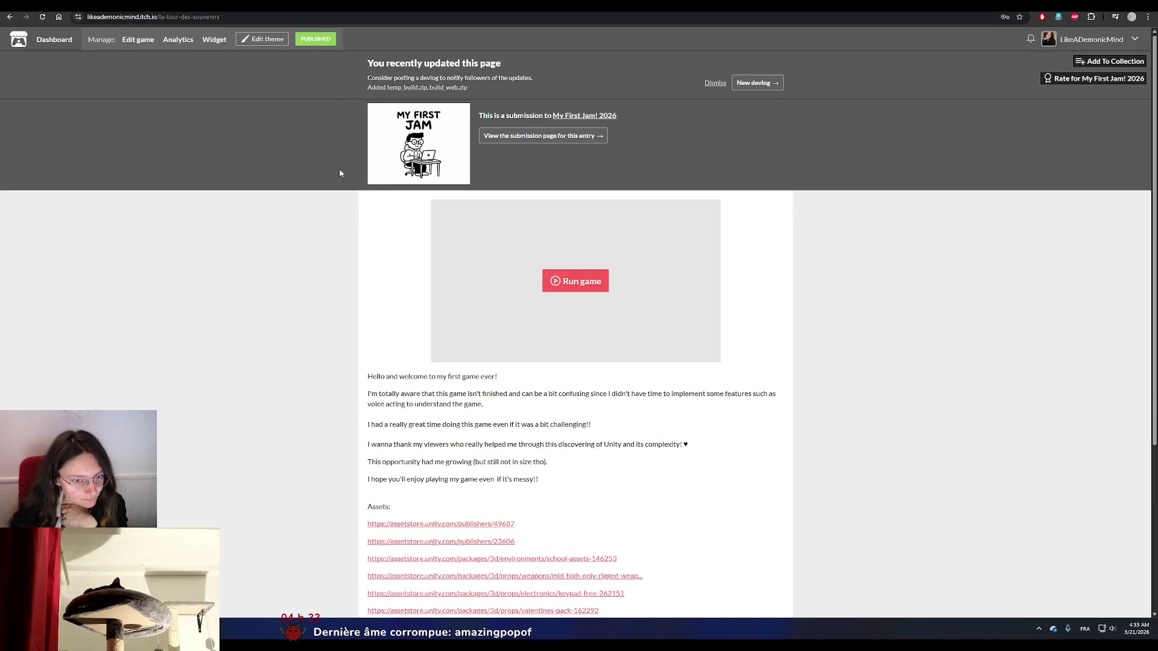
left_click(605, 281)
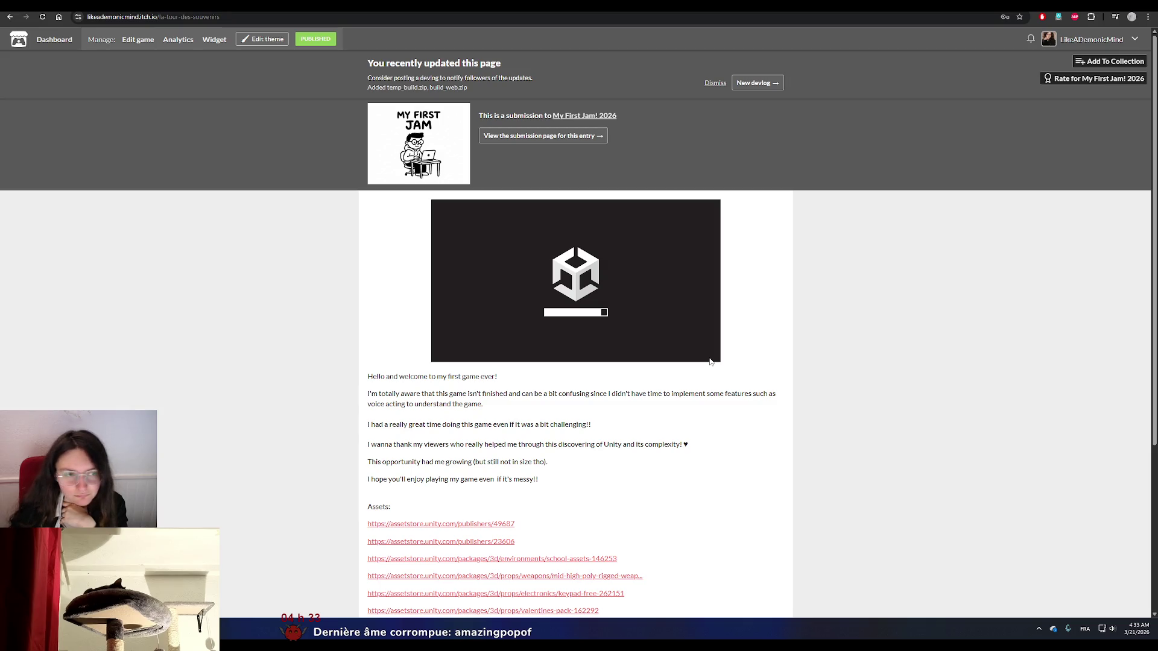
scroll(710, 362, "down", 4)
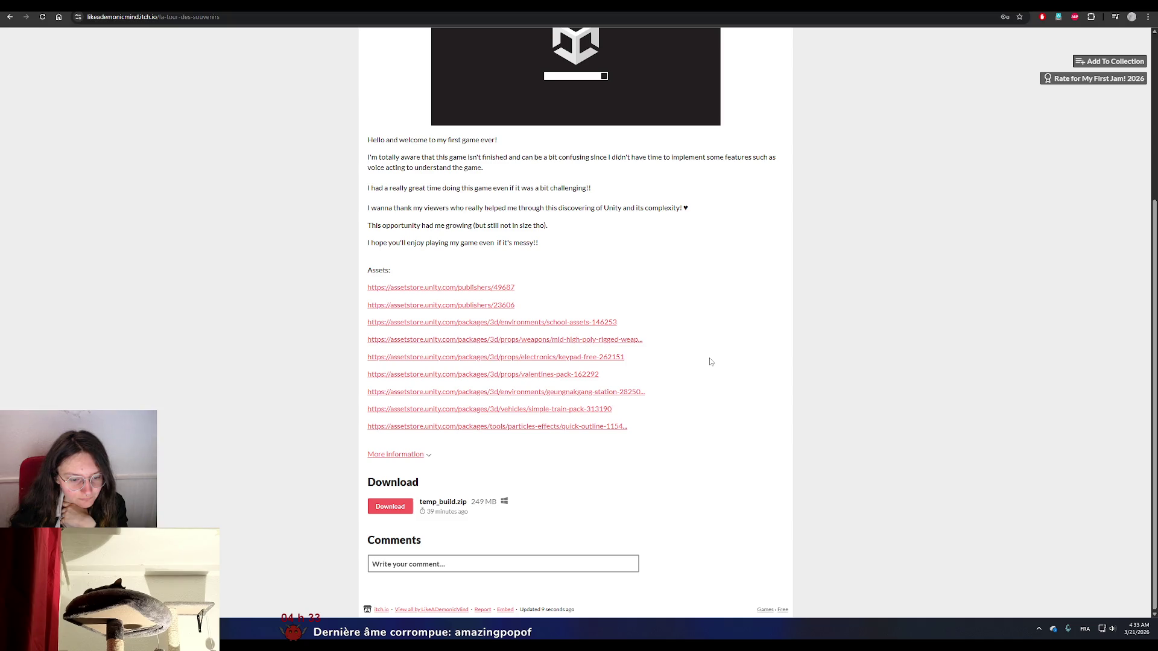
scroll(710, 362, "up", 3)
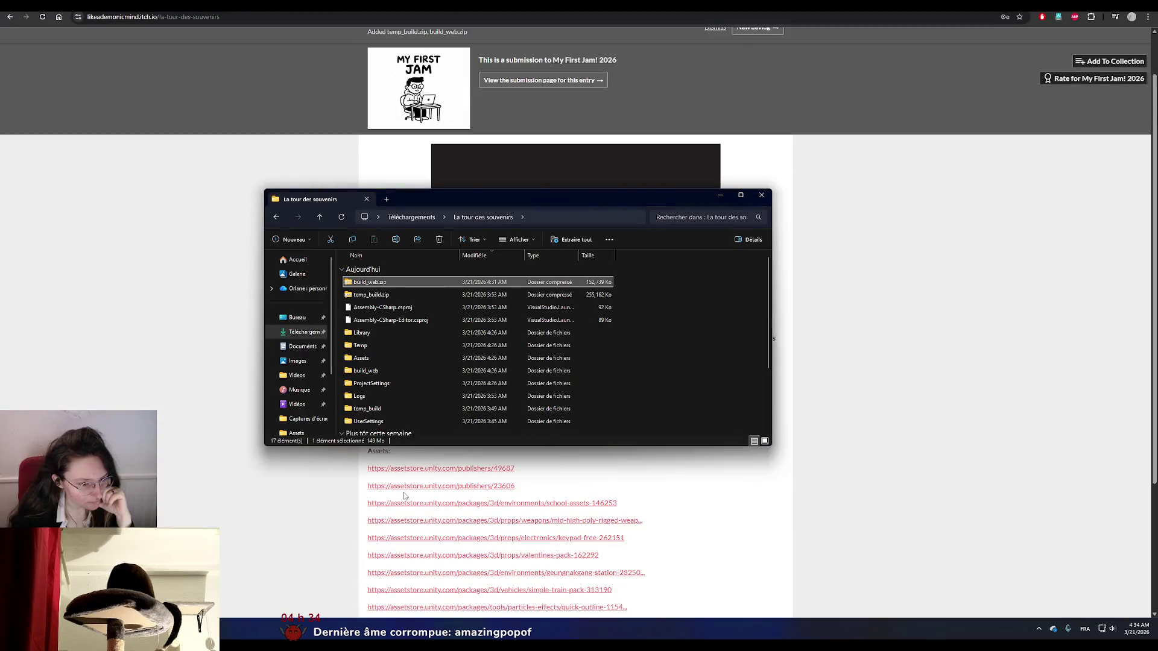
left_click(592, 283)
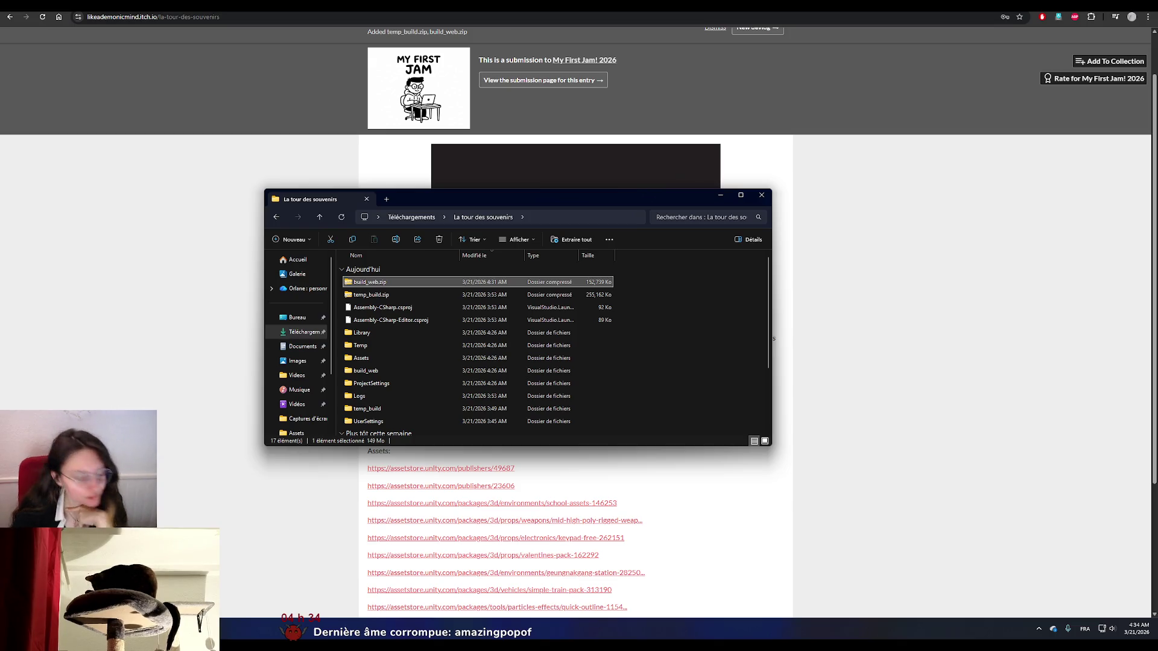
key("alt+Tab")
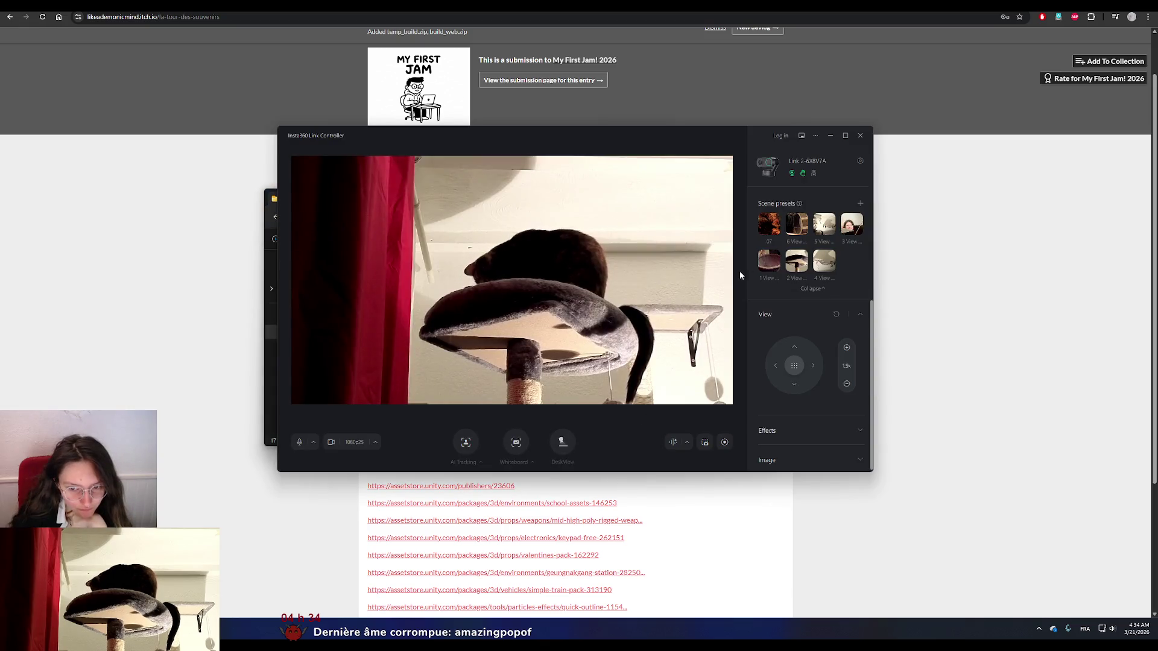
left_click(766, 259)
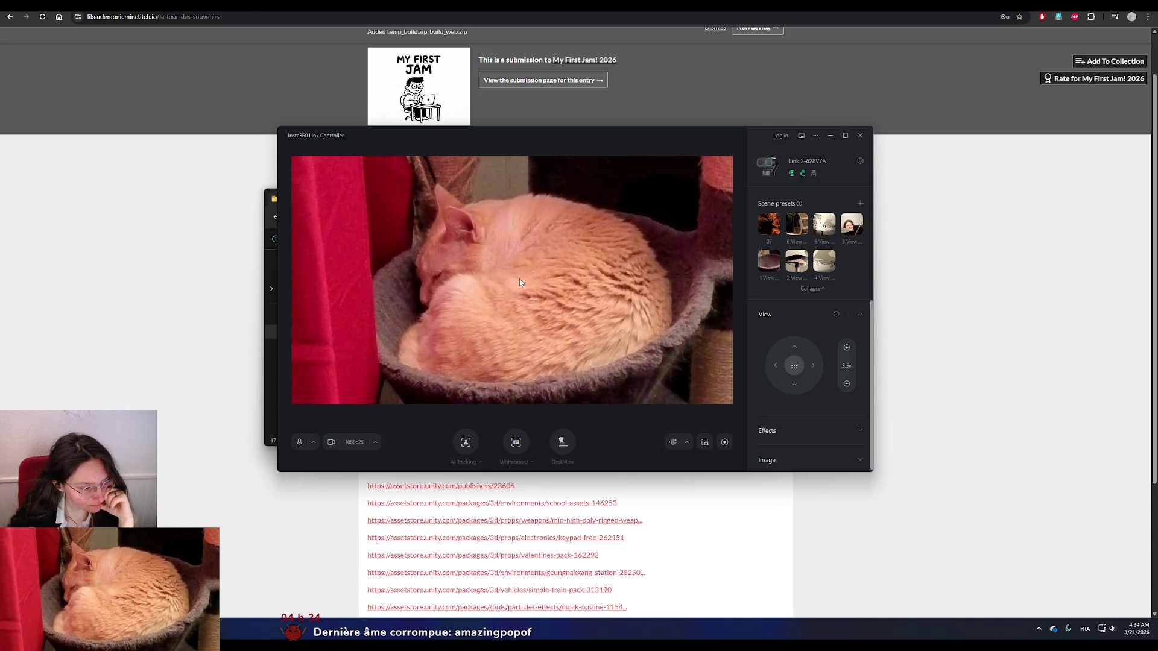
left_click(210, 273)
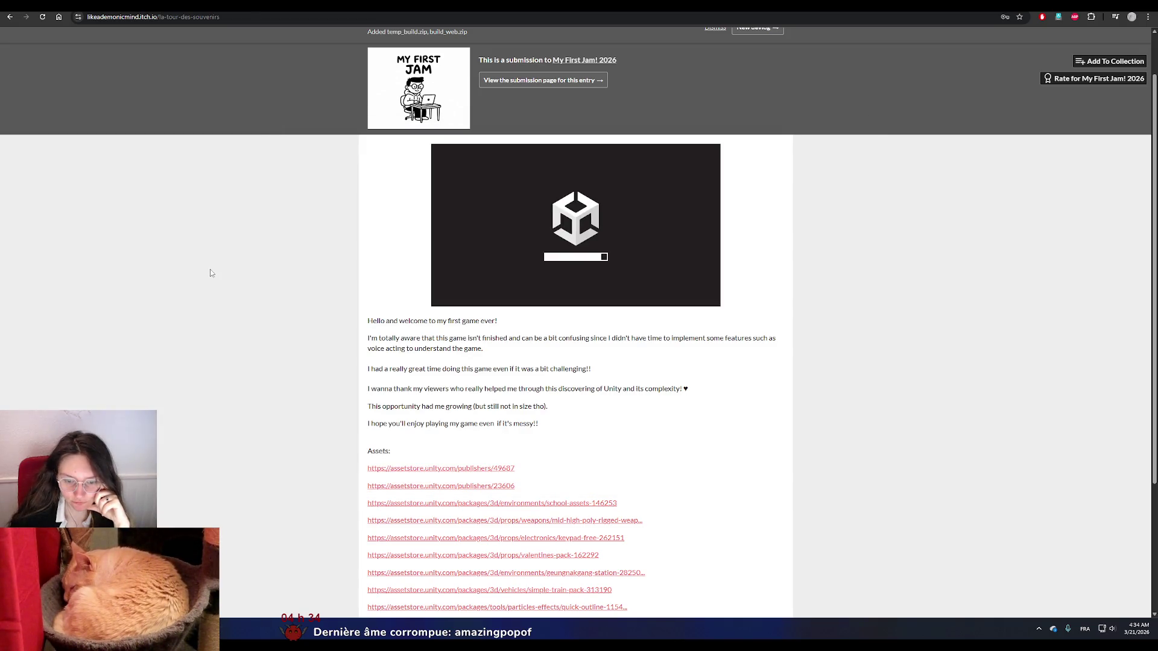
Open the DevTools console and repeatedly try interacting with the door in the game
key("F12")
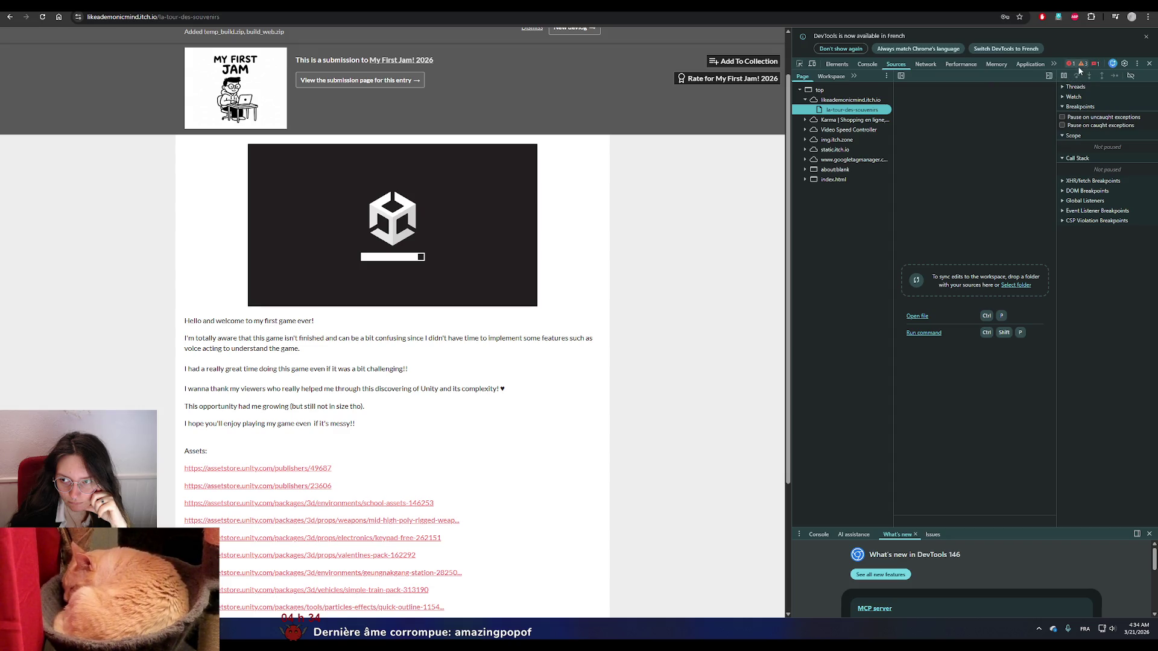
left_click(1070, 66)
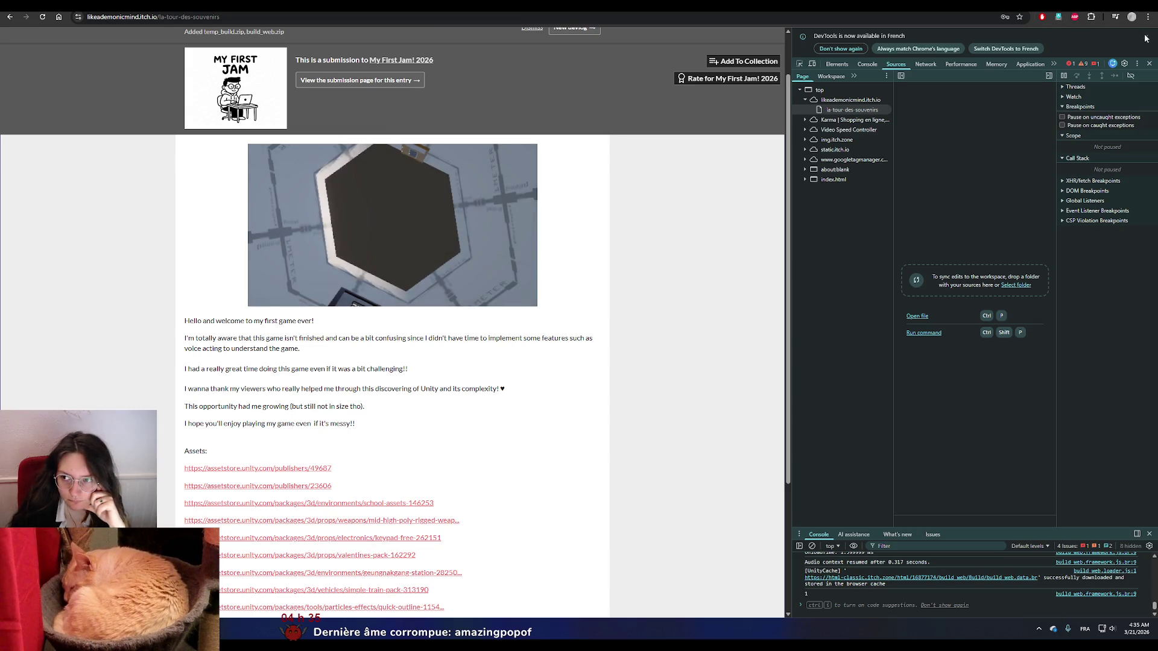
left_click(393, 225)
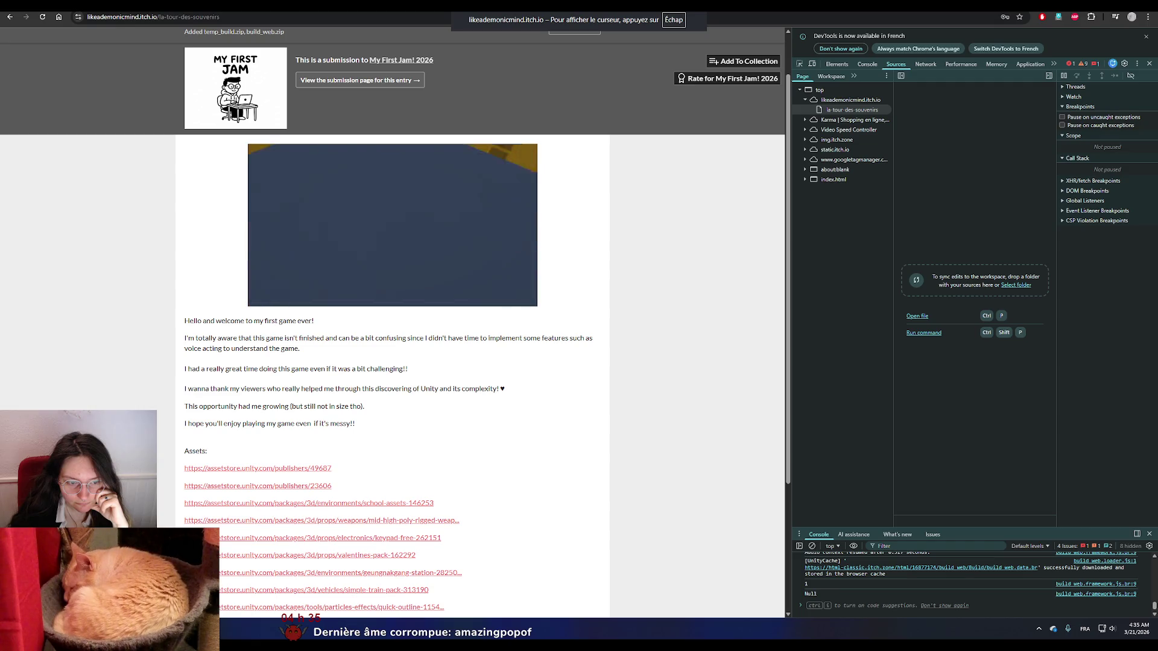
left_click(393, 225)
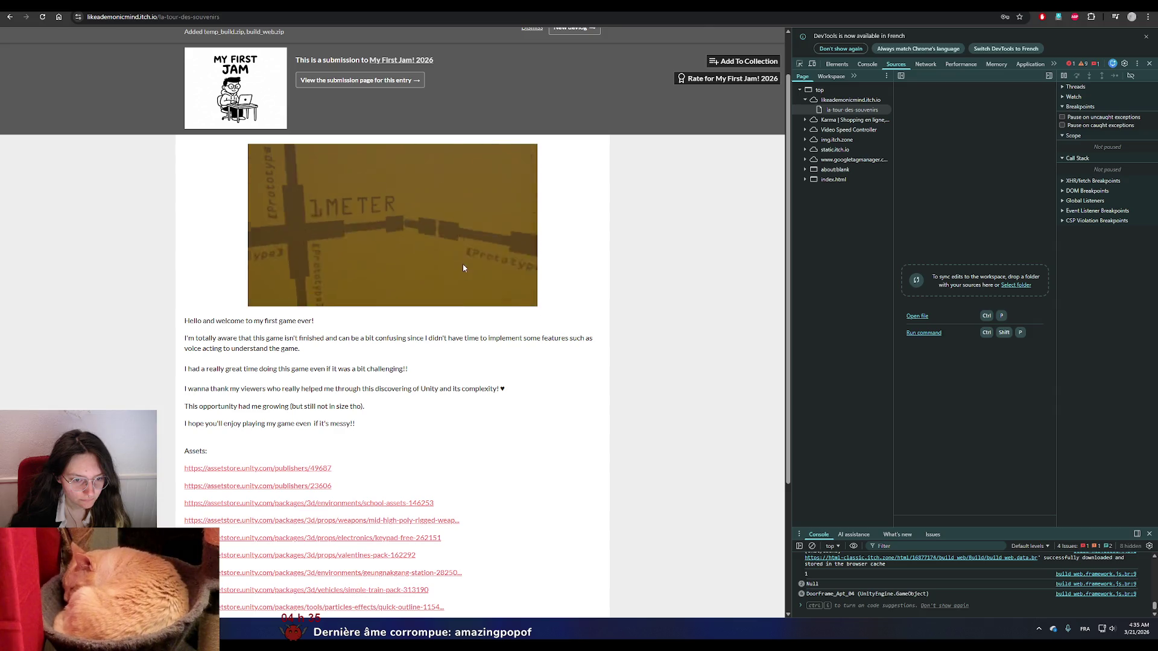
left_click(393, 225)
left_click(392, 225)
left_click(392, 224)
left_click(392, 225)
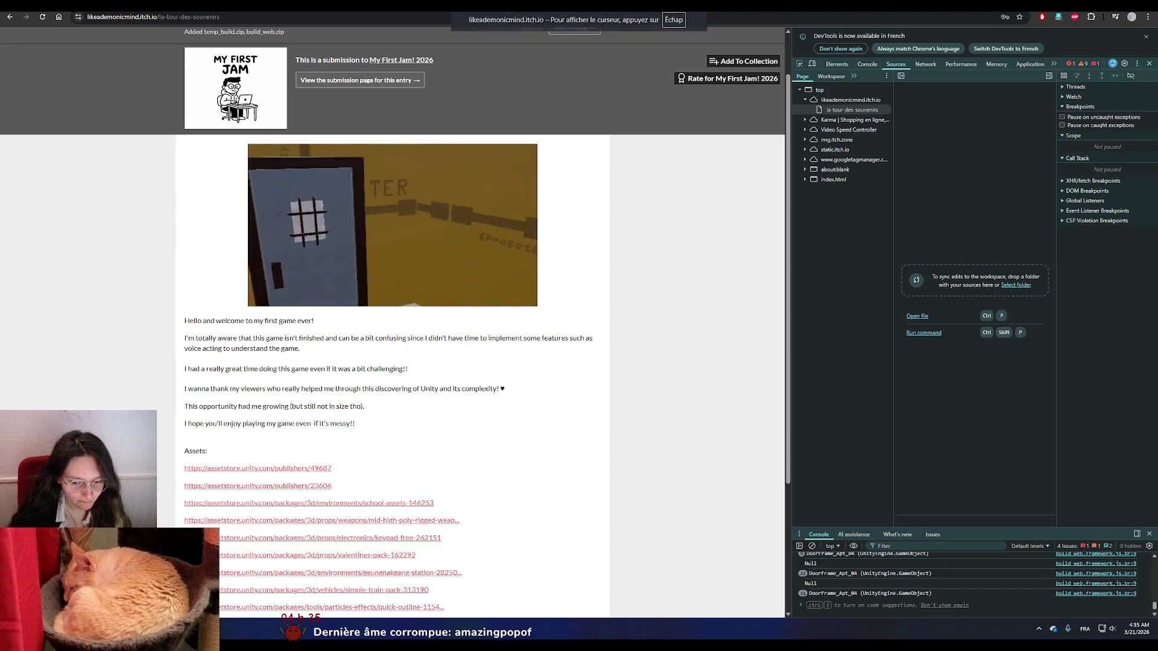
left_click(393, 225)
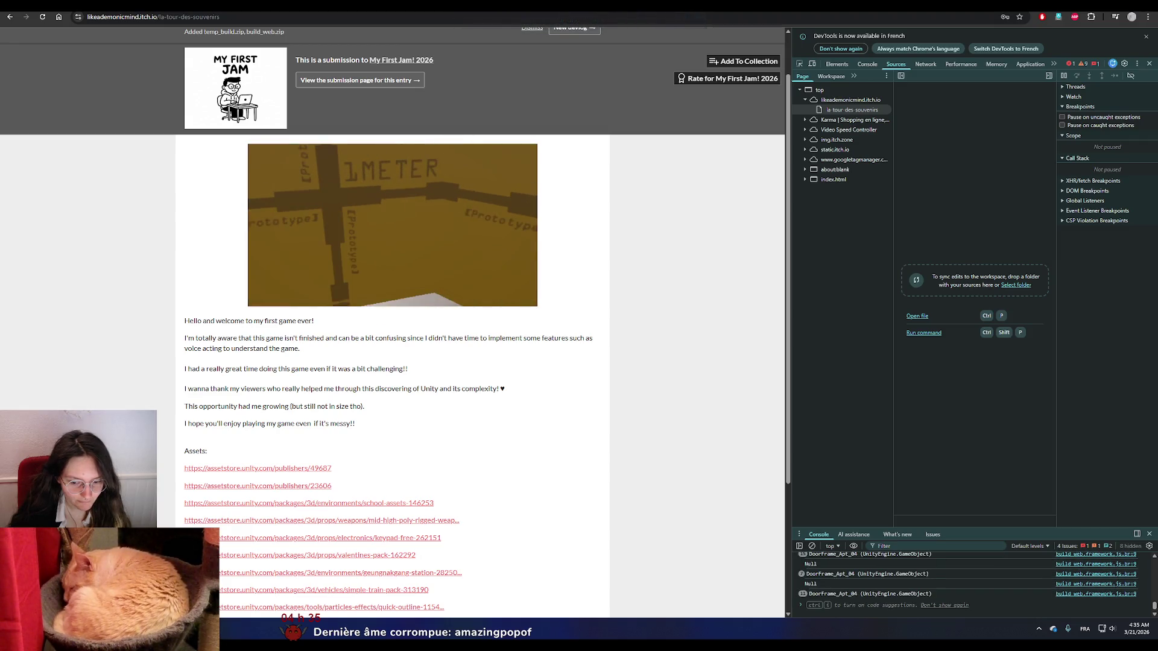
left_click(392, 225)
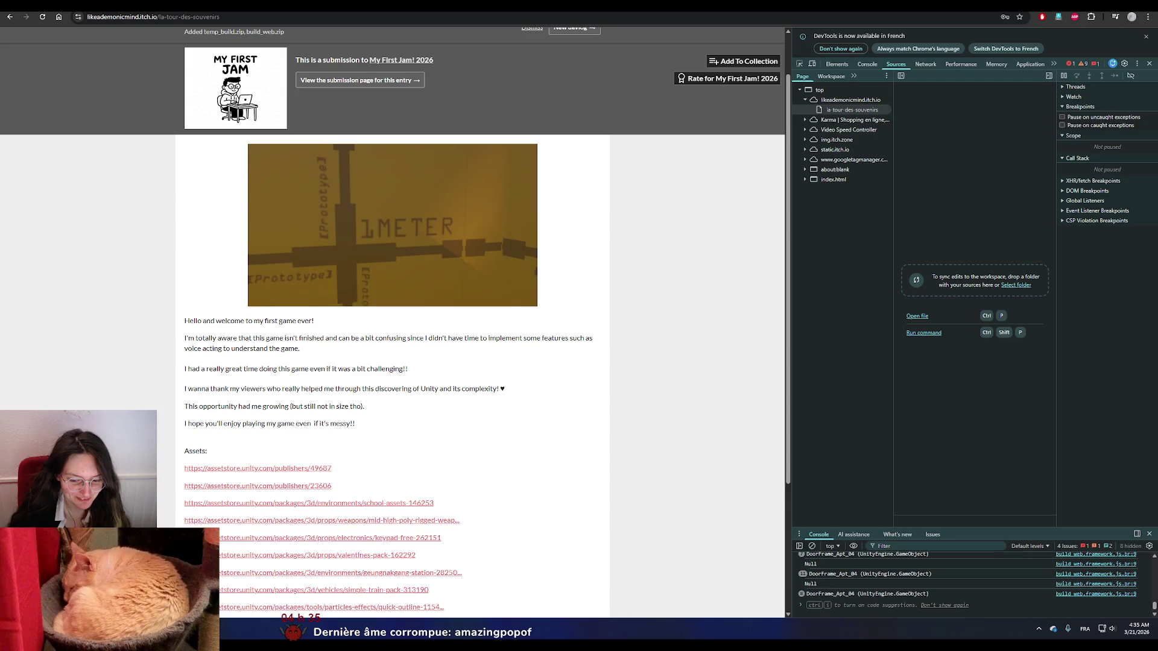
left_click(393, 225)
left_click(393, 225)
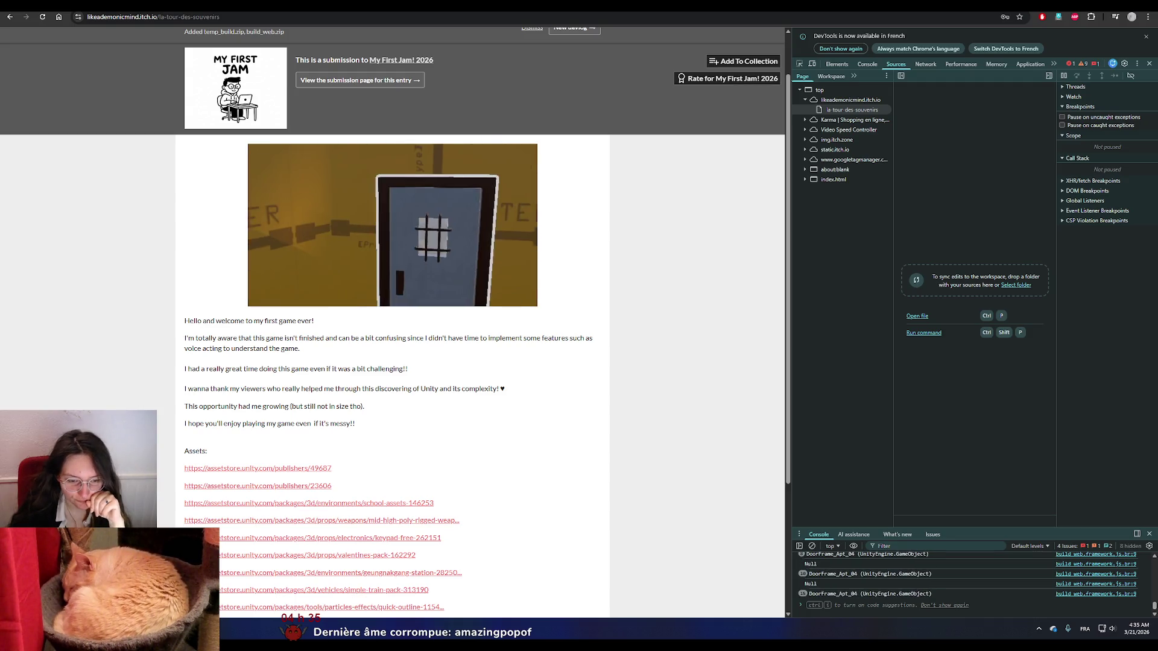
left_click(393, 225)
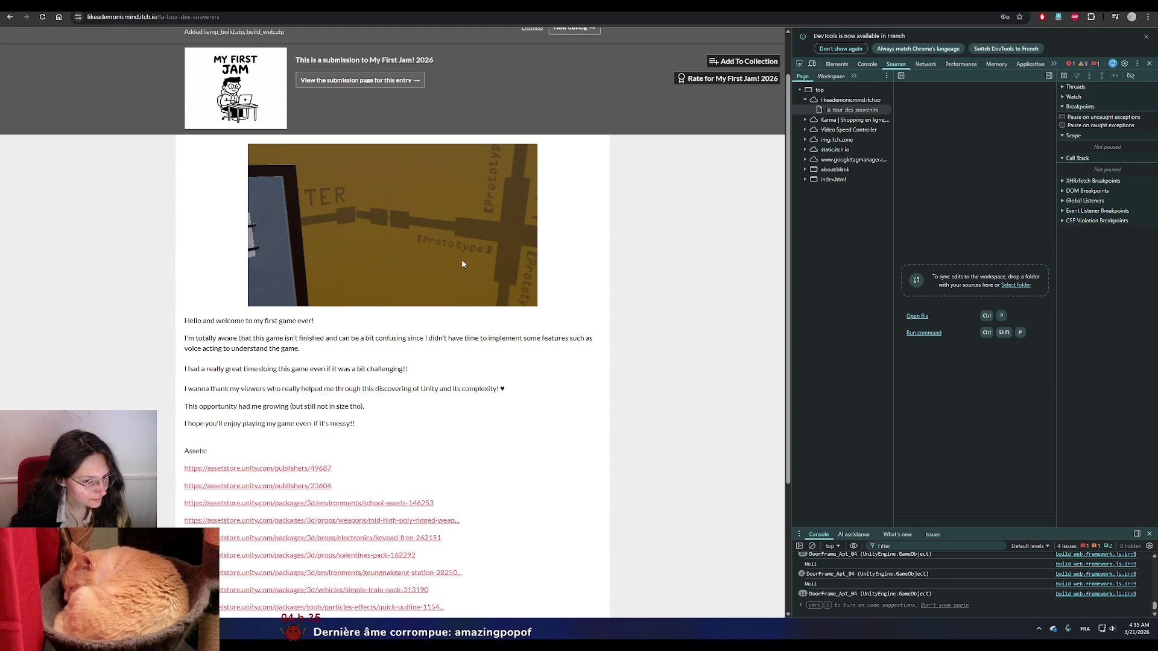
Turn the game camera toward the door, then release control from the game
left_click(490, 273)
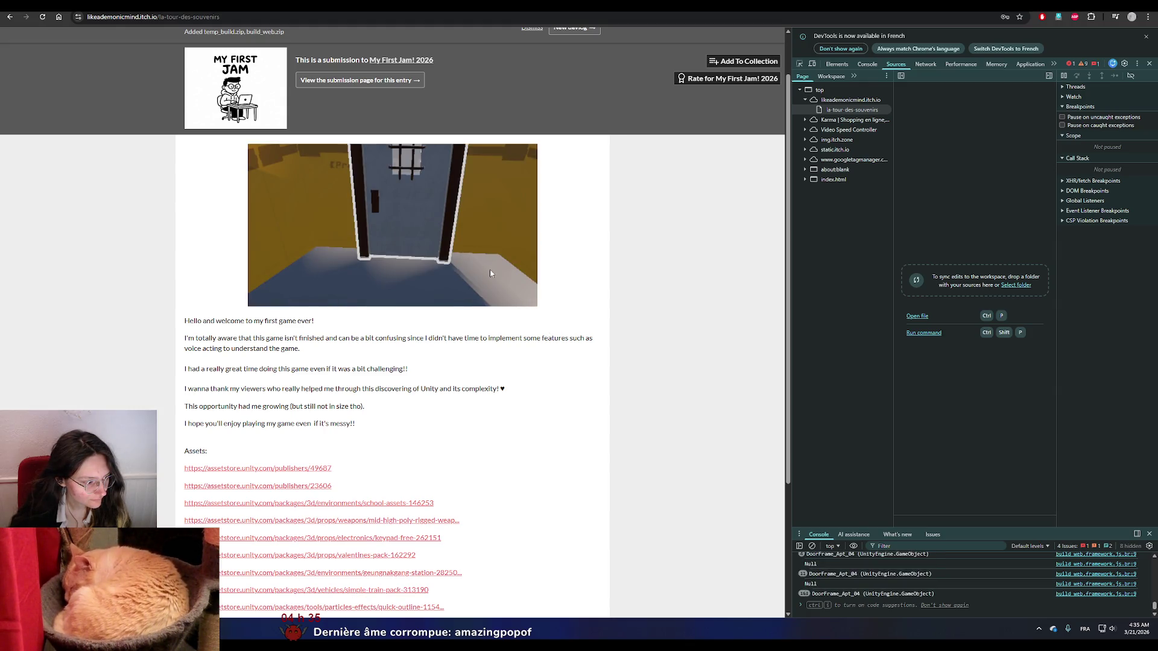
left_click(445, 248)
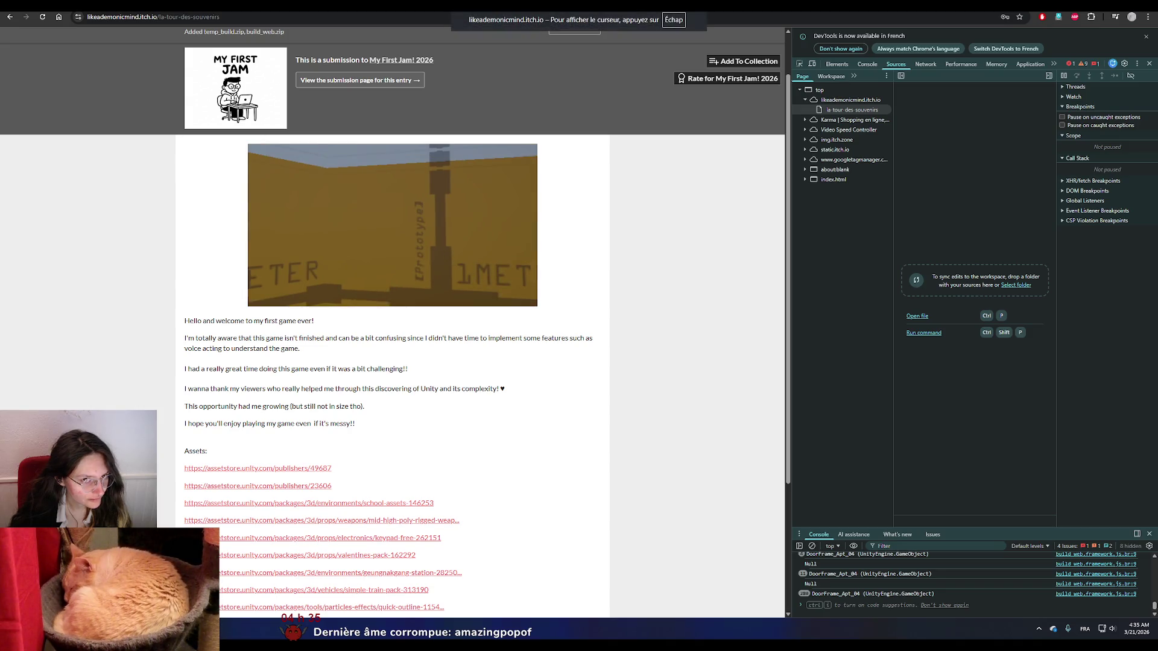
key("Escape")
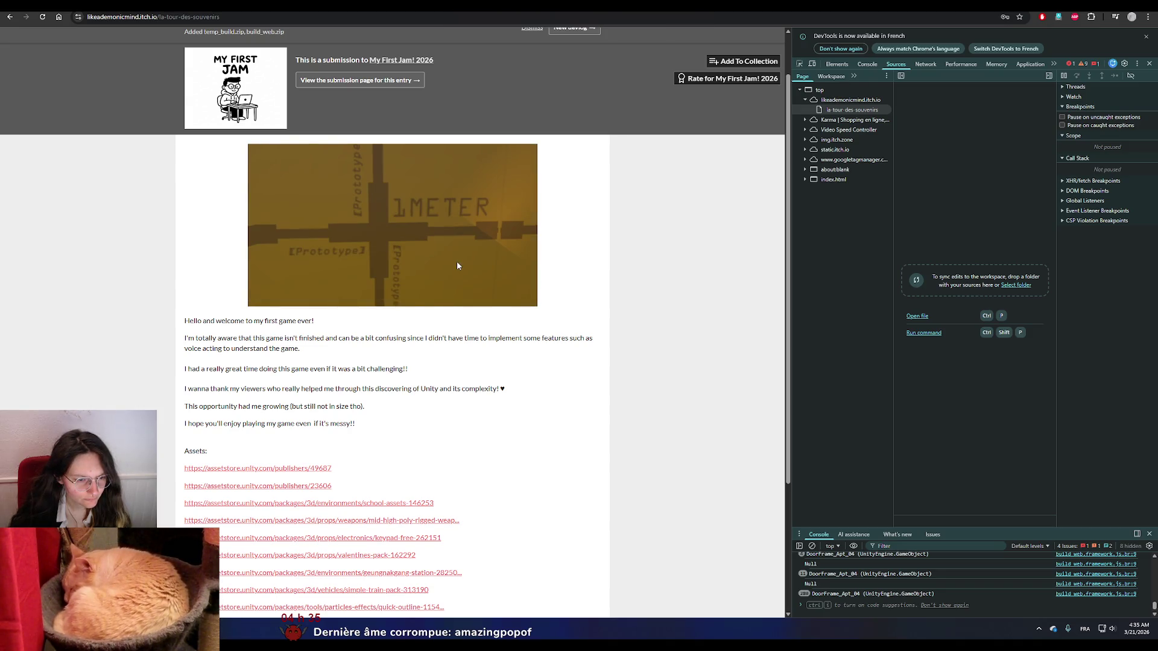
Close DevTools and its language notice, resume the game, then switch to the Asset Store tab
left_click(1146, 36)
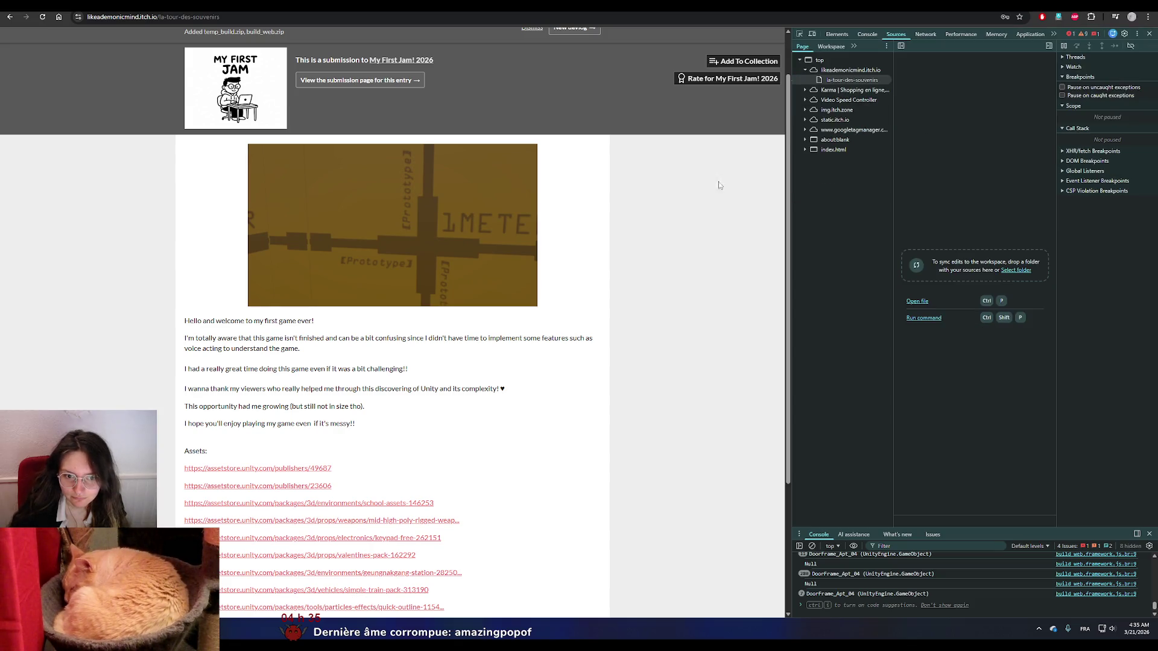
left_click(1149, 33)
left_click(683, 286)
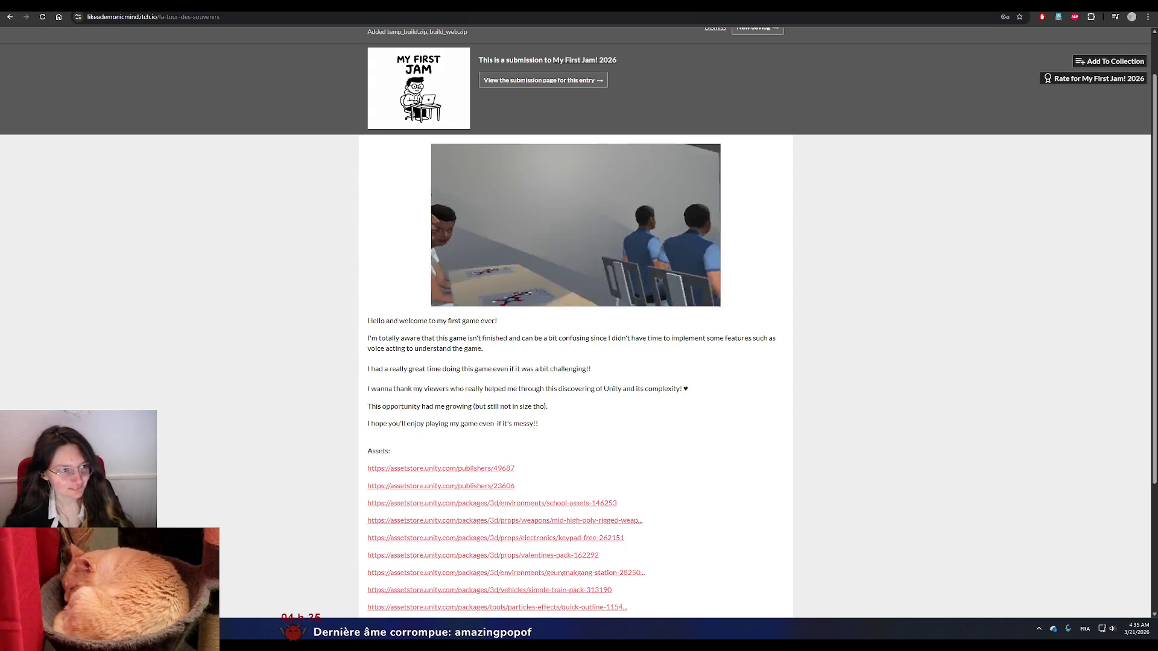
key("ctrl+Tab")
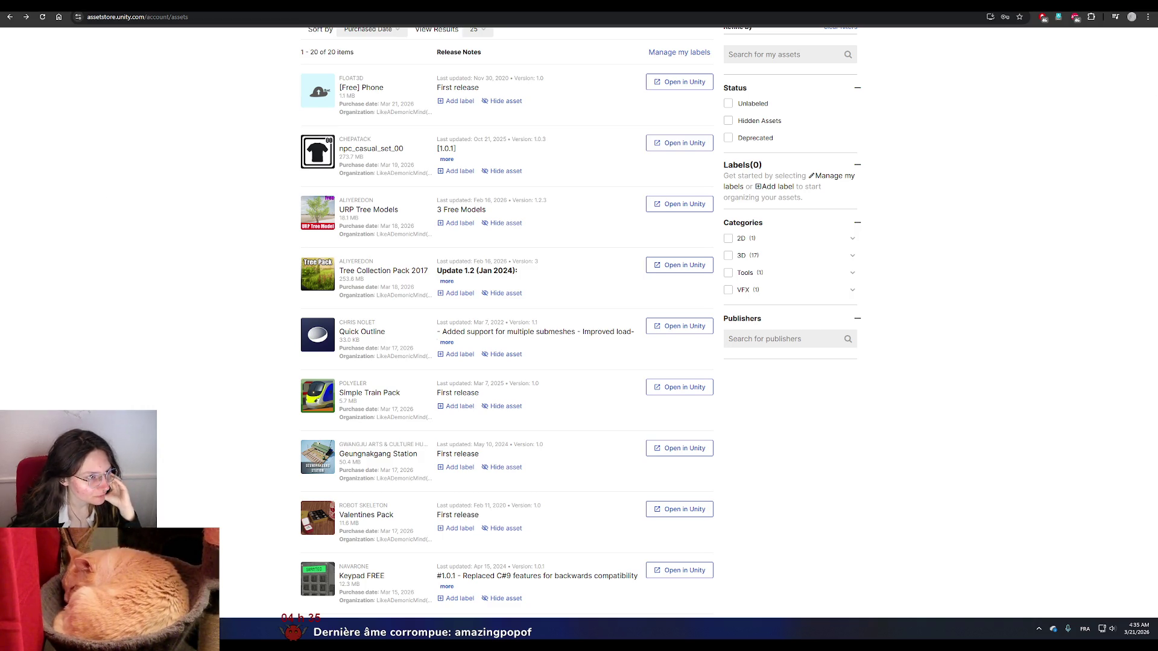
Open and close a new browser tab to get back to the itch.io game page
key("ctrl+t")
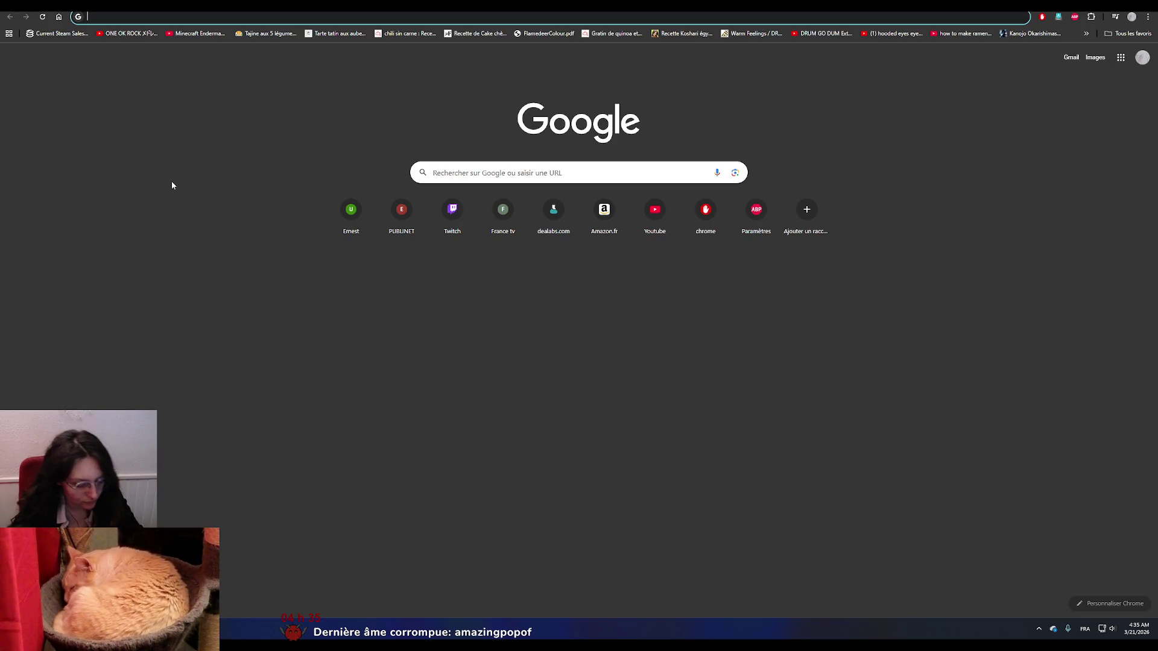
key("ctrl+w")
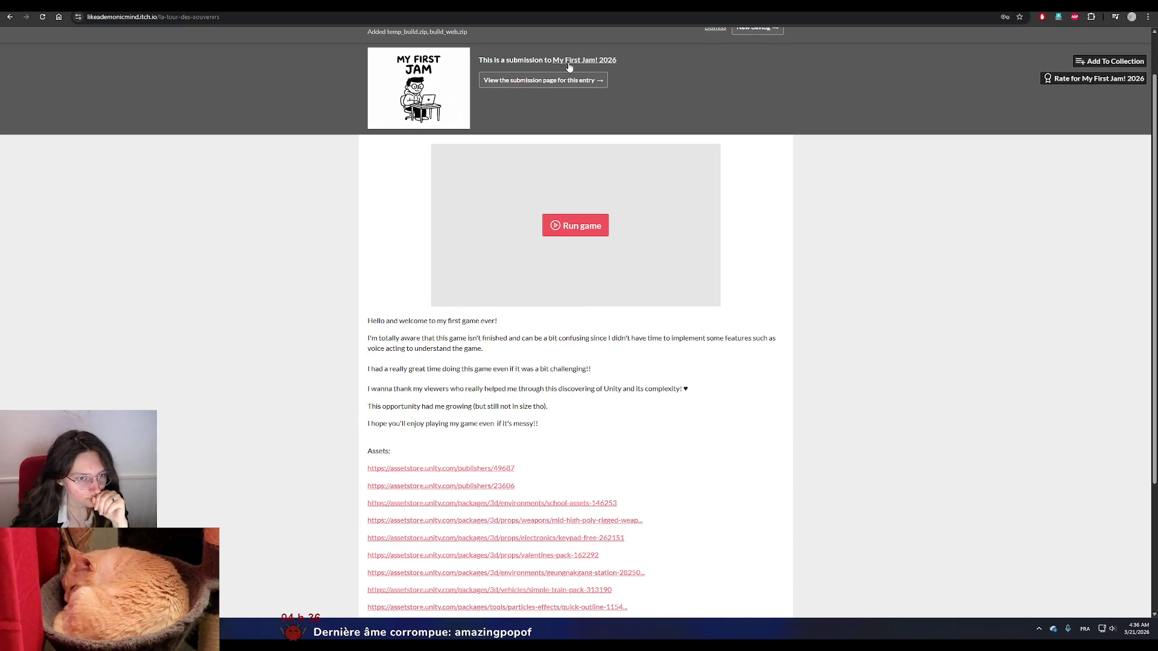
Scroll the La Tour des Souvenirs page and go to its Edit game page
scroll(588, 305, "down", 1)
scroll(589, 305, "down", 3)
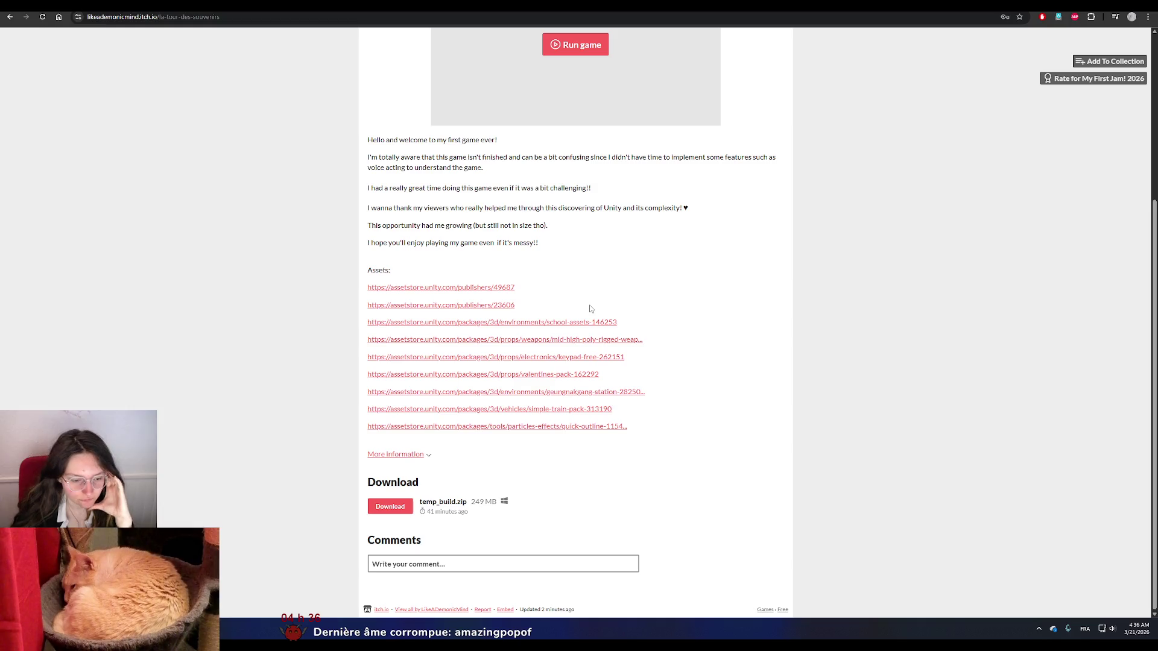
scroll(589, 305, "up", 4)
left_click(128, 40)
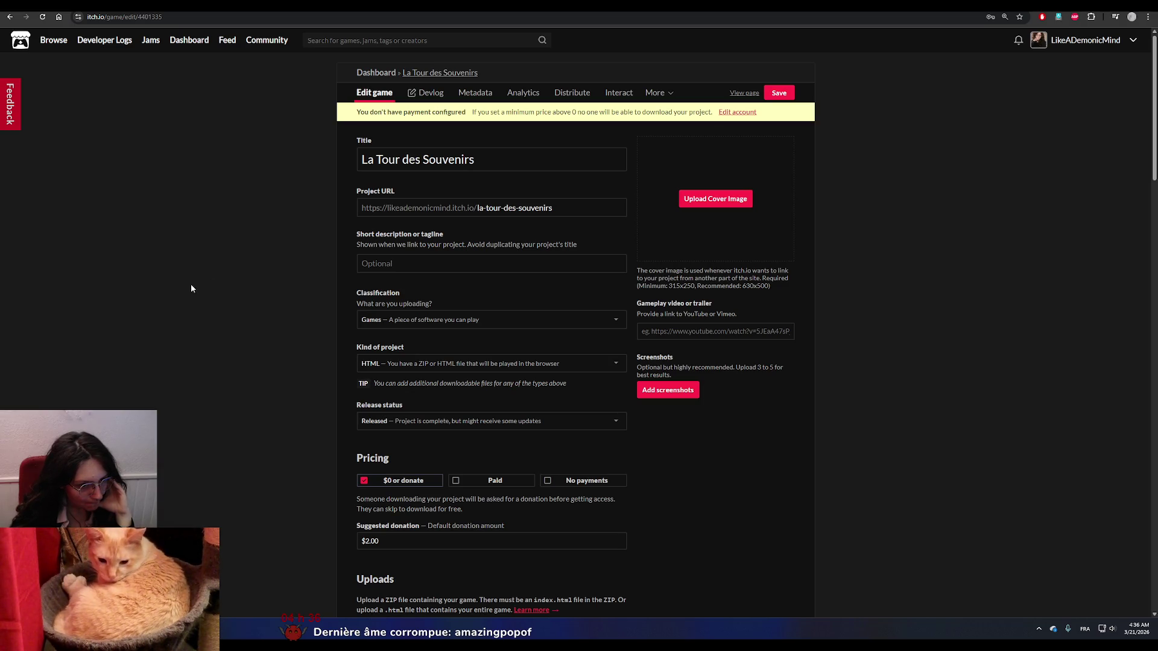
Set Embed in page to 'Click to launch in fullscreen' and save the project
scroll(191, 286, "down", 3)
scroll(191, 285, "down", 6)
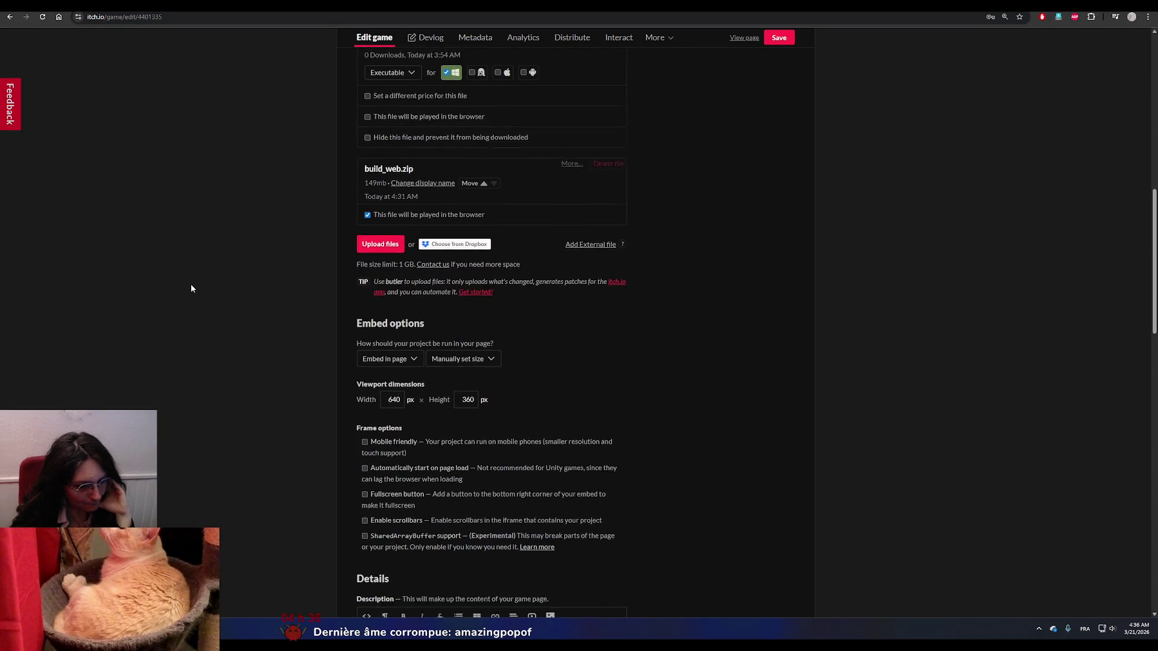
left_click(465, 355)
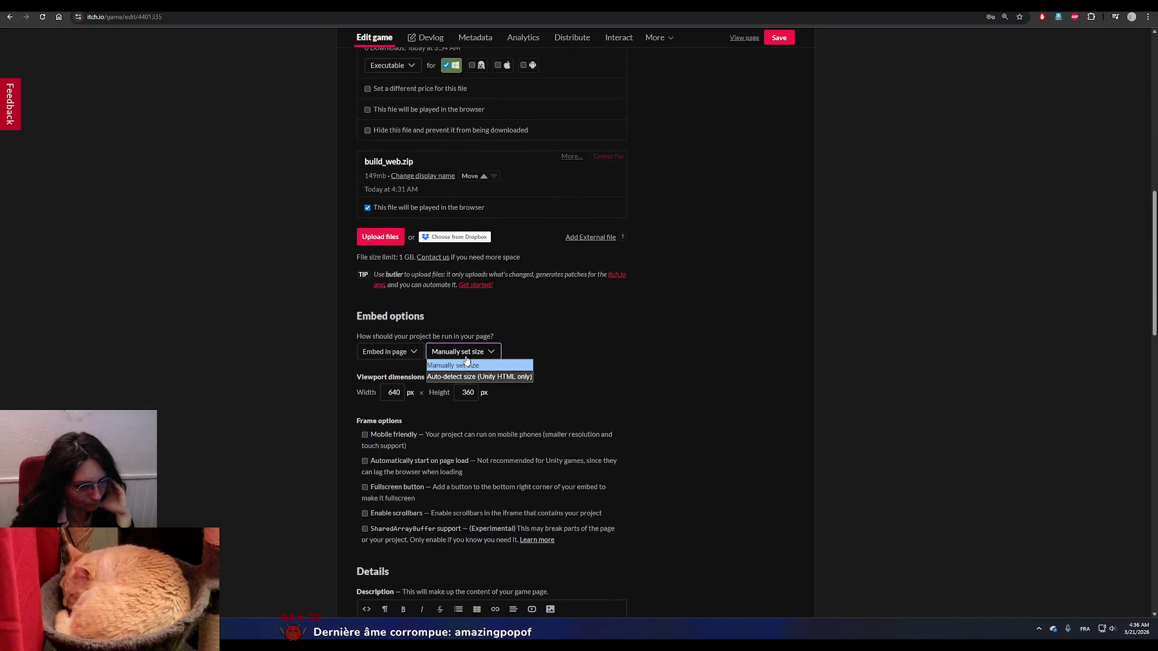
left_click(466, 362)
left_click(398, 353)
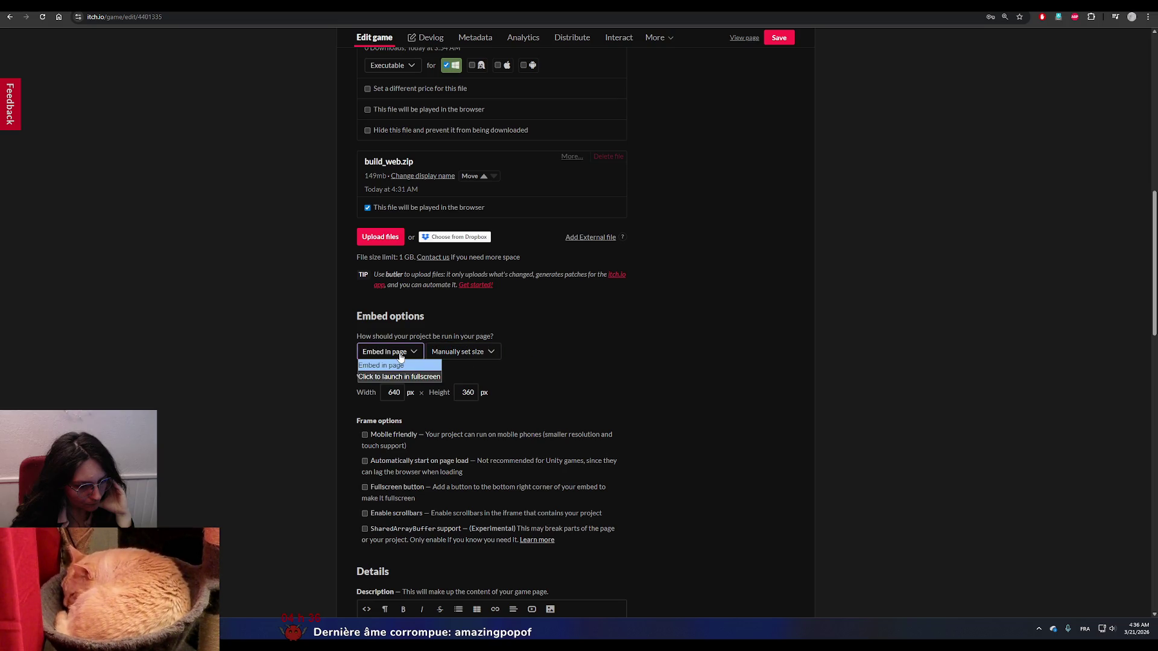
left_click(394, 378)
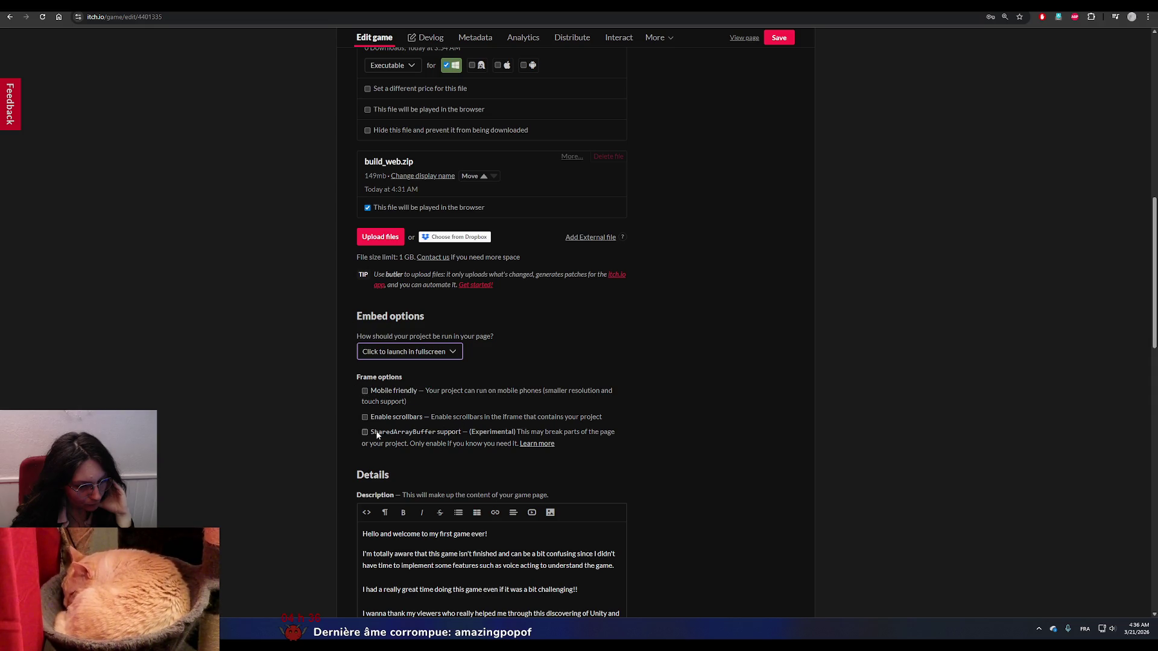
scroll(339, 422, "down", 15)
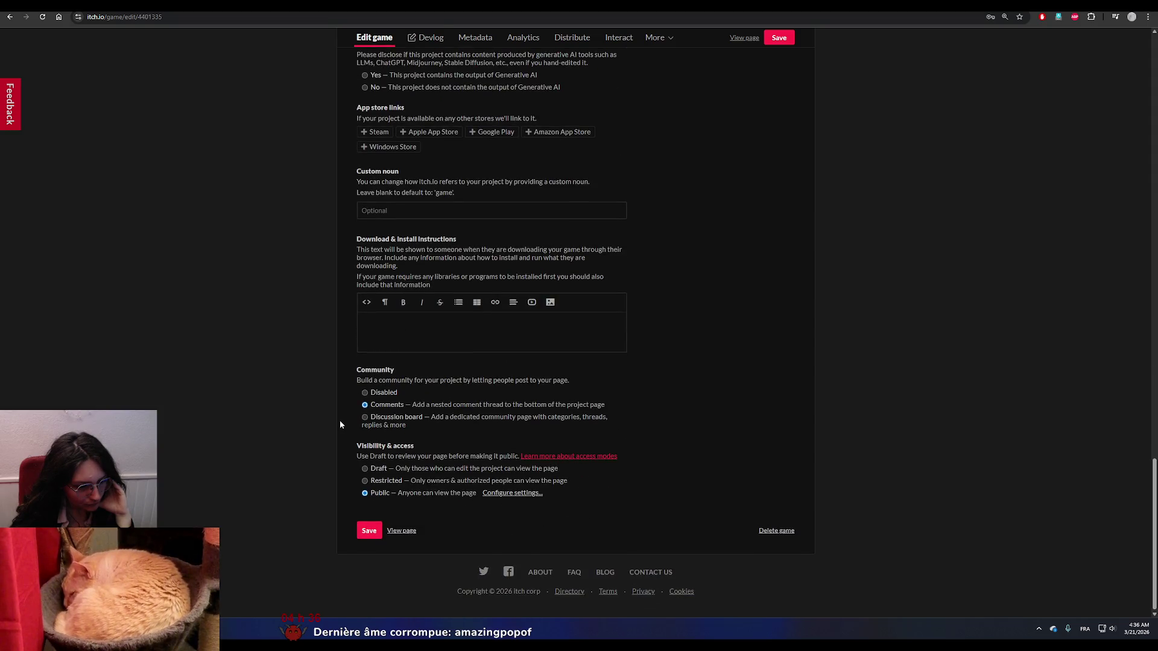
left_click(374, 525)
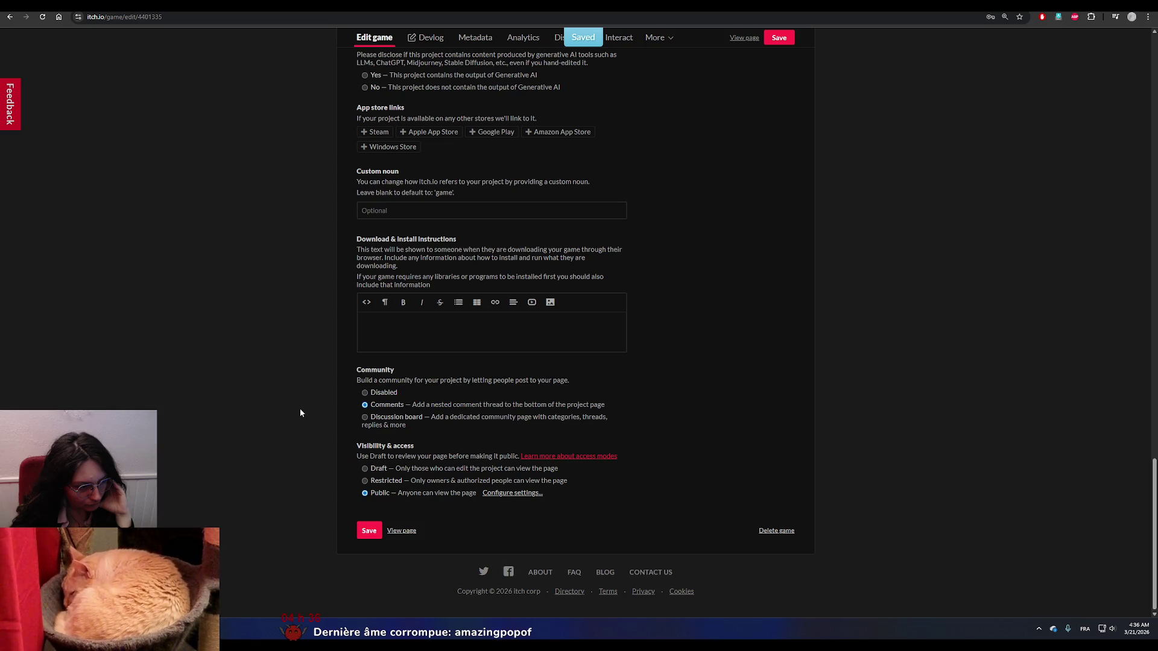
Select the la-tour-des-souvenirs slug in the project URL field
scroll(300, 412, "up", 15)
scroll(300, 413, "up", 15)
left_click(560, 210)
left_click_drag(360, 211, 528, 225)
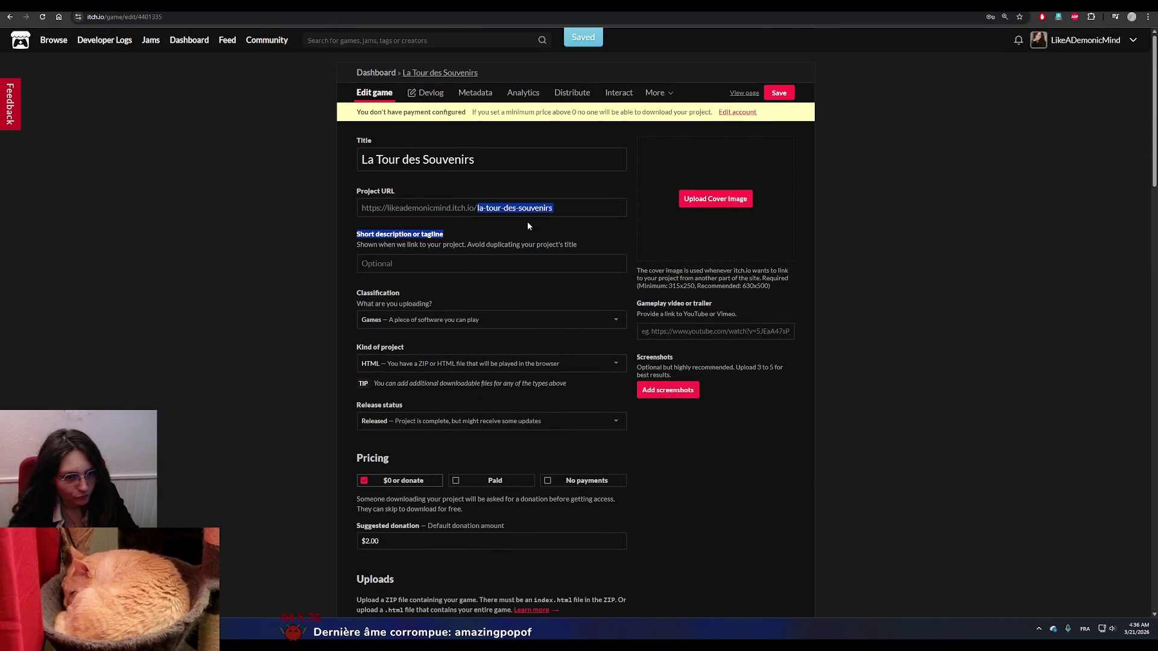
Reopen the game page in a new tab, run it fullscreen, reach the classroom, then exit fullscreen
key("ctrl+t")
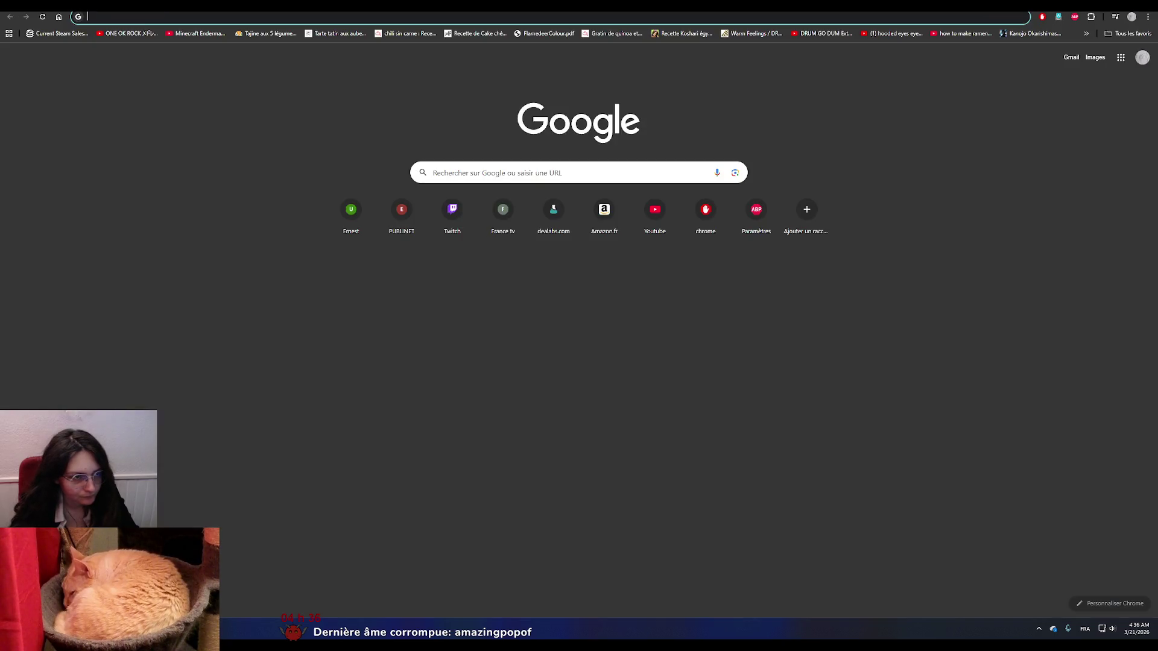
type("la tour de")
left_click(284, 130)
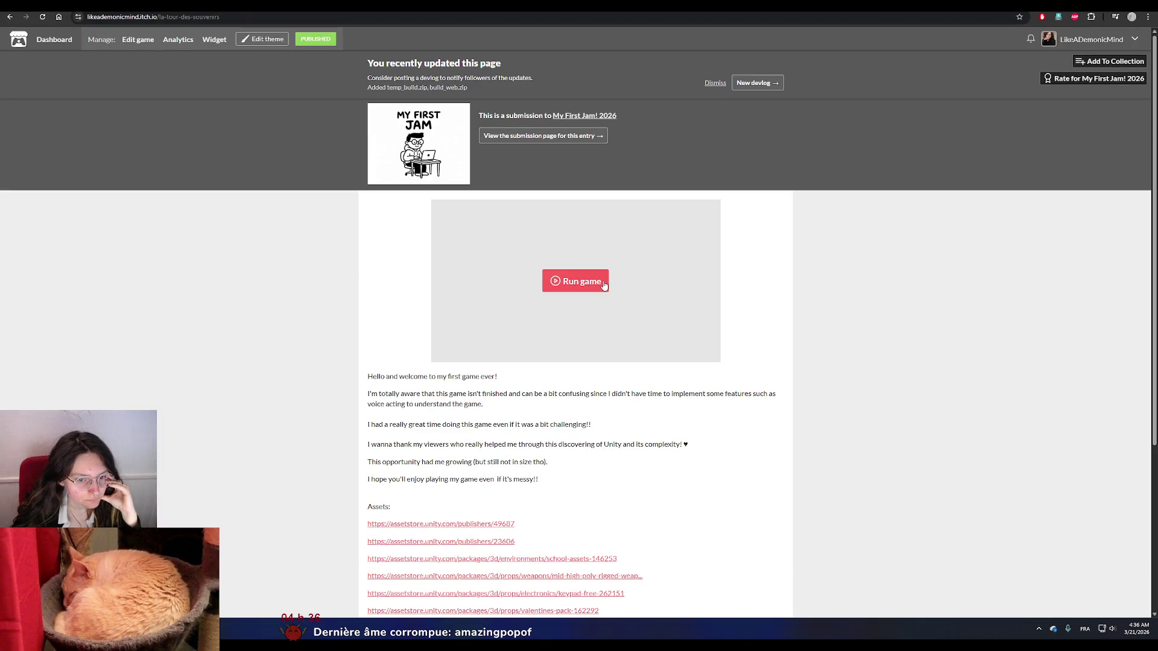
left_click(604, 286)
left_click(794, 462)
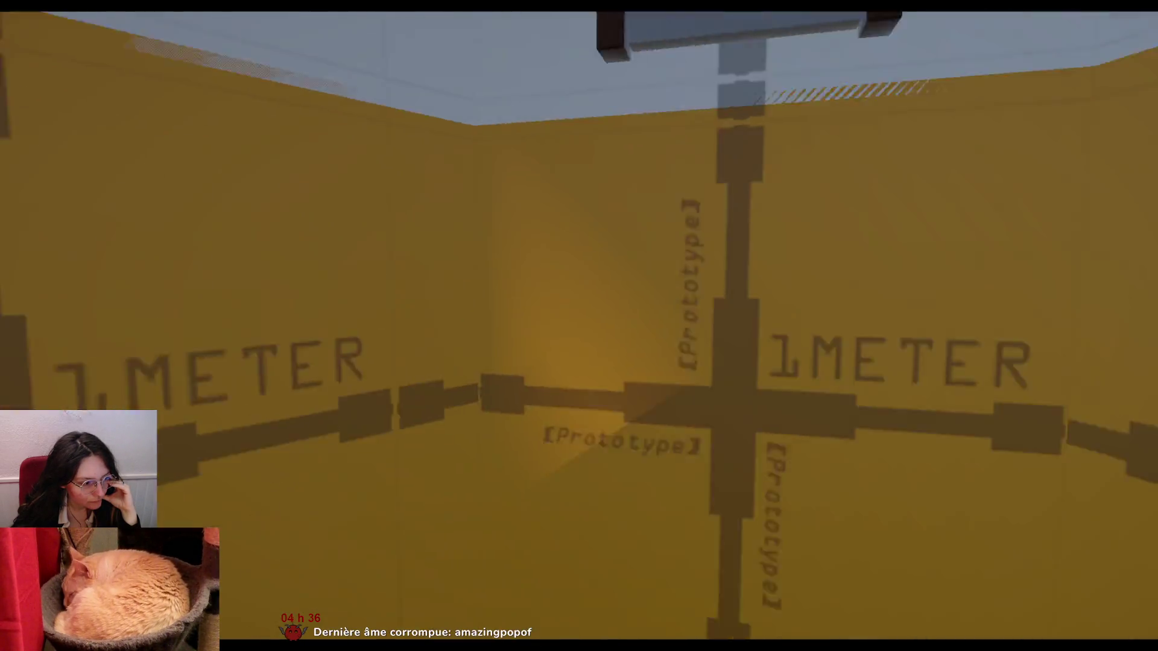
key("e")
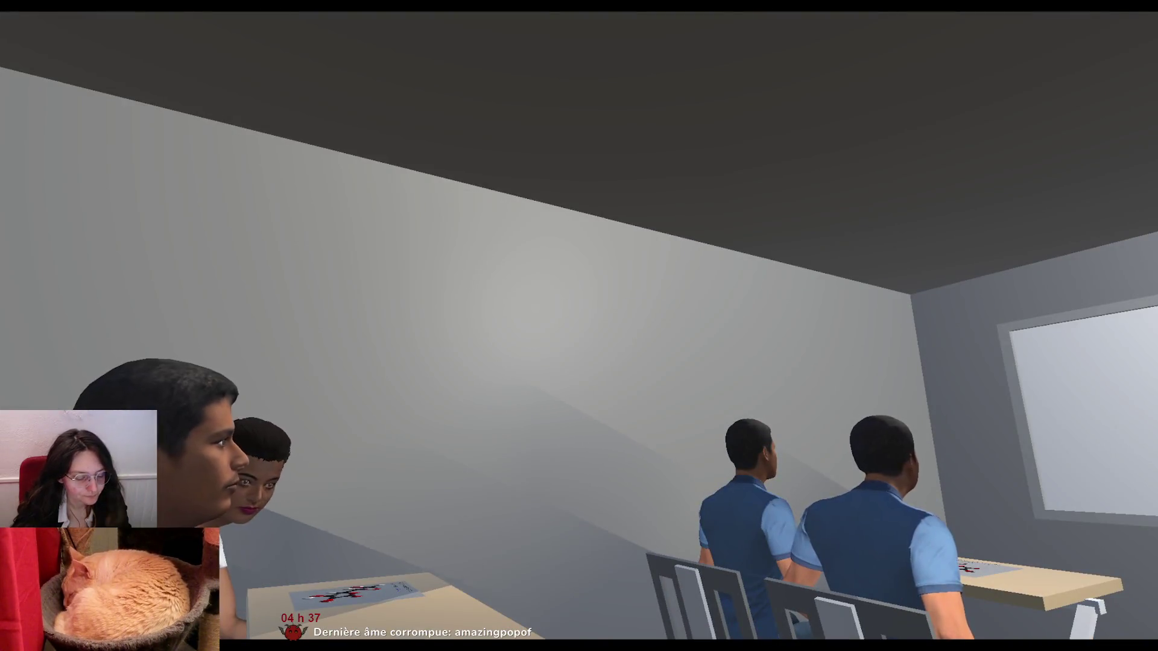
key("Escape")
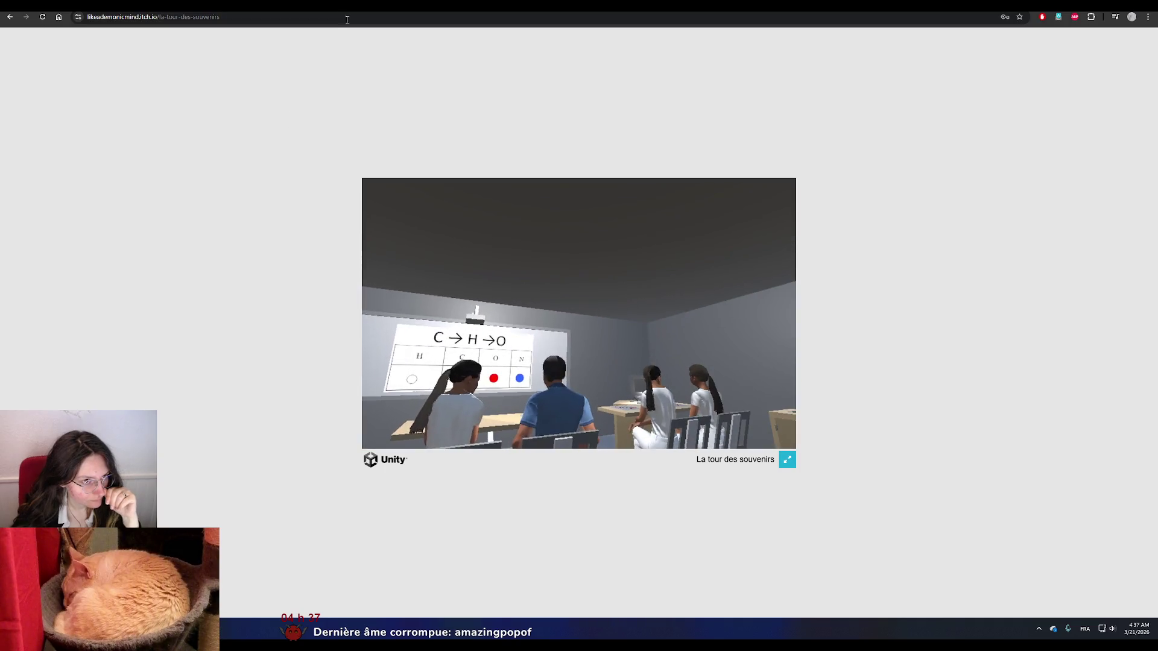
Return to the Edit game tab, clear the selection, and switch to Insta360 Link Controller
left_click(346, 6)
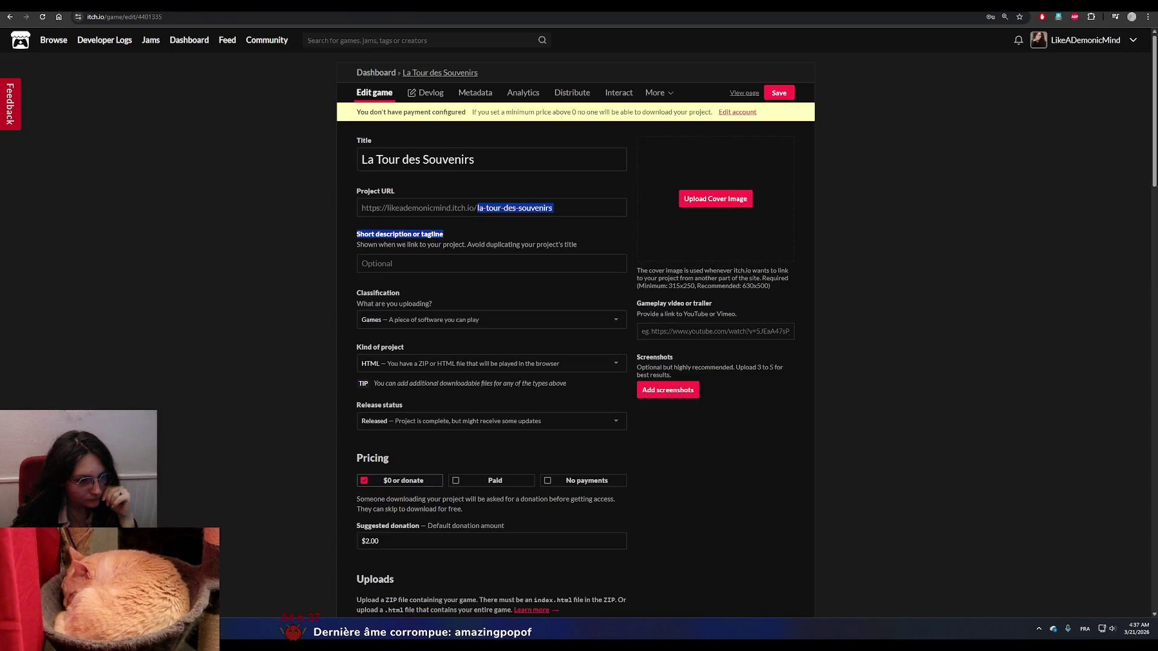
left_click(242, 204)
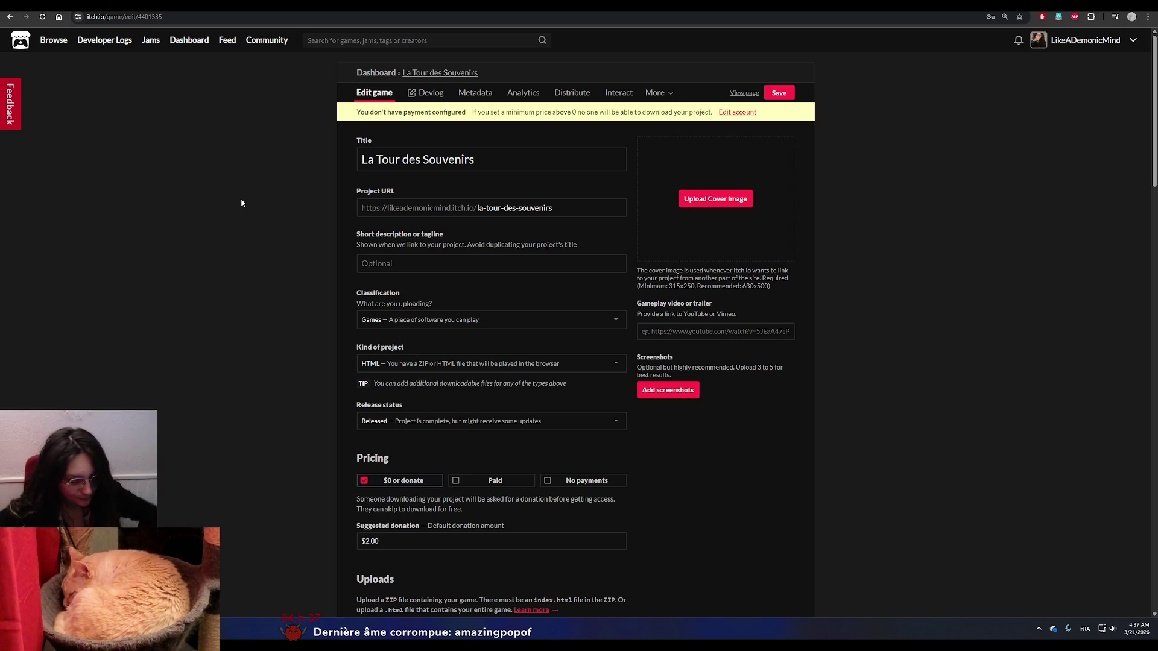
key("alt+Tab")
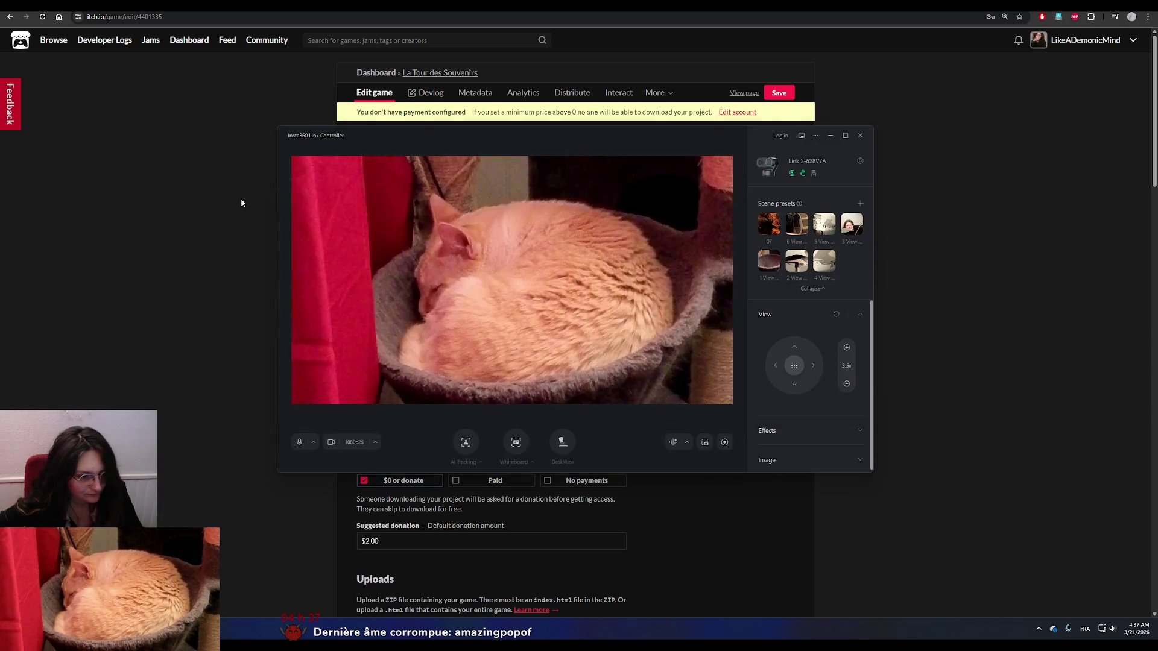